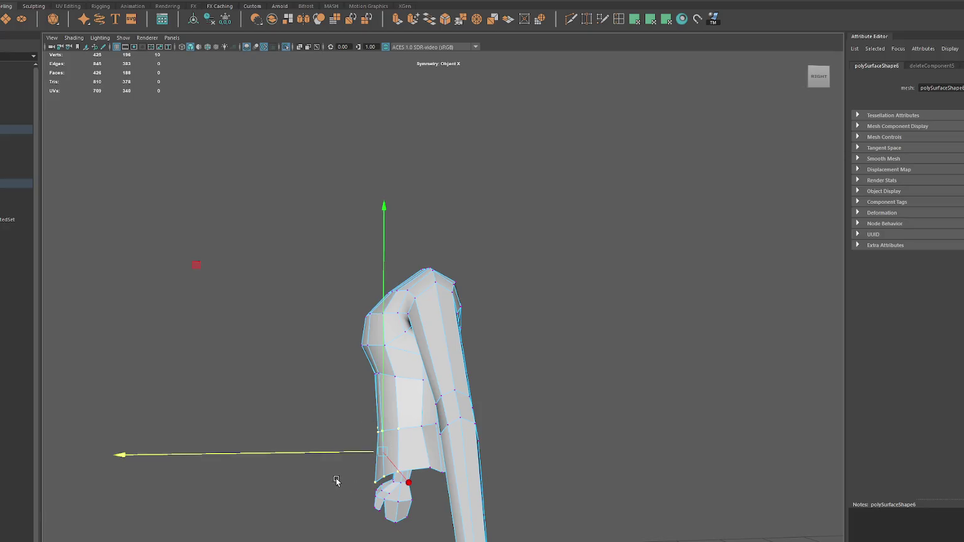
Step: Pull the torso's side and waist vertices slightly inward
drag(387, 507, 387, 506)
drag(366, 464, 358, 464)
mouse_move(366, 432)
mouse_down()
mouse_move(355, 442)
mouse_move(494, 445)
mouse_up()
drag(418, 365, 437, 386)
alt+drag(434, 349, 395, 352)
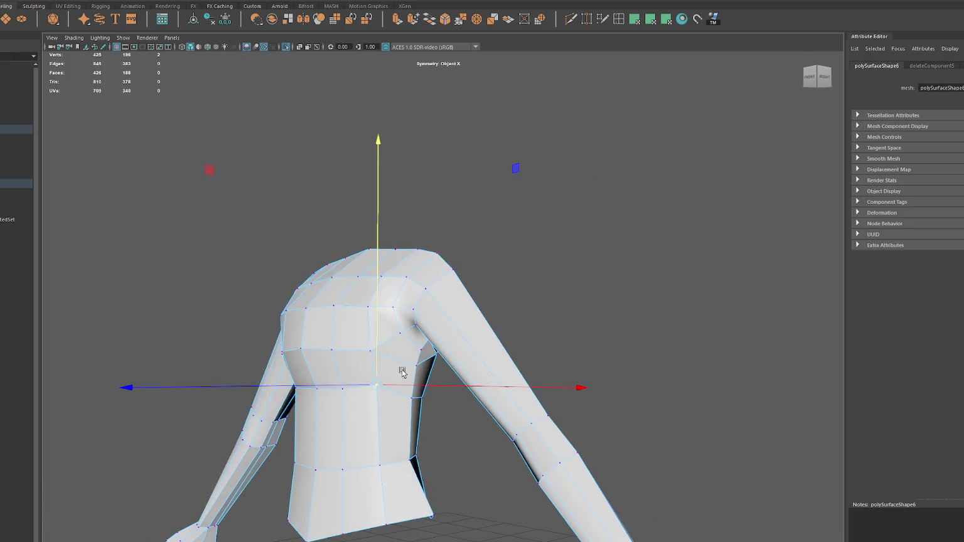
mouse_move(413, 340)
alt+mouse_down()
mouse_move(439, 370)
mouse_move(345, 375)
mouse_move(275, 340)
mouse_move(292, 336)
alt+mouse_up()
Step: Select the extra edges on the front of the shoulder and delete them
right_drag(474, 214, 467, 309)
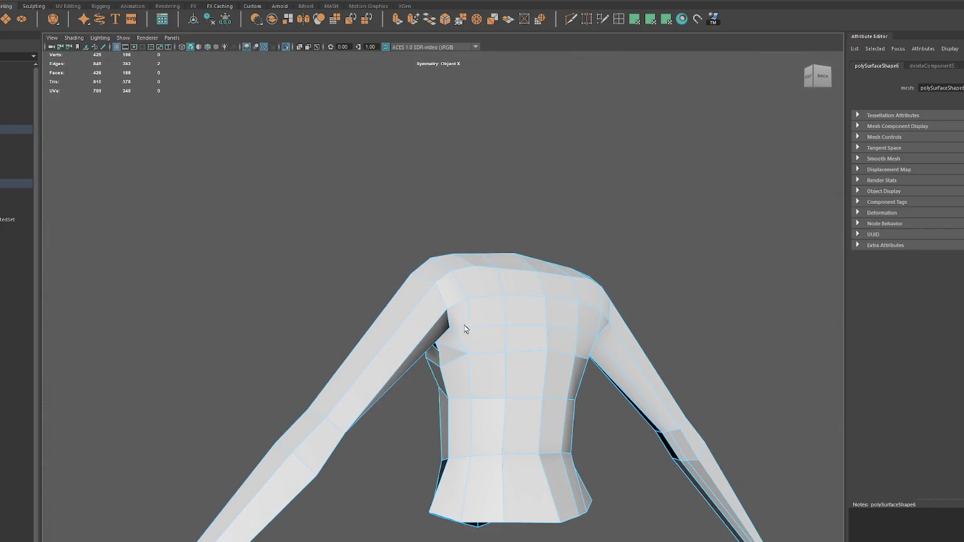
alt+drag(487, 341, 479, 299)
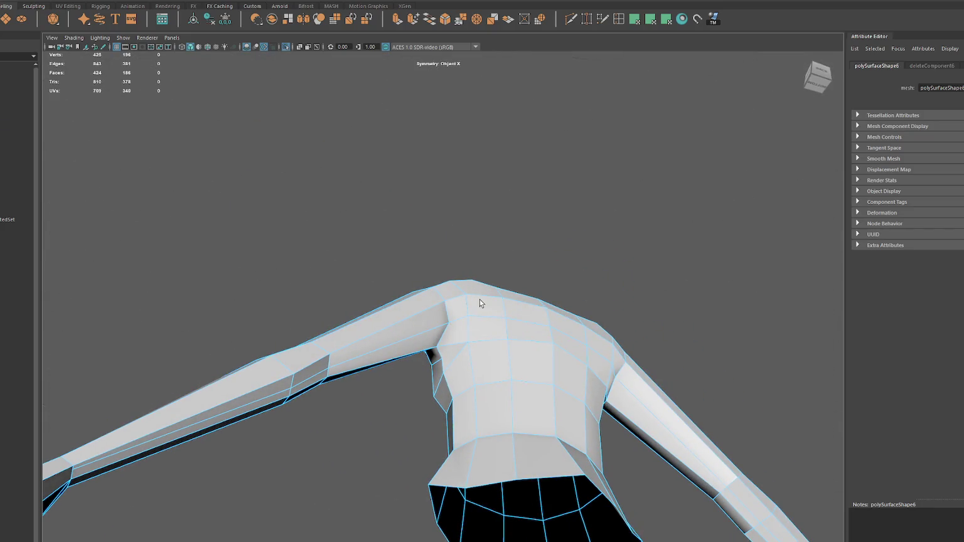
scroll(480, 303, up, 2)
alt+drag(457, 358, 521, 362)
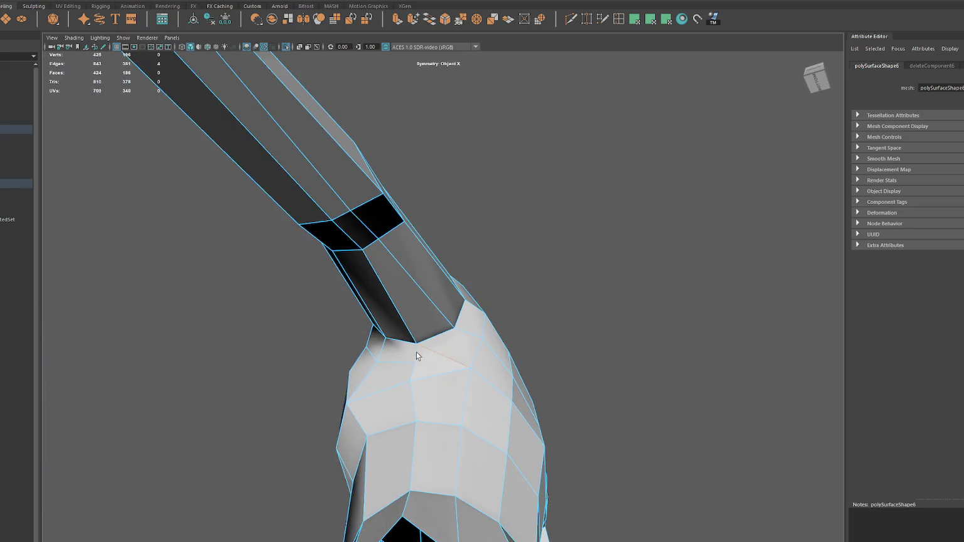
mouse_move(400, 364)
alt+mouse_down()
mouse_move(469, 387)
mouse_move(397, 341)
alt+mouse_up()
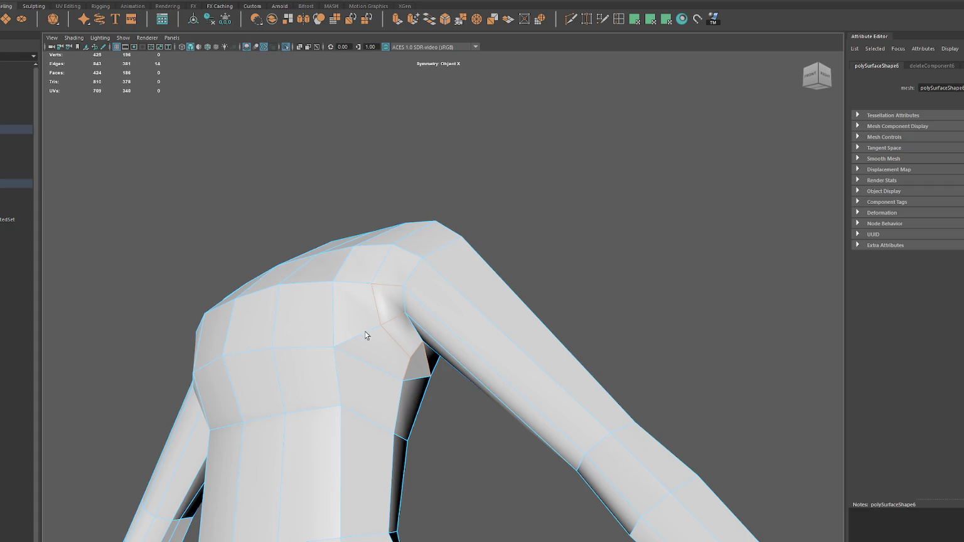
key(Delete)
Step: Delete the remaining shoulder edges and move a shoulder vertex with symmetry on
mouse_move(379, 333)
alt+mouse_down()
mouse_move(401, 340)
mouse_move(389, 315)
mouse_move(431, 301)
mouse_move(382, 282)
mouse_move(370, 254)
mouse_move(318, 243)
mouse_move(236, 273)
mouse_move(252, 280)
mouse_move(235, 295)
mouse_move(200, 300)
alt+mouse_up()
click(402, 301)
key(Delete)
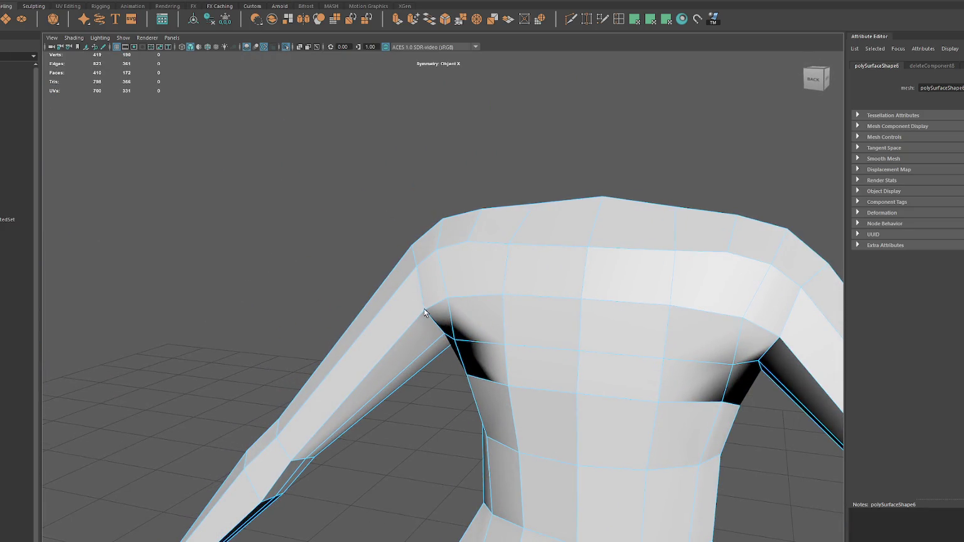
right_drag(344, 242, 423, 319)
click(425, 314)
mouse_move(426, 311)
mouse_down()
mouse_move(436, 333)
mouse_move(491, 330)
mouse_move(553, 301)
mouse_move(551, 327)
mouse_move(556, 293)
mouse_move(523, 306)
mouse_move(566, 282)
mouse_move(578, 291)
mouse_up()
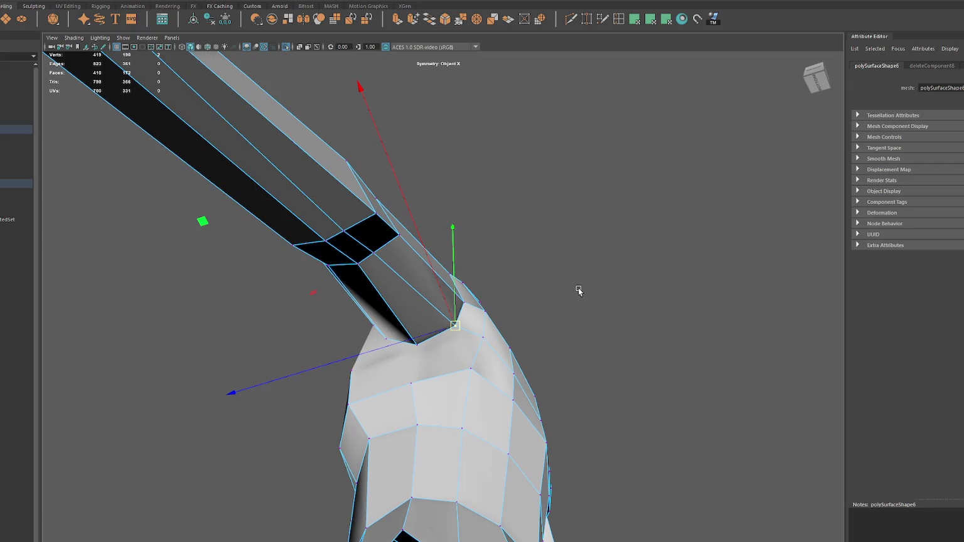
mouse_move(441, 351)
alt+mouse_down()
mouse_move(458, 351)
mouse_move(430, 342)
mouse_move(445, 357)
mouse_move(385, 363)
mouse_move(378, 376)
mouse_move(406, 386)
alt+mouse_up()
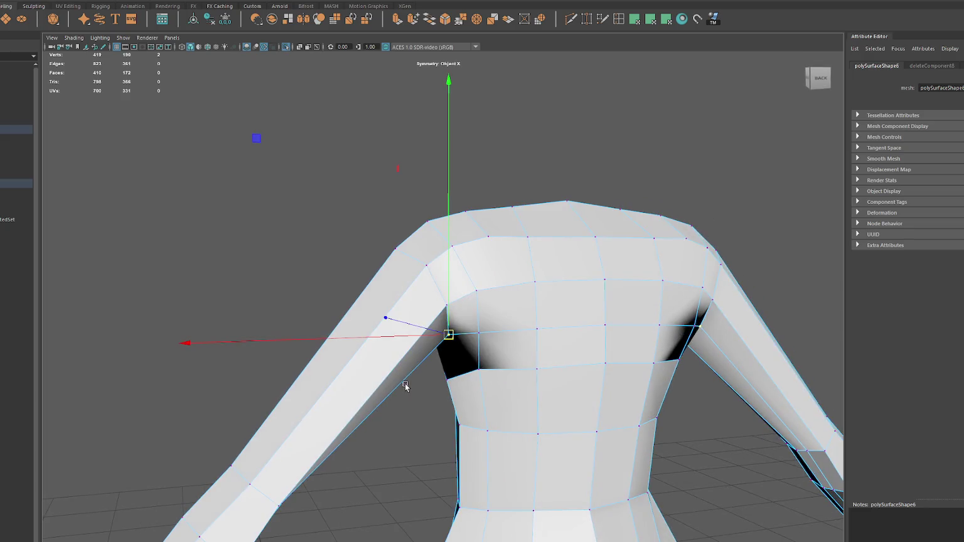
Step: Remove the edge loop across the chest and the loop under both arms with Ctrl+Delete
key(F10)
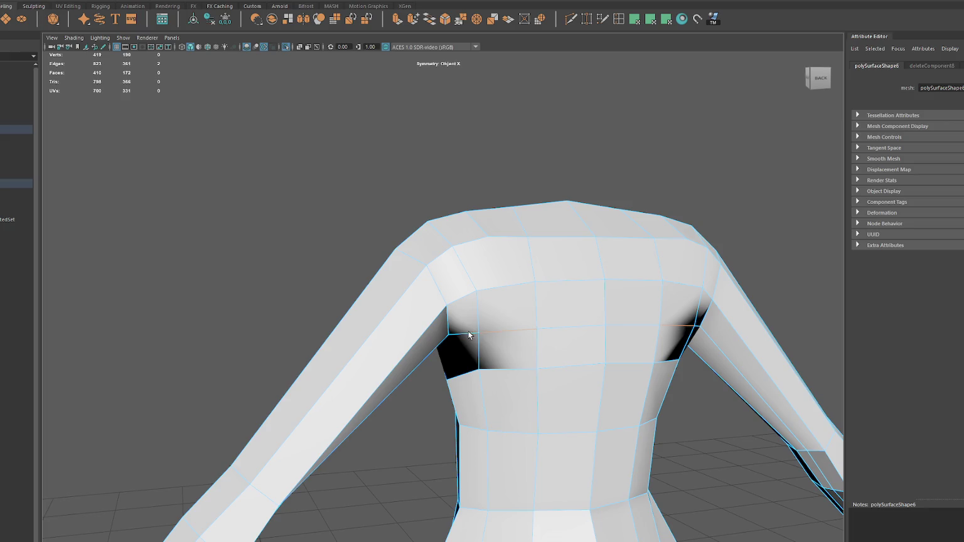
alt+drag(690, 325, 587, 326)
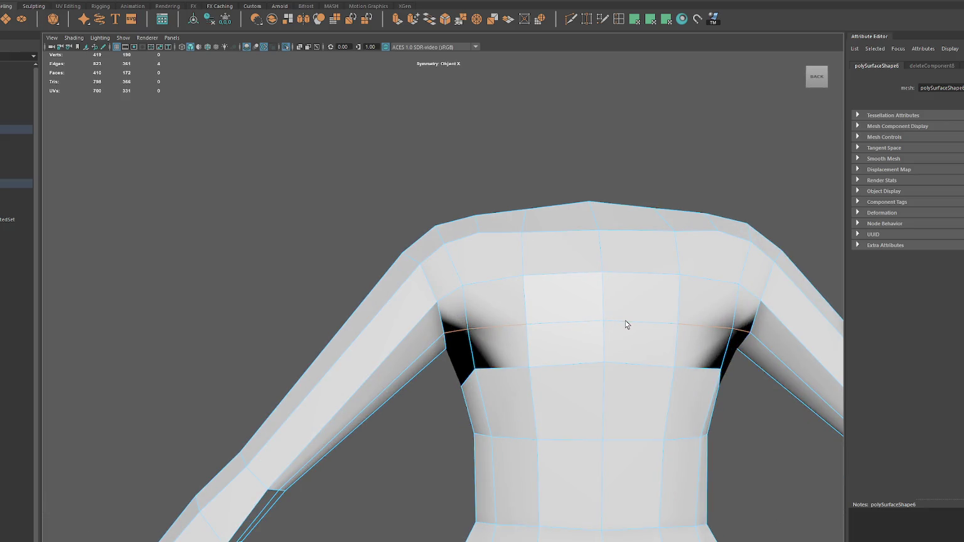
key(Delete)
key(ctrl+z)
key(ctrl+Delete)
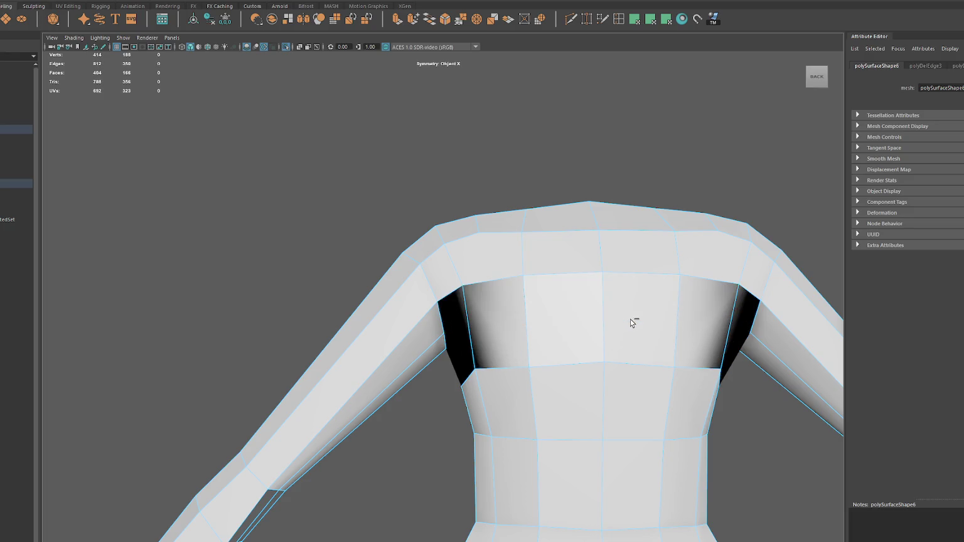
double_click(431, 346)
key(ctrl+Delete)
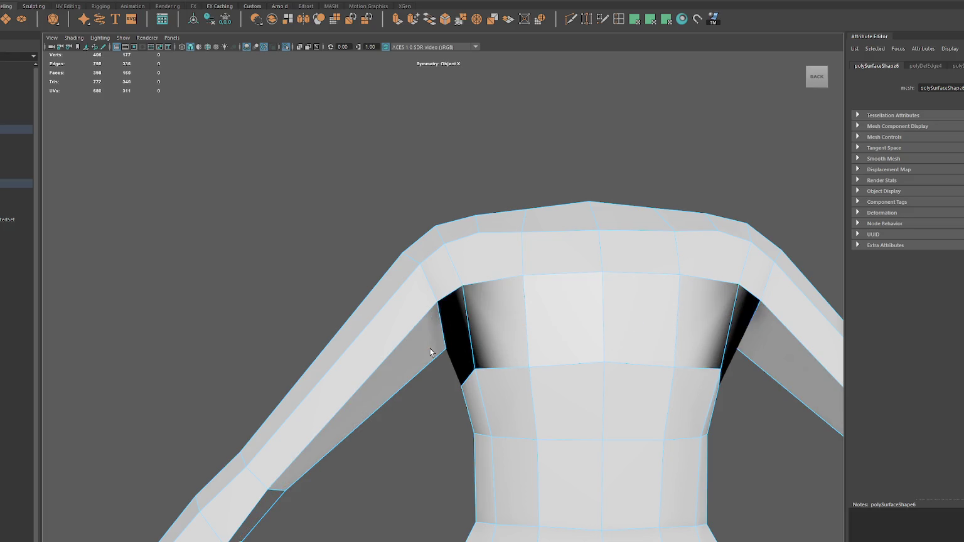
mouse_move(456, 314)
alt+mouse_down()
mouse_move(537, 317)
mouse_move(570, 295)
mouse_move(622, 289)
mouse_move(570, 300)
alt+mouse_up()
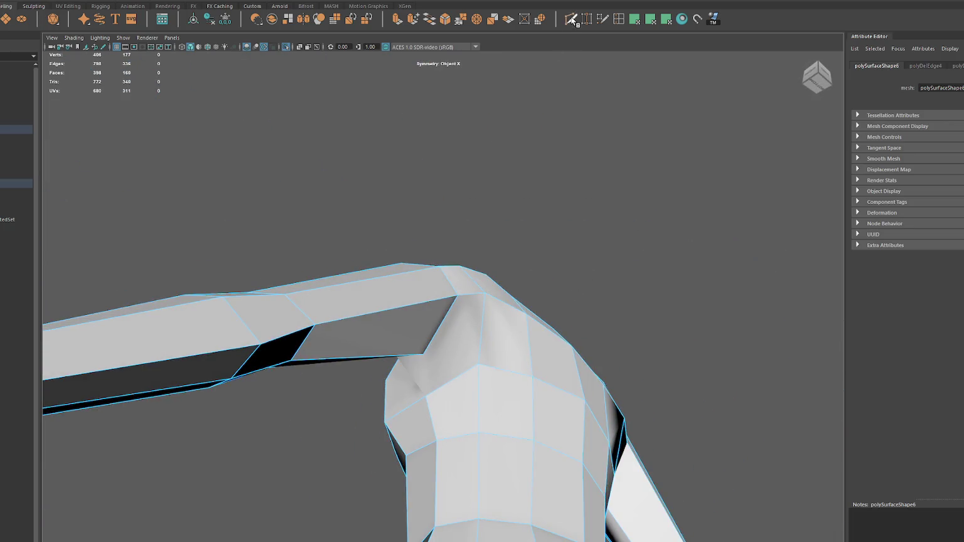
Step: Finish and commit the new Multi-Cut at the shoulder
click(490, 359)
key(Return)
mouse_move(491, 355)
alt+mouse_down()
mouse_move(420, 398)
mouse_move(485, 371)
mouse_move(564, 360)
mouse_move(527, 351)
mouse_move(577, 370)
mouse_move(501, 345)
mouse_move(449, 380)
mouse_move(542, 374)
mouse_move(594, 387)
mouse_move(603, 413)
mouse_move(627, 403)
mouse_move(471, 379)
mouse_move(434, 384)
mouse_move(484, 226)
alt+mouse_up()
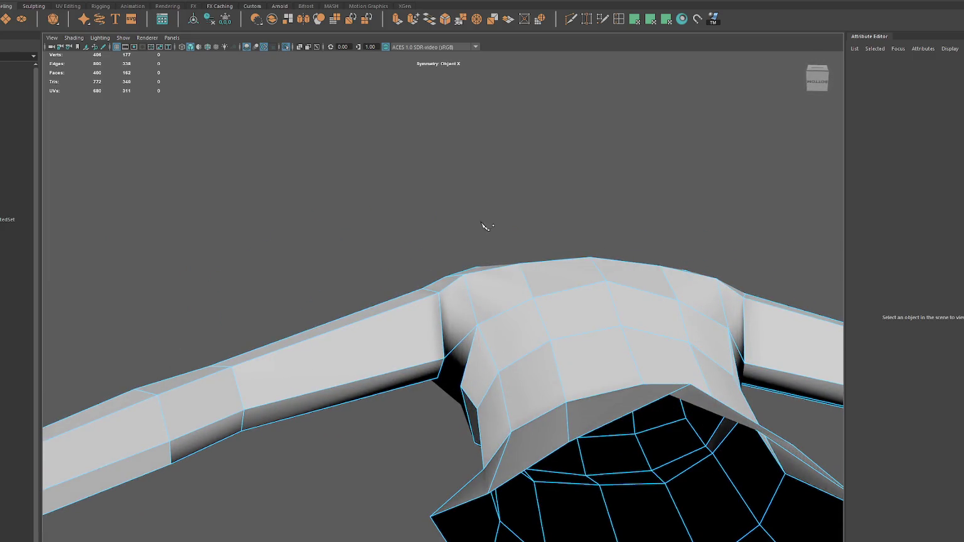
Step: Pull the armpit vertex down to reshape the junction faces, and commit a cut across the shoulder
click(443, 361)
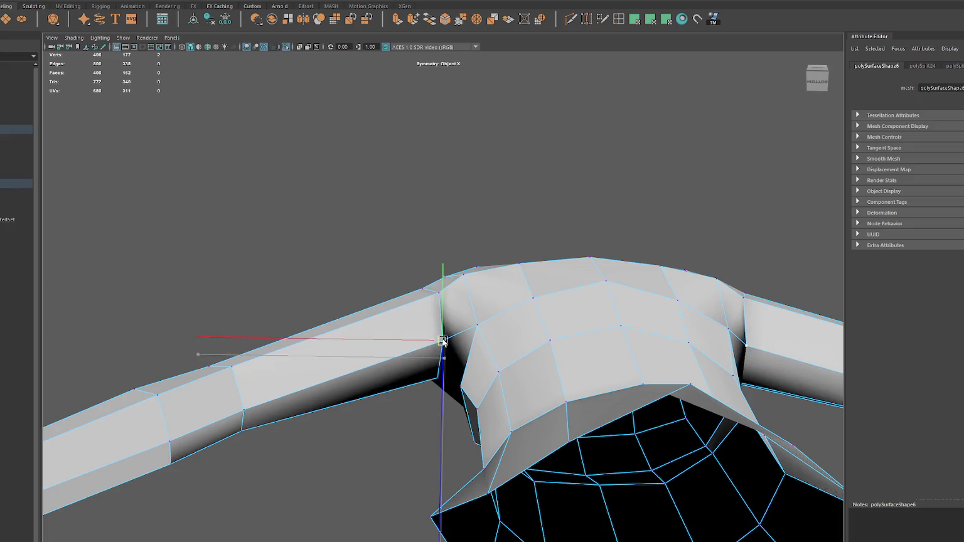
mouse_move(443, 361)
alt+mouse_down()
mouse_move(538, 338)
mouse_move(527, 338)
alt+mouse_up()
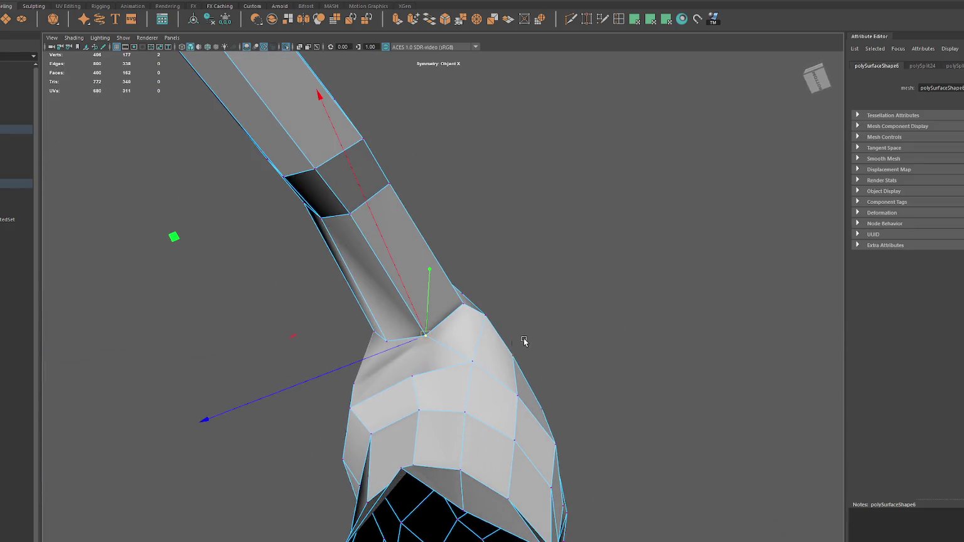
mouse_move(480, 362)
alt+mouse_down()
mouse_move(518, 368)
mouse_move(502, 359)
alt+mouse_up()
click(399, 367)
drag(400, 368, 400, 388)
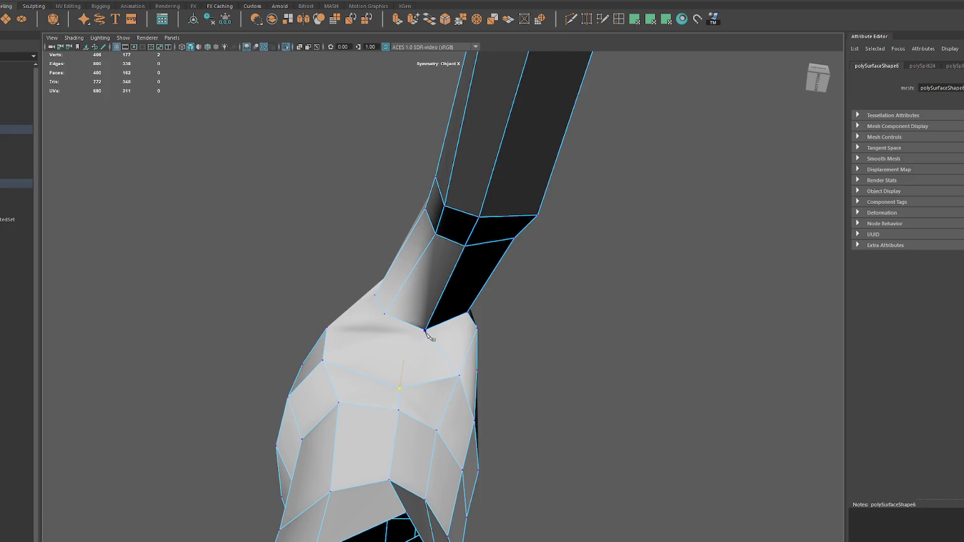
mouse_move(429, 337)
alt+mouse_down()
mouse_move(336, 352)
mouse_move(327, 373)
mouse_move(491, 377)
mouse_move(399, 361)
alt+mouse_up()
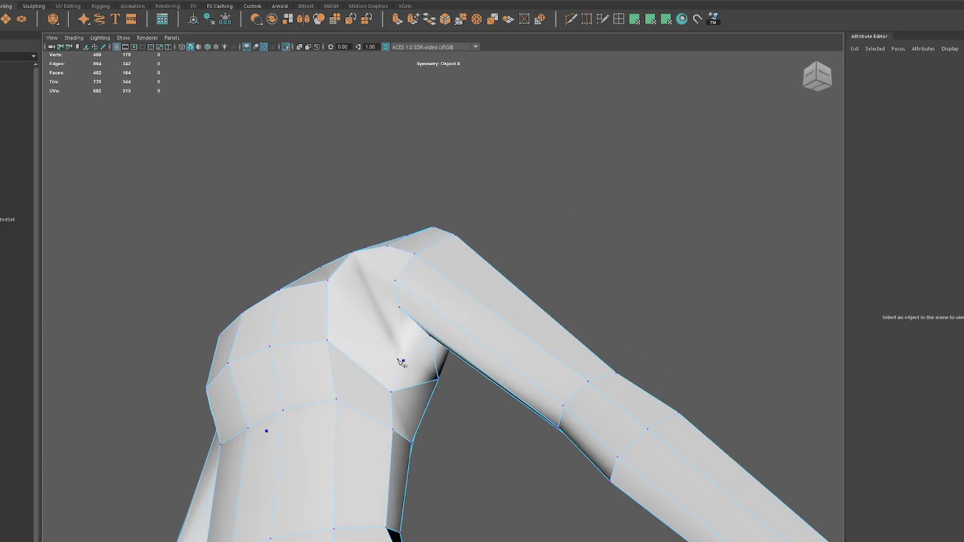
right_click(399, 308)
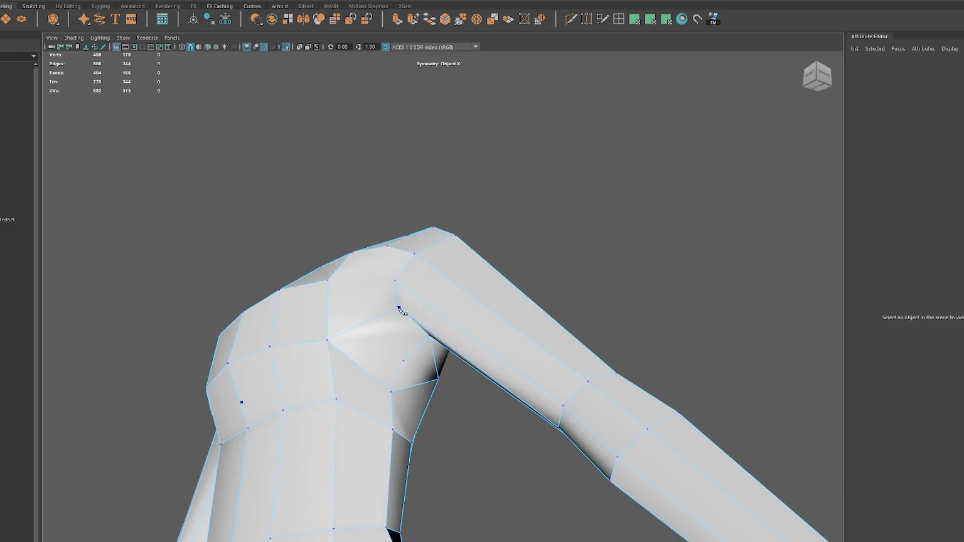
Step: Add cuts across the upper chest and the shoulder top
alt+drag(399, 309, 418, 302)
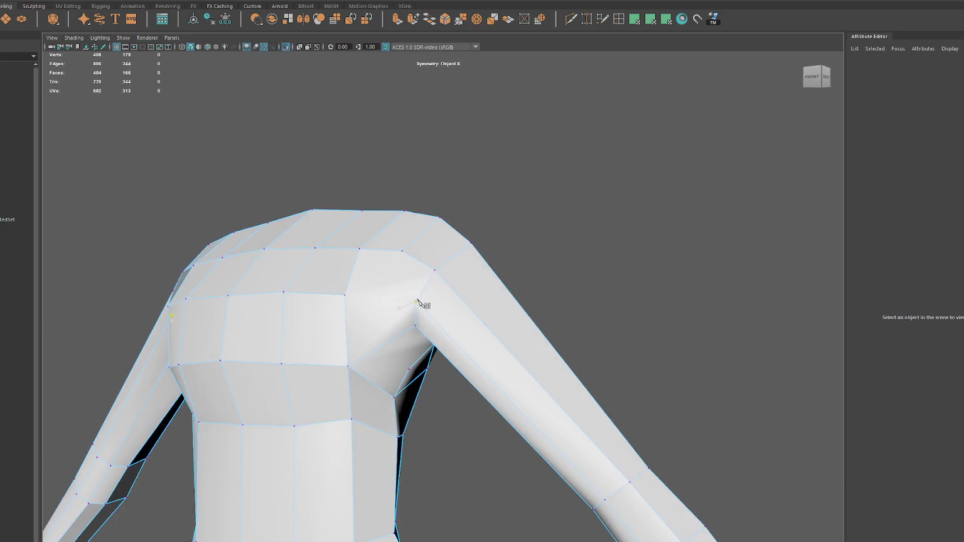
right_click(342, 298)
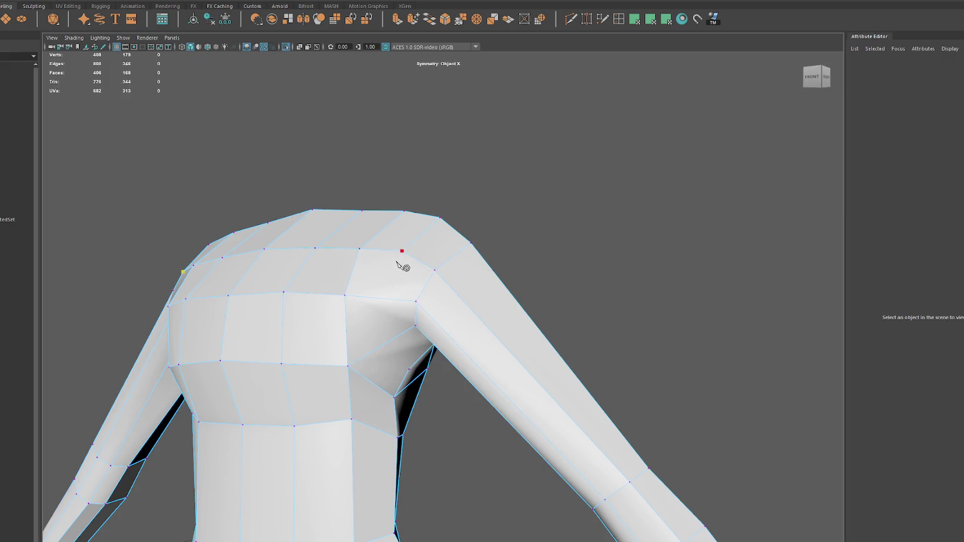
click(384, 298)
right_click(431, 370)
mouse_move(431, 369)
alt+mouse_down()
mouse_move(342, 380)
mouse_move(495, 387)
alt+mouse_up()
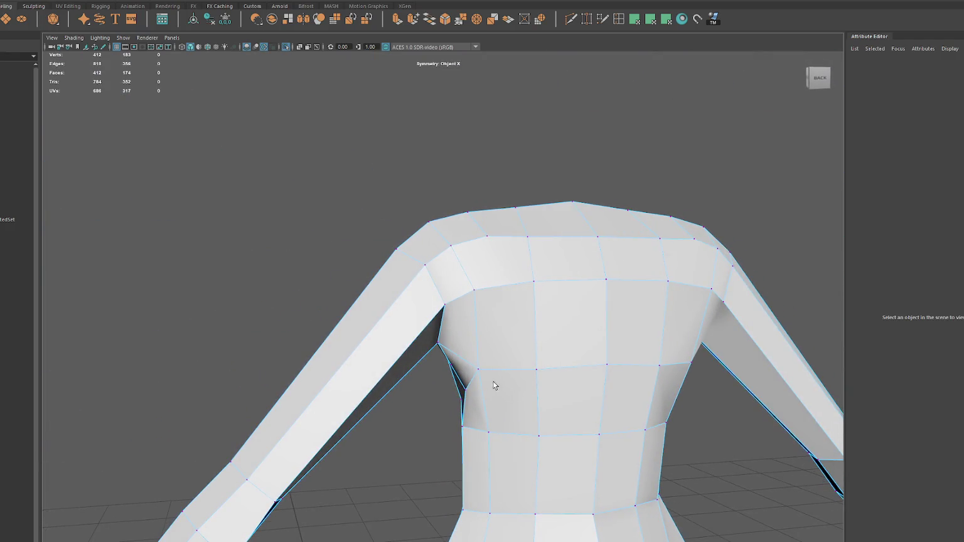
Step: Move the armpit vertex pair into the armpit corner and shift a chest vertex right
click(482, 366)
middle_drag(466, 392, 446, 394)
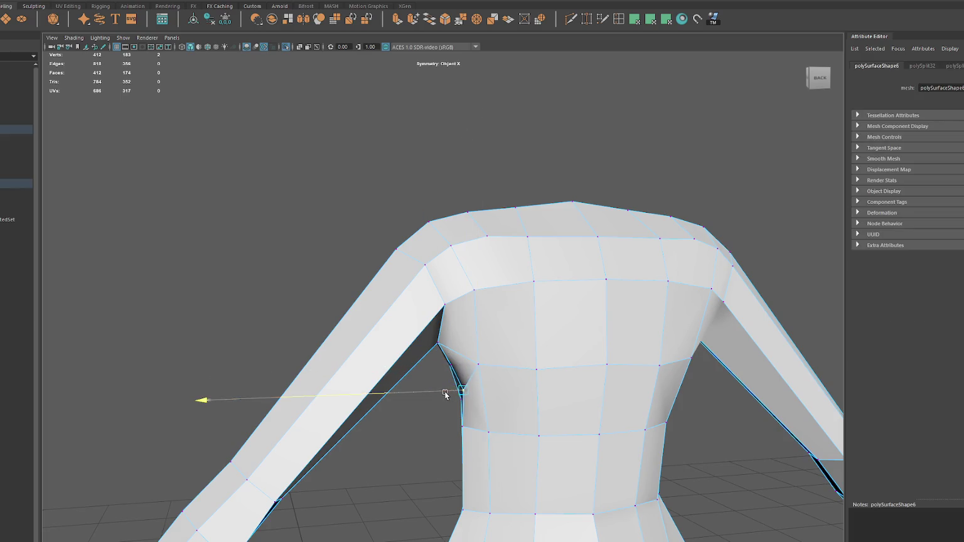
middle_drag(442, 341, 440, 343)
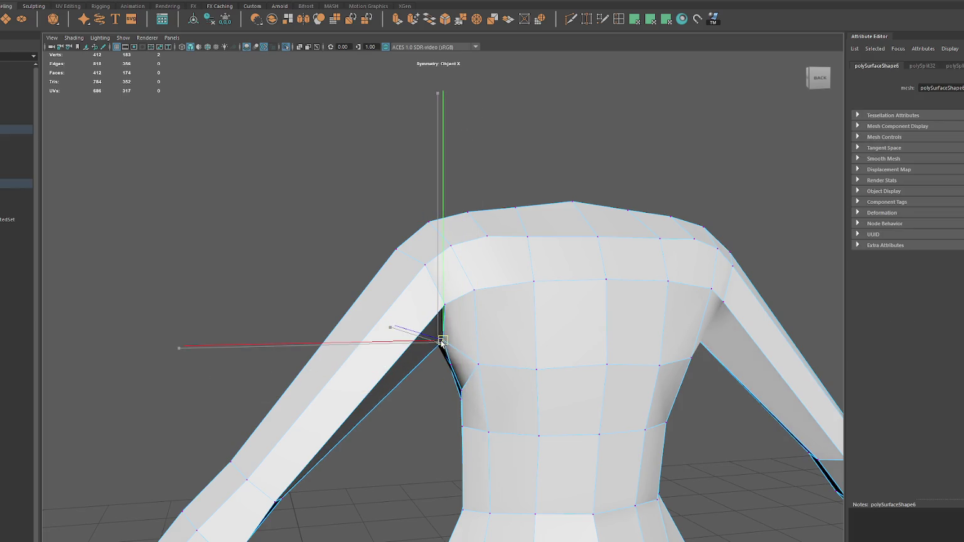
mouse_move(523, 351)
alt+mouse_down()
mouse_move(513, 347)
mouse_move(527, 280)
alt+mouse_up()
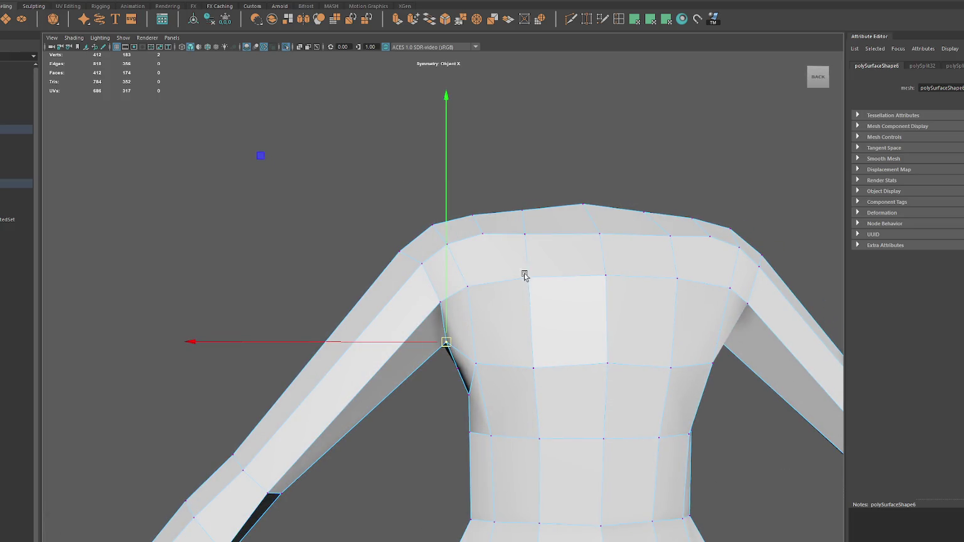
mouse_move(497, 241)
alt+mouse_down()
mouse_move(480, 238)
mouse_move(529, 323)
mouse_move(679, 282)
mouse_move(646, 282)
mouse_move(617, 248)
mouse_move(535, 251)
alt+mouse_up()
mouse_move(507, 346)
alt+mouse_down()
mouse_move(464, 370)
mouse_move(548, 303)
alt+mouse_up()
drag(479, 362, 493, 382)
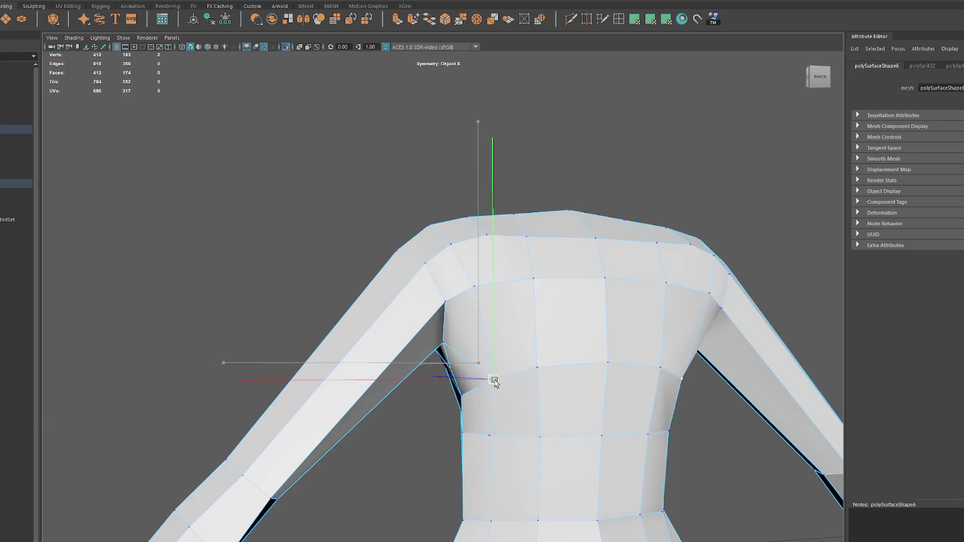
click(538, 366)
click(538, 367)
mouse_move(543, 370)
mouse_down()
mouse_move(609, 370)
mouse_move(559, 366)
mouse_move(594, 340)
mouse_move(562, 320)
mouse_up()
Step: Cut a new edge across the shoulder with Multi-Cut
click(578, 19)
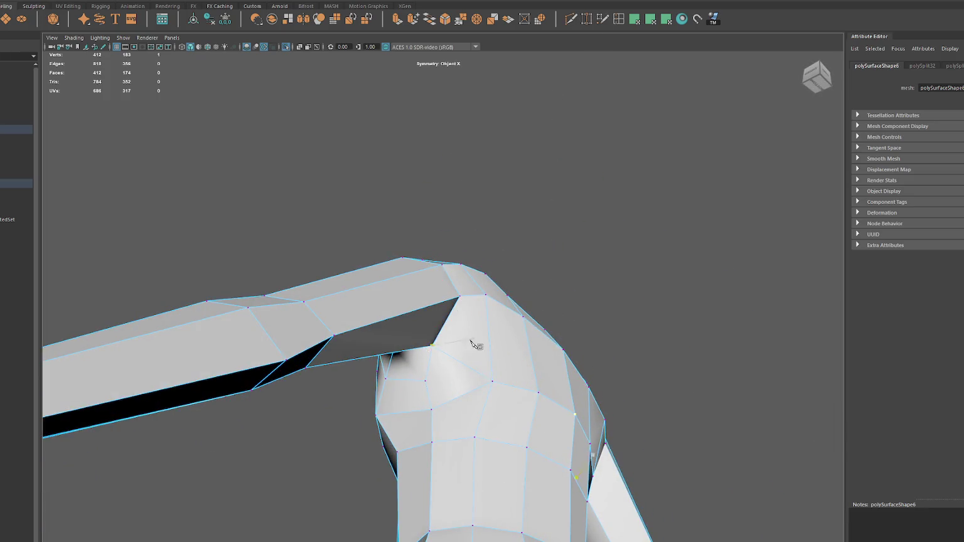
mouse_move(461, 368)
alt+mouse_down()
mouse_move(477, 370)
mouse_move(477, 285)
alt+mouse_up()
key(Return)
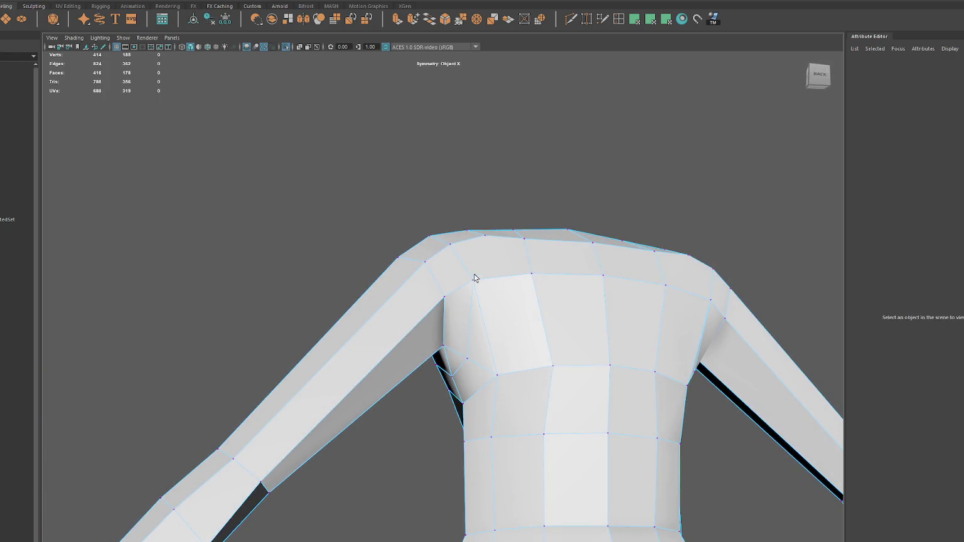
Step: Select a shoulder vertex and bring up the Edit Mesh commands
mouse_move(517, 170)
alt+mouse_down()
mouse_move(510, 295)
mouse_move(443, 379)
alt+mouse_up()
click(442, 382)
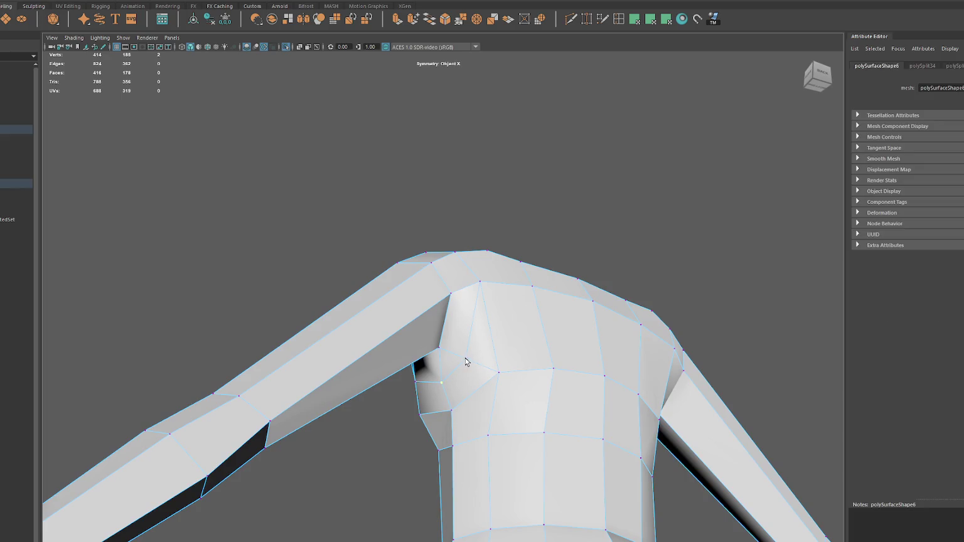
click(128, 1)
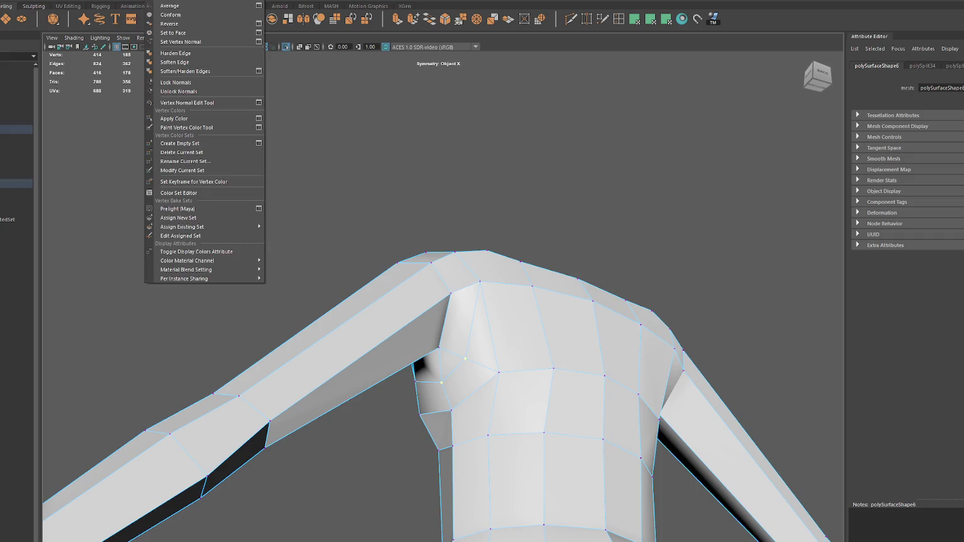
Step: Merge the two armpit vertices into one with Merge to Center
click(111, 96)
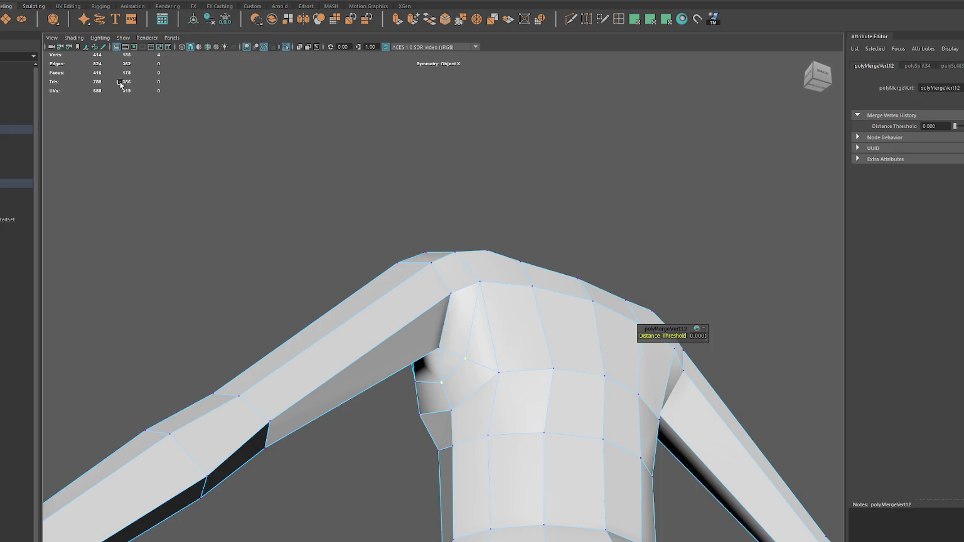
click(94, 1)
click(152, 104)
mouse_move(566, 409)
alt+mouse_down()
mouse_move(553, 389)
mouse_move(498, 431)
alt+mouse_up()
click(497, 441)
click(452, 409)
Step: Target Weld the leftover shoulder and armpit vertices onto their neighbours
mouse_move(452, 409)
alt+mouse_down()
mouse_move(550, 389)
mouse_move(476, 377)
mouse_move(494, 306)
alt+mouse_up()
click(488, 307)
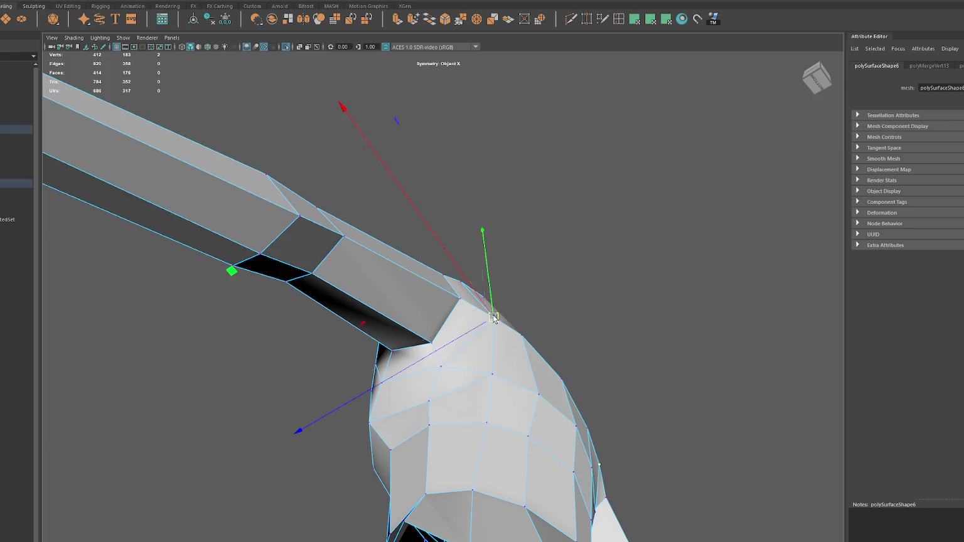
click(441, 370)
key(q)
mouse_move(492, 379)
alt+mouse_down()
mouse_move(452, 409)
mouse_move(483, 405)
mouse_move(499, 437)
alt+mouse_up()
click(472, 401)
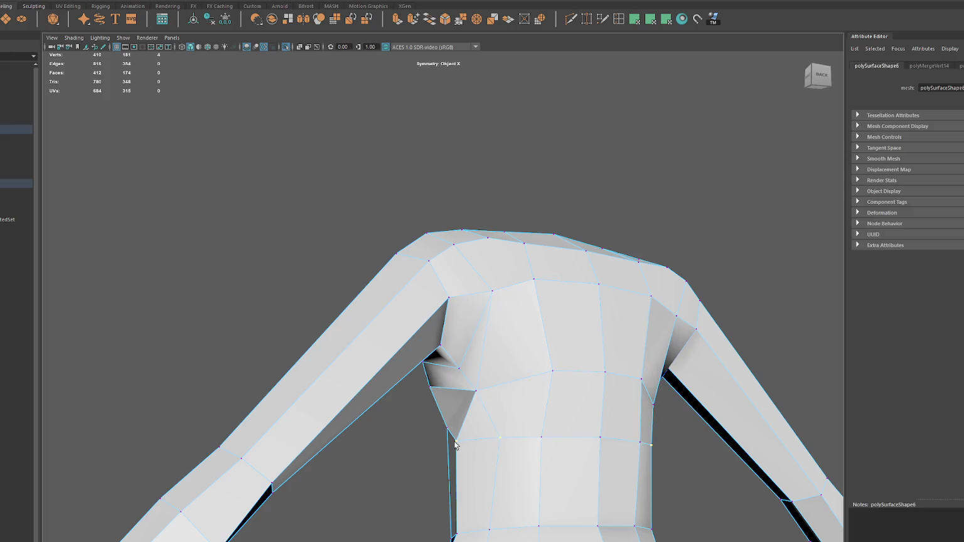
mouse_move(471, 526)
shift+right_down()
mouse_move(460, 537)
mouse_move(480, 538)
shift+right_up()
scroll(466, 528, down, 2)
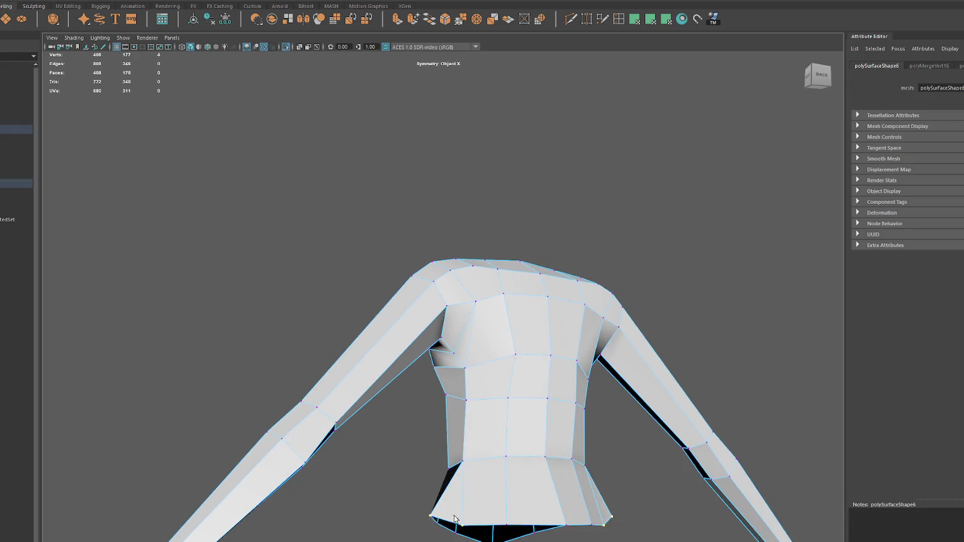
drag(448, 518, 457, 523)
Step: Delete the redundant chest edges
click(516, 355)
mouse_move(548, 333)
alt+mouse_down()
mouse_move(502, 331)
mouse_move(478, 344)
alt+mouse_up()
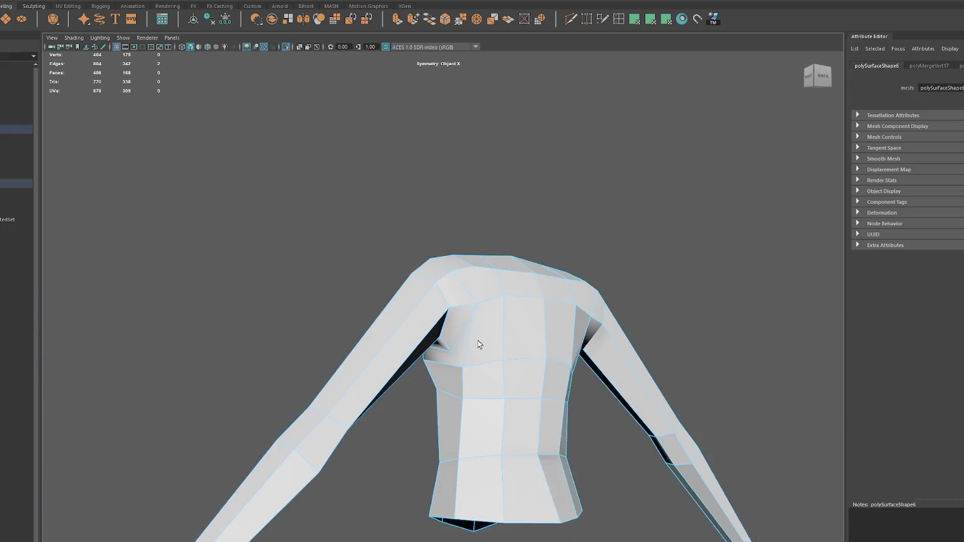
key(Delete)
mouse_move(486, 340)
alt+mouse_down()
mouse_move(541, 305)
mouse_move(580, 315)
mouse_move(484, 322)
mouse_move(458, 338)
mouse_move(592, 338)
mouse_move(631, 352)
mouse_move(461, 344)
alt+mouse_up()
Step: Lower a back chest edge slightly and try an edge loop across the chest, then undo it
right_click(546, 354)
click(537, 356)
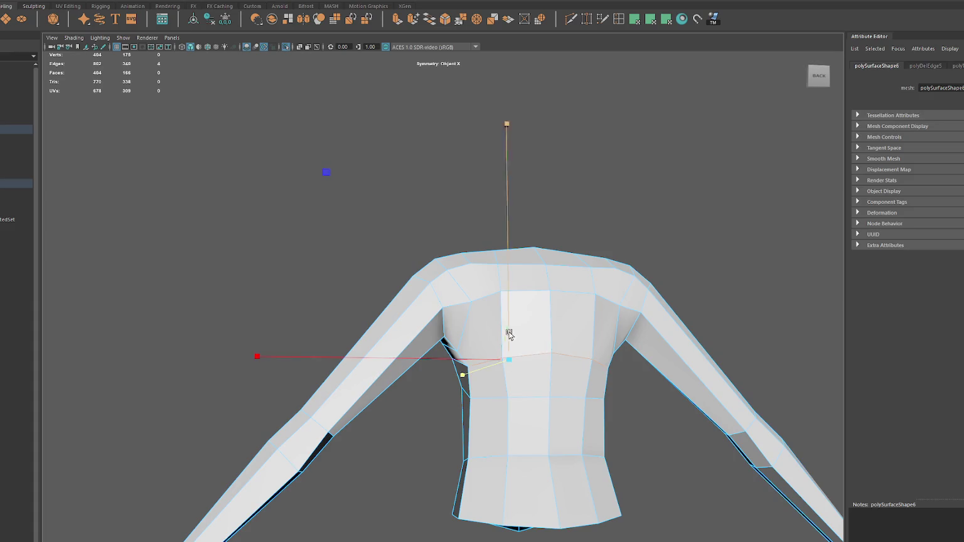
key(w)
drag(507, 329, 515, 339)
key(q)
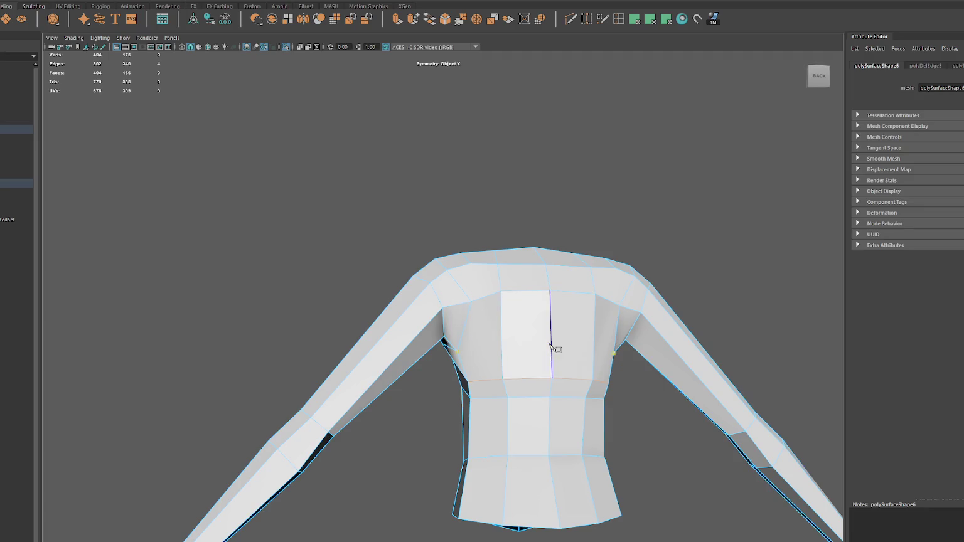
ctrl+click(551, 346)
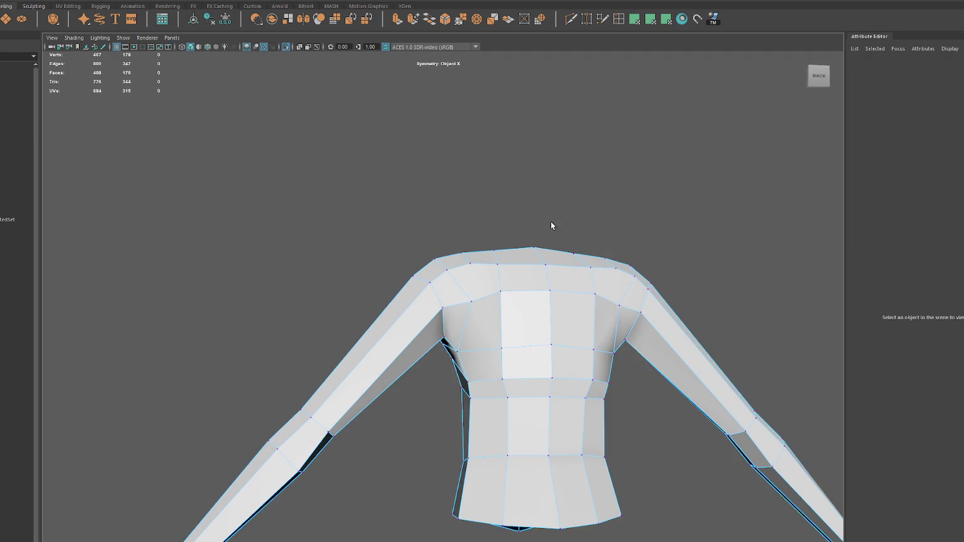
alt+drag(549, 221, 504, 294)
key(ctrl+z)
key(ctrl+z)
key(ctrl+z)
Step: Multi-Cut a new edge across the shoulder top
click(472, 305)
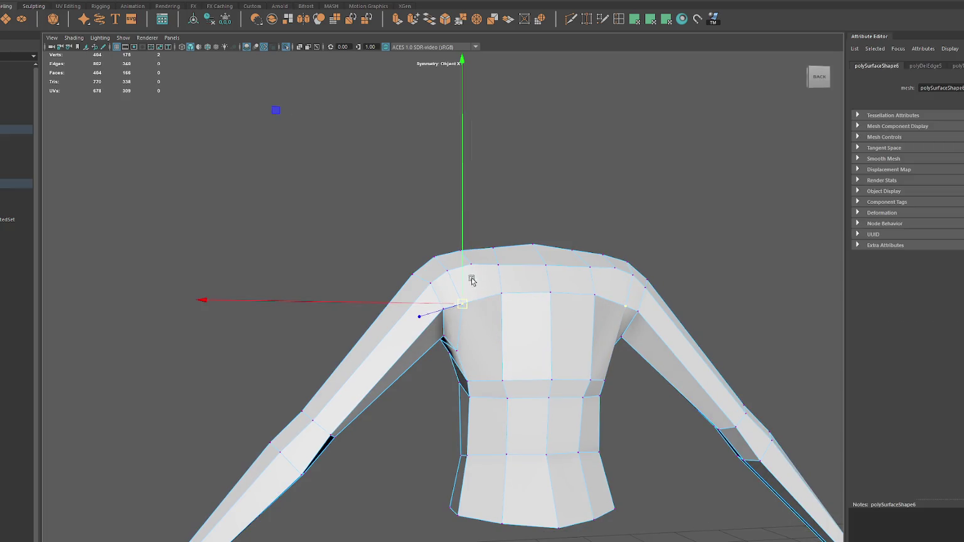
click(571, 18)
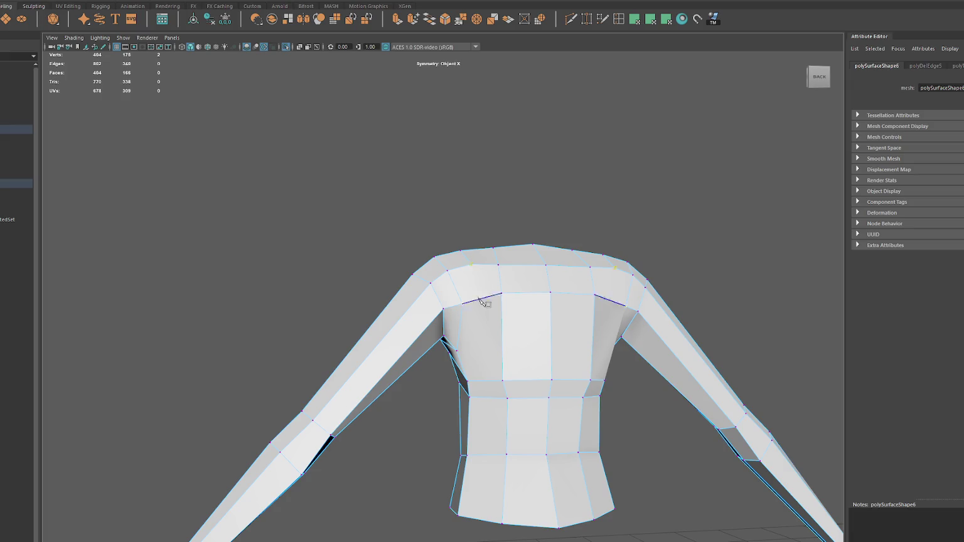
click(496, 384)
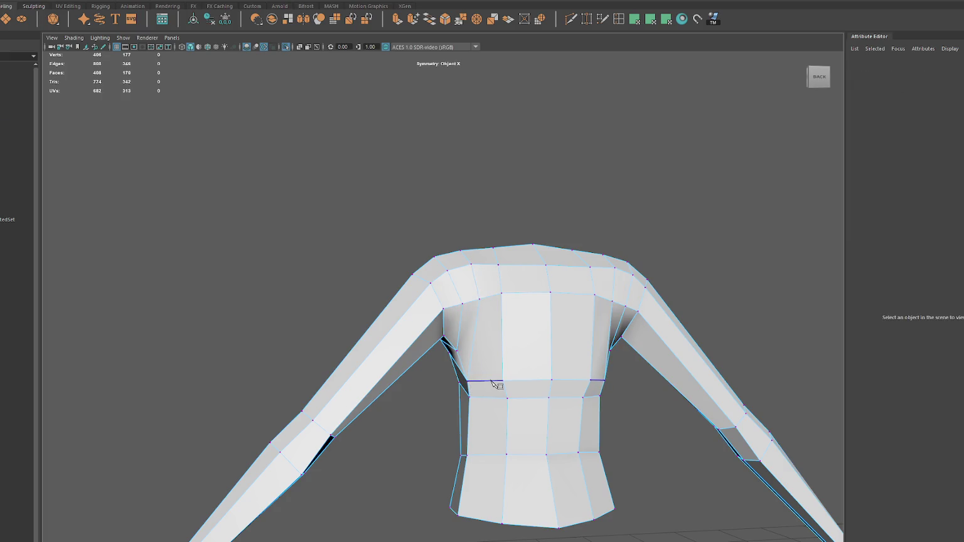
alt+drag(496, 384, 532, 375)
mouse_move(516, 374)
alt+mouse_down()
mouse_move(500, 379)
mouse_move(500, 370)
mouse_move(534, 379)
mouse_move(492, 377)
mouse_move(633, 377)
mouse_move(482, 383)
mouse_move(553, 377)
alt+mouse_up()
mouse_move(491, 302)
alt+mouse_down()
mouse_move(549, 303)
mouse_move(577, 280)
mouse_move(626, 269)
mouse_move(534, 301)
alt+mouse_up()
Step: Select the chest edge loop and raise it with the Move tool
click(520, 293)
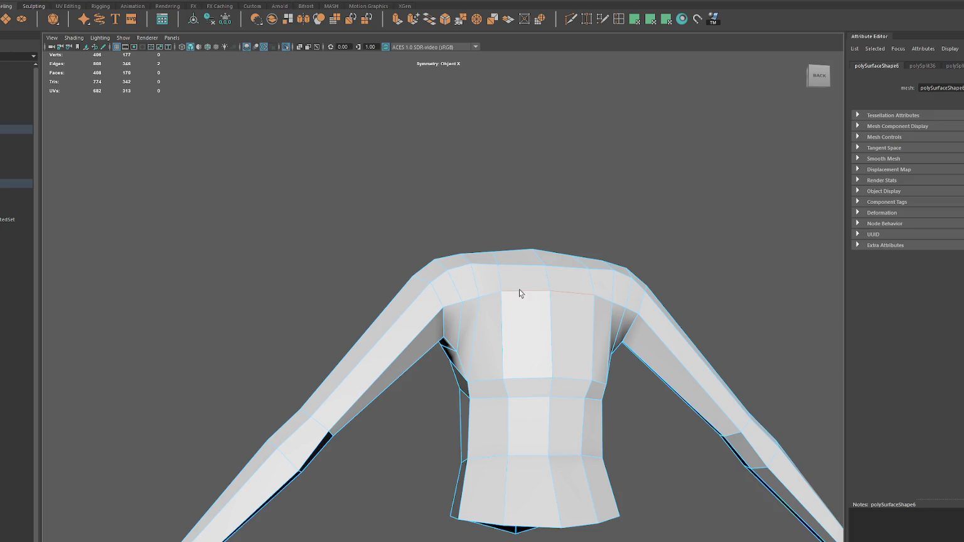
key(w)
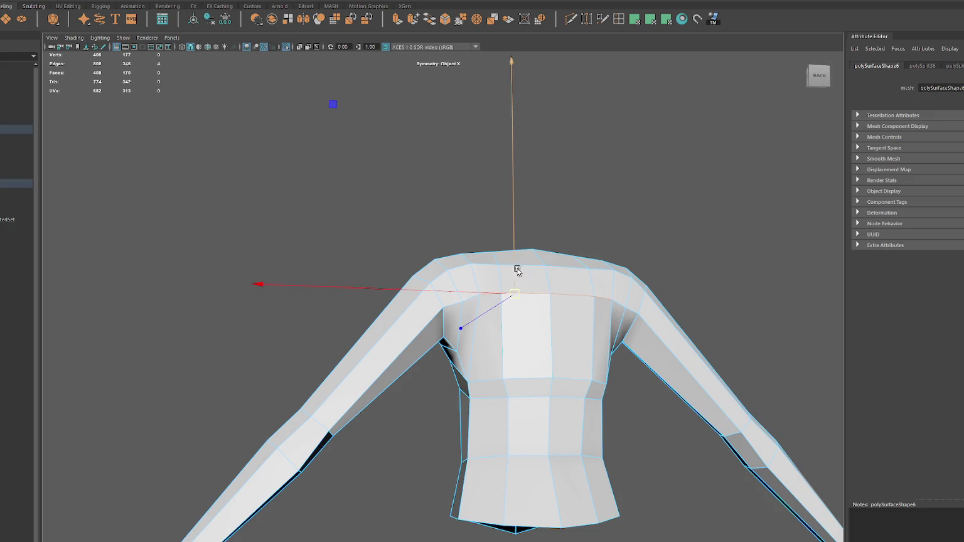
drag(521, 287, 521, 310)
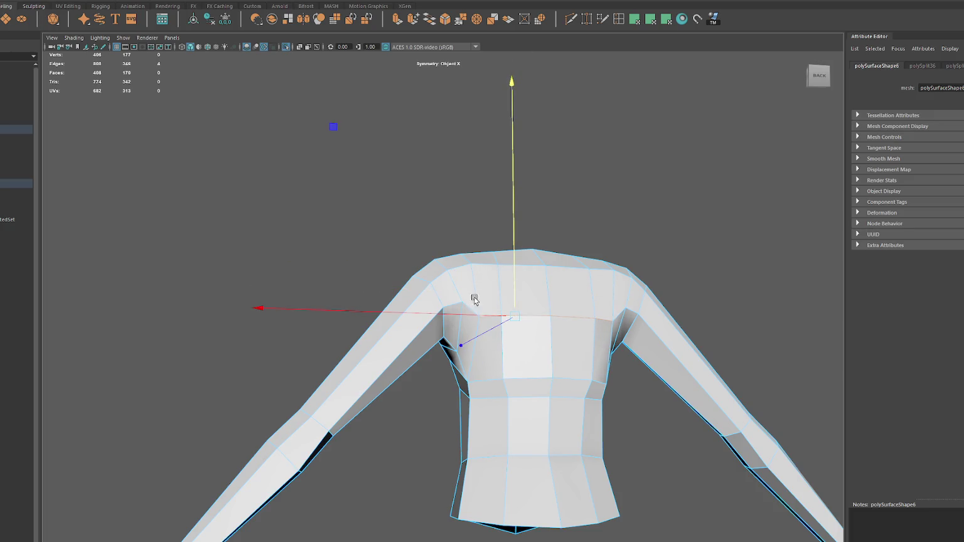
shift+click(502, 259)
click(515, 373)
drag(510, 329, 509, 302)
key(q)
Step: Work along the shoulder in vertex mode, selecting each shoulder vertex in turn
right_drag(458, 328, 396, 288)
click(462, 317)
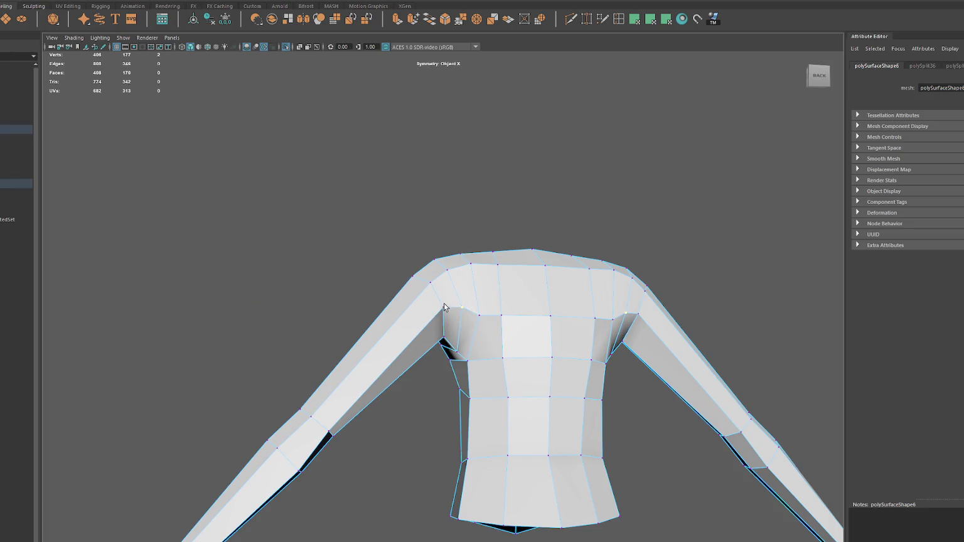
click(444, 300)
click(464, 302)
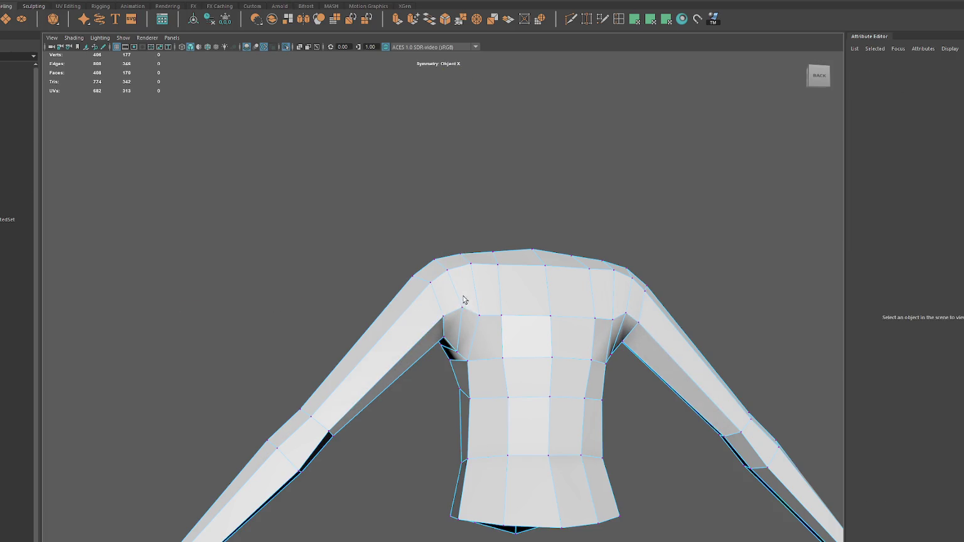
click(463, 308)
click(444, 322)
click(443, 301)
click(431, 276)
click(430, 281)
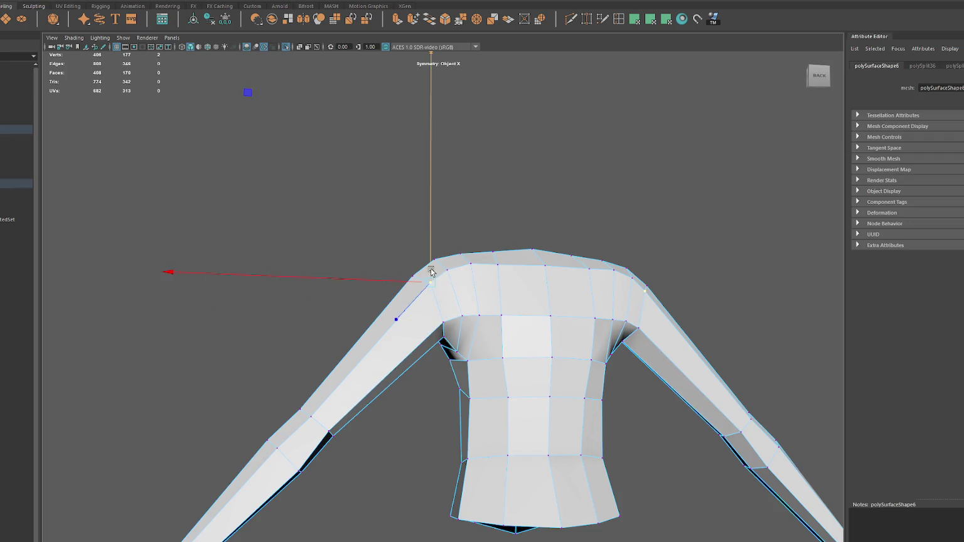
click(447, 269)
click(447, 270)
click(481, 263)
click(470, 266)
click(498, 267)
click(496, 258)
click(496, 258)
Step: Select the vertices around the armpit
click(457, 353)
mouse_move(456, 353)
alt+mouse_down()
mouse_move(491, 349)
mouse_move(442, 325)
mouse_move(464, 260)
mouse_move(458, 272)
alt+mouse_up()
click(447, 337)
click(454, 299)
key(w)
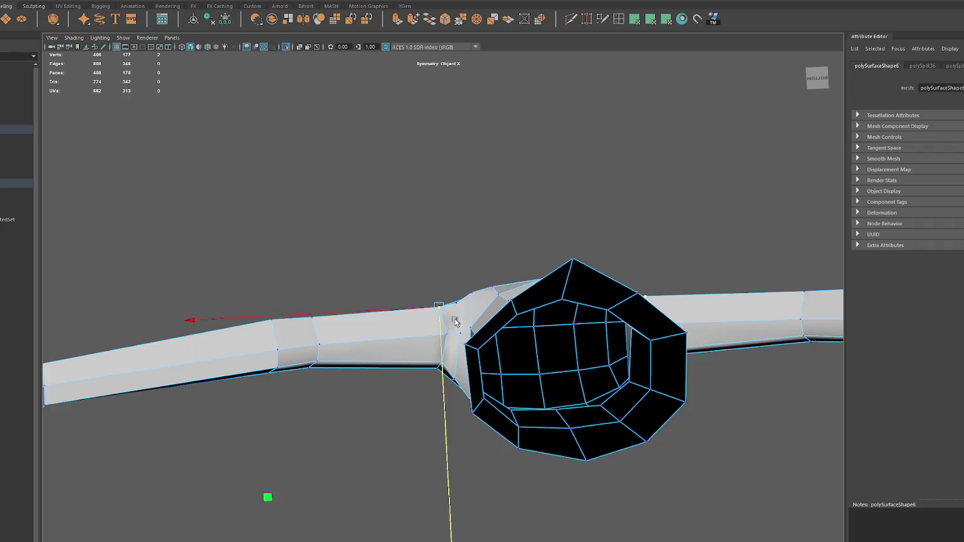
click(475, 292)
click(456, 301)
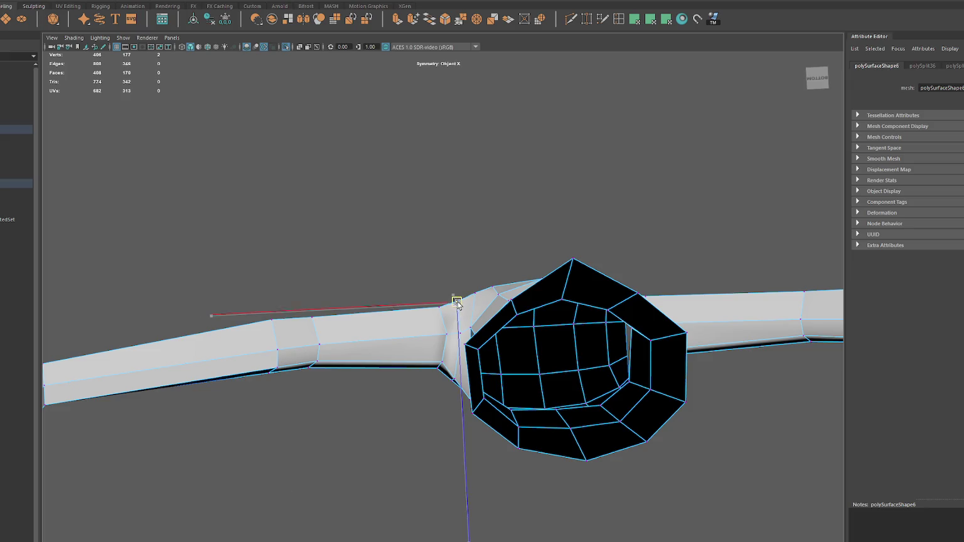
key(q)
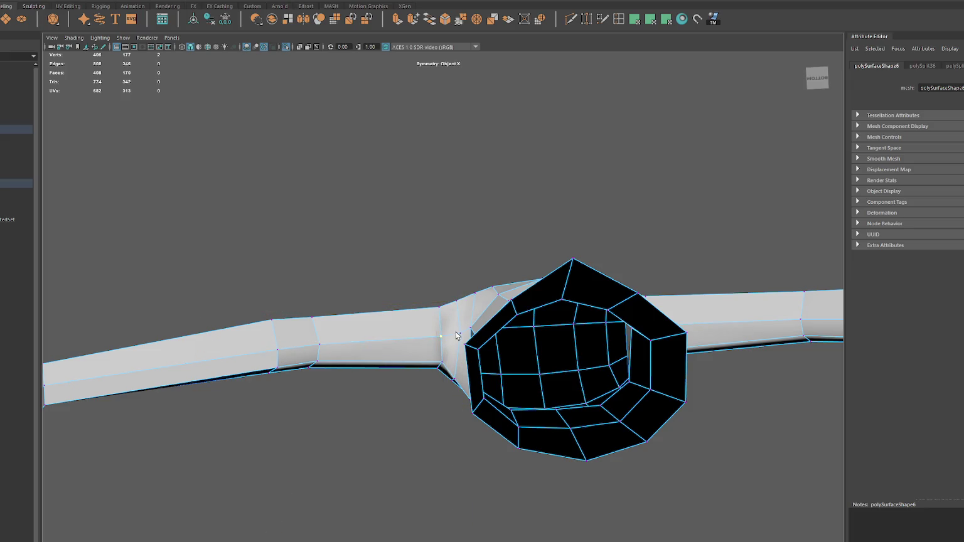
click(446, 336)
alt+drag(446, 336, 470, 350)
click(454, 344)
key(w)
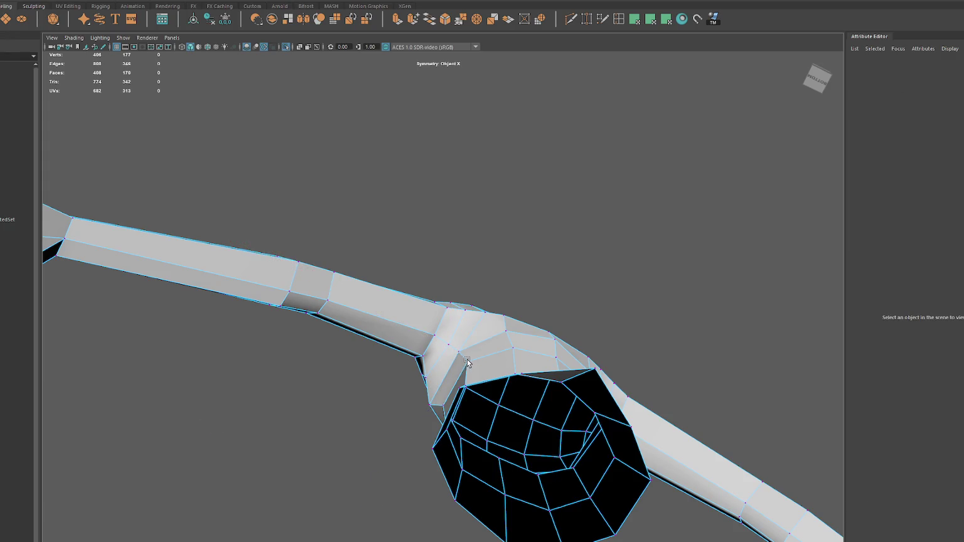
mouse_move(469, 367)
alt+mouse_down()
mouse_move(538, 367)
mouse_move(650, 413)
alt+mouse_up()
key(q)
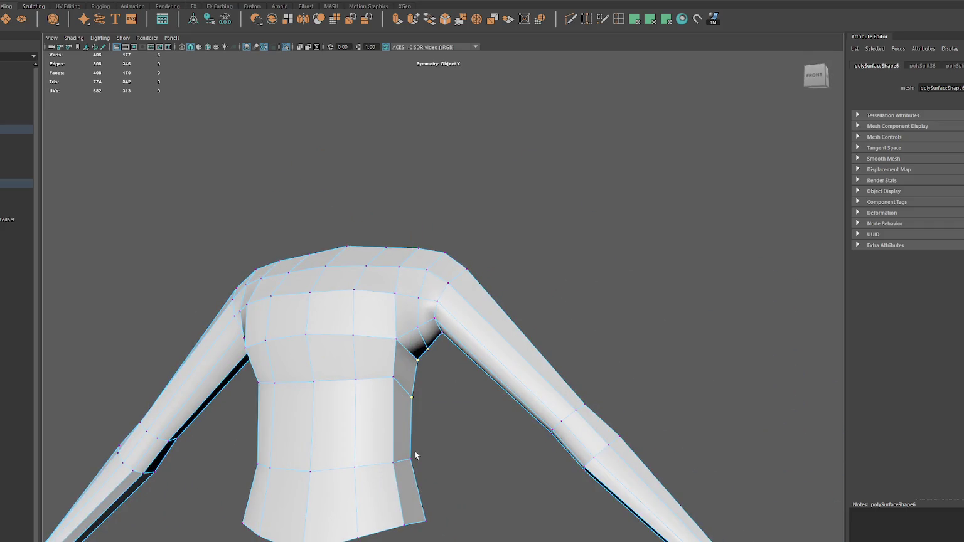
Step: Reshape the armpit vertex pair, pulling it outward, then down and back up
shift+click(419, 433)
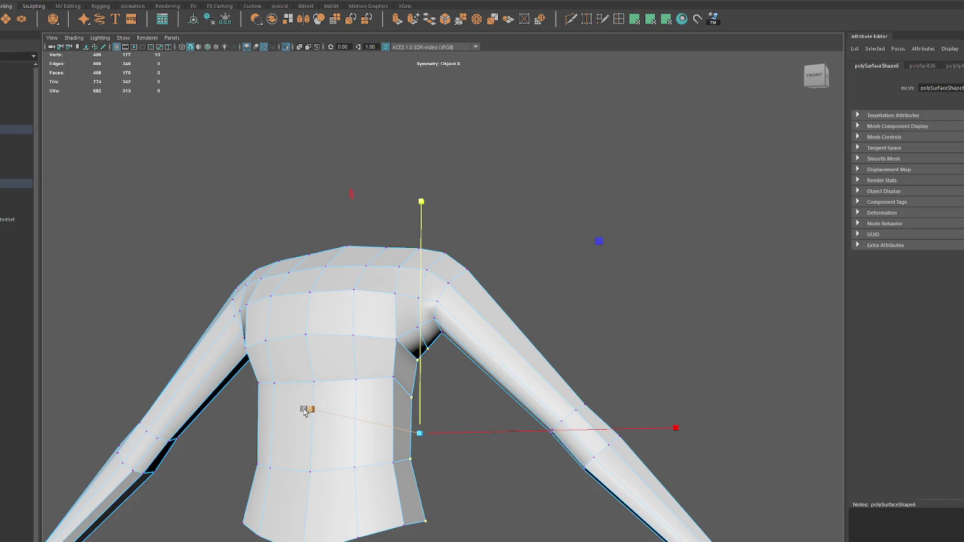
key(w)
mouse_move(727, 449)
alt+mouse_down()
mouse_move(673, 390)
mouse_move(517, 393)
mouse_move(523, 403)
alt+mouse_up()
click(463, 362)
click(455, 347)
mouse_move(455, 347)
mouse_down()
mouse_move(446, 337)
mouse_move(478, 355)
mouse_move(584, 364)
mouse_up()
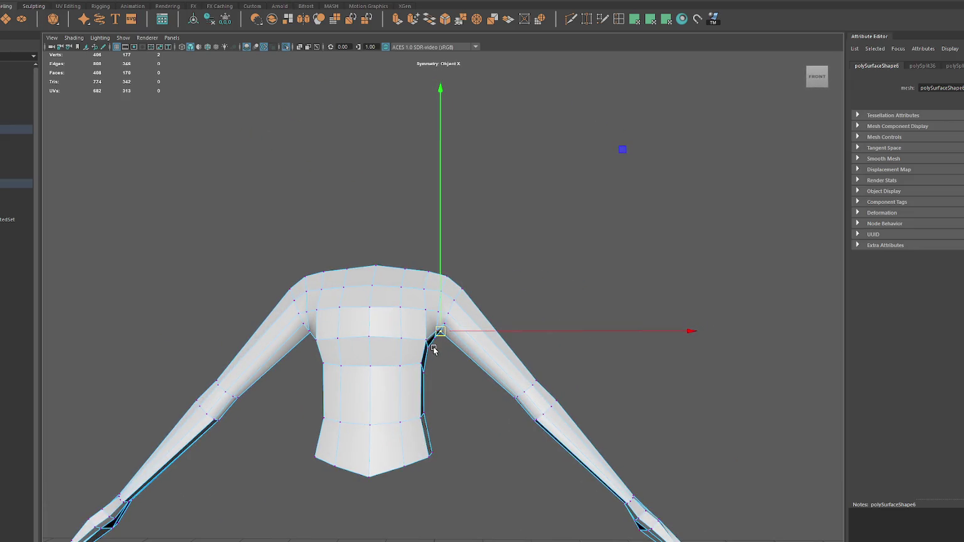
middle_drag(433, 350, 424, 376)
click(423, 369)
drag(426, 363, 426, 339)
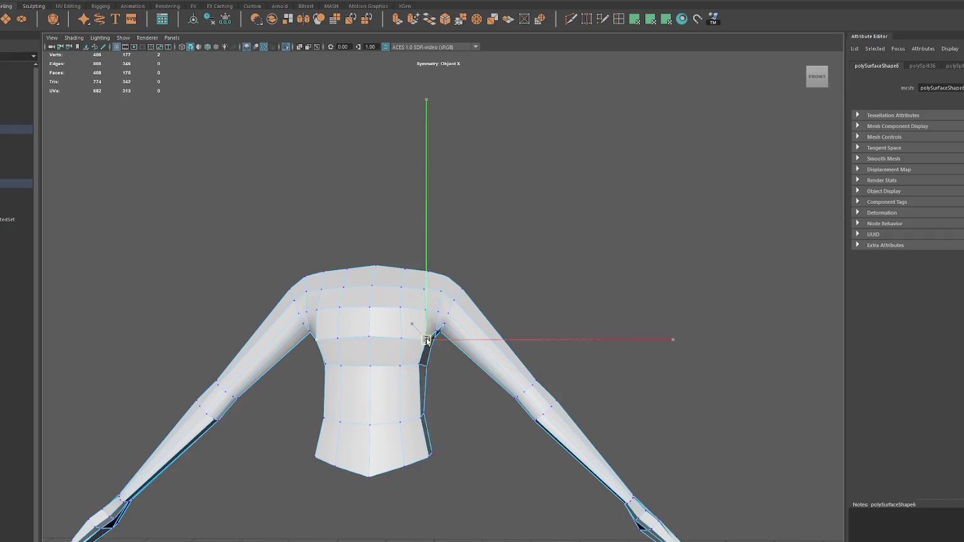
Step: Slide the vertex beside the armpit sideways to round the shoulder, checking from above
click(402, 336)
mouse_move(407, 337)
alt+mouse_down()
mouse_move(354, 340)
mouse_move(408, 352)
mouse_move(403, 337)
alt+mouse_up()
mouse_move(403, 337)
middle_down()
mouse_move(426, 335)
mouse_move(413, 318)
mouse_move(431, 306)
mouse_move(454, 308)
middle_up()
alt+drag(454, 311, 446, 332)
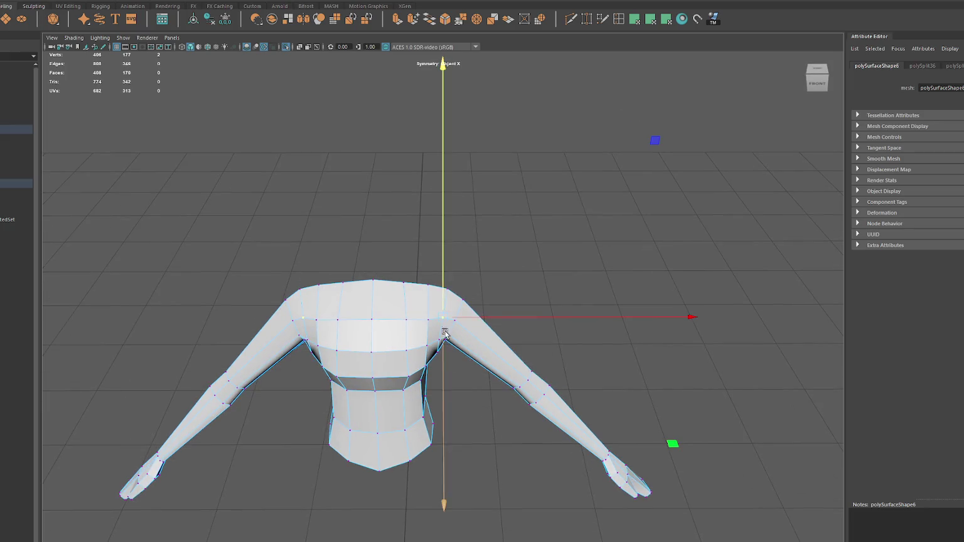
middle_drag(446, 332, 453, 338)
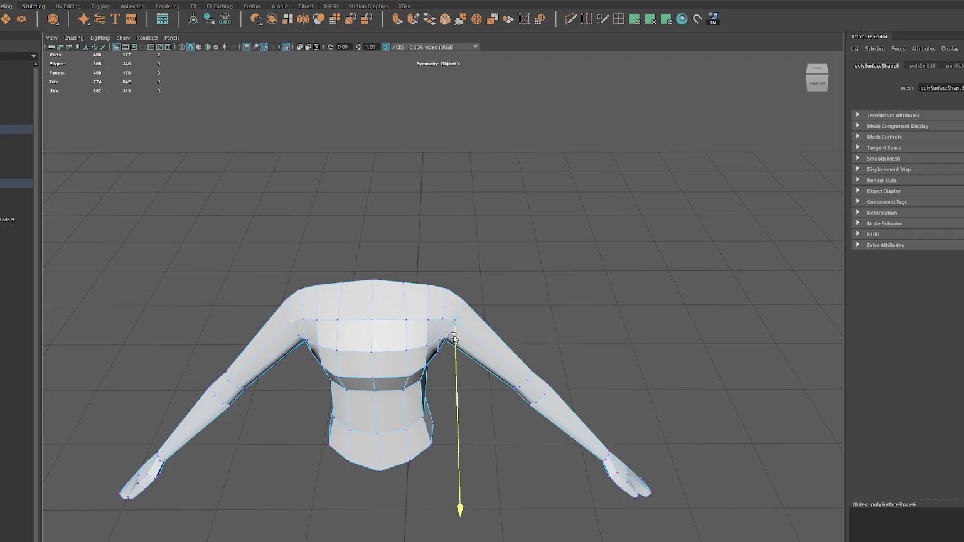
alt+drag(453, 339, 468, 345)
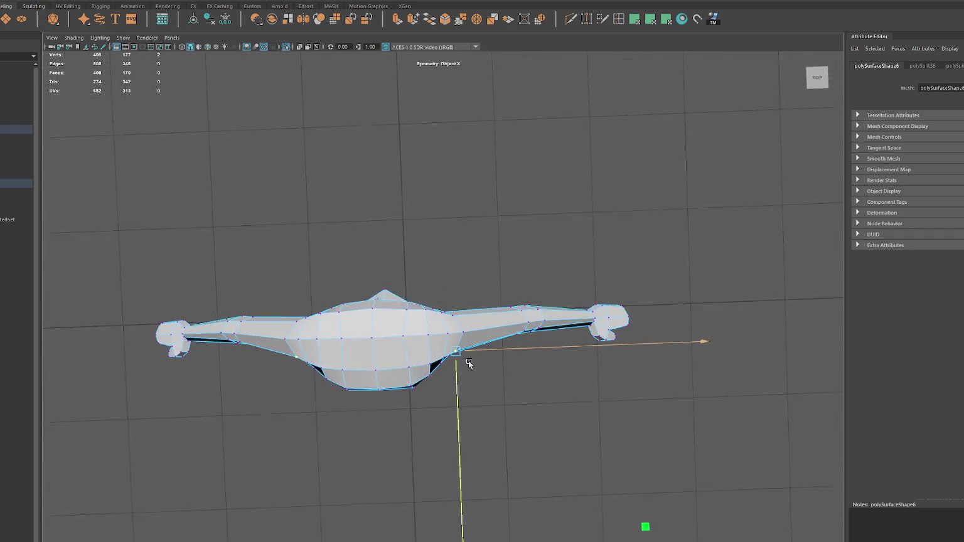
key(q)
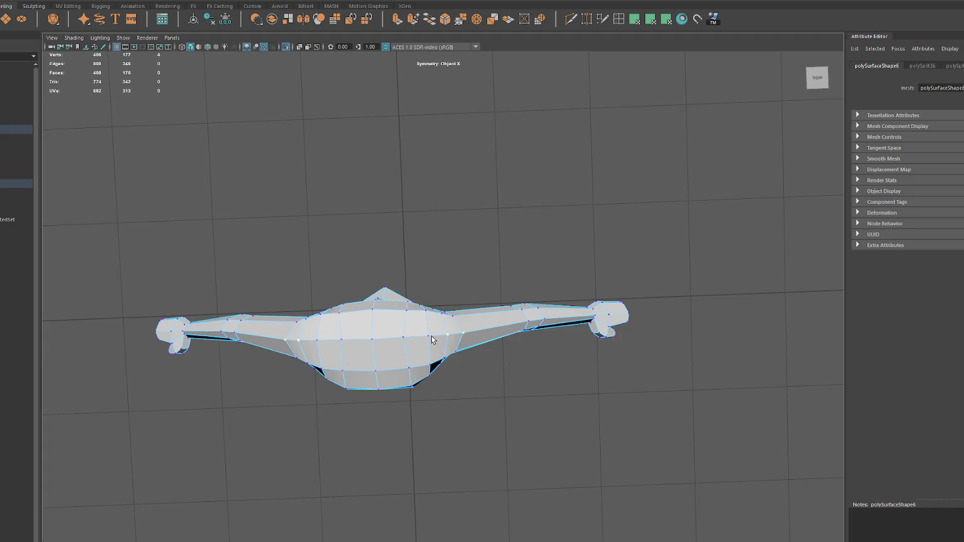
Step: Select the mirrored vertex pair under the chest and return to a front view
key(w)
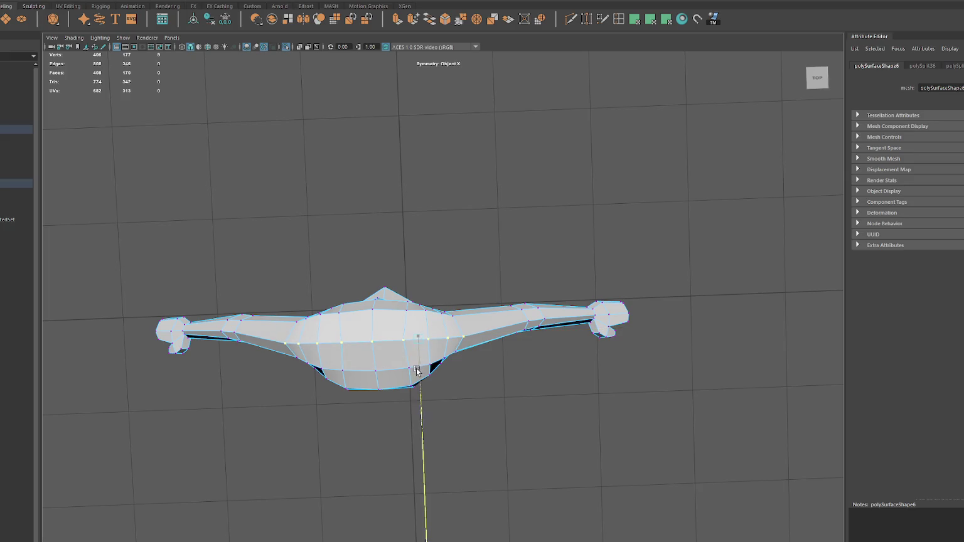
click(402, 341)
key(q)
key(w)
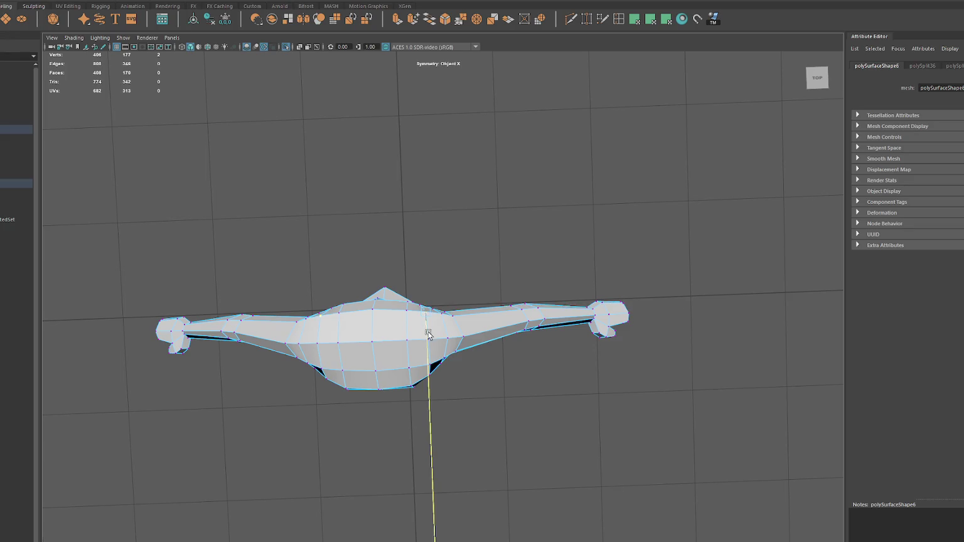
alt+drag(416, 322, 417, 250)
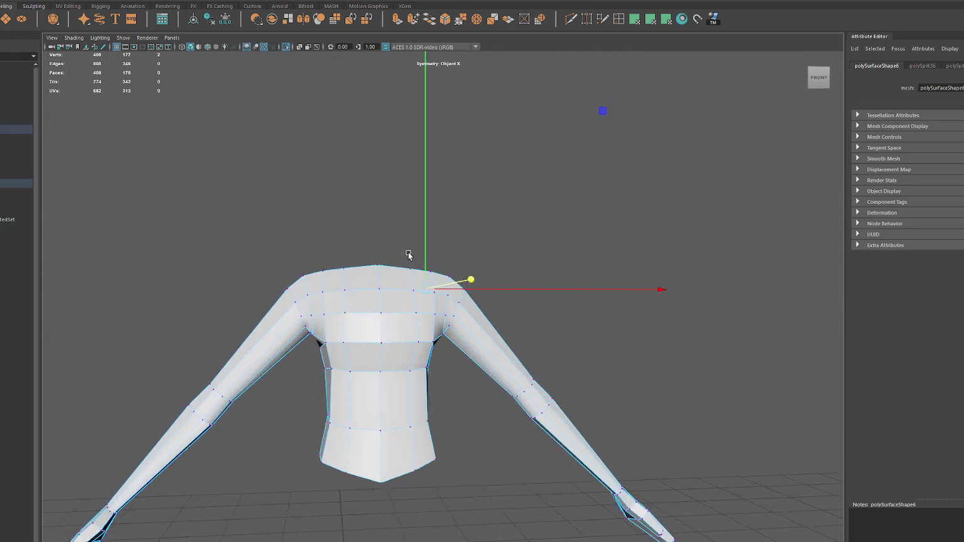
Step: From the side view, push the armpit shoulder vertex forward along Z
click(438, 332)
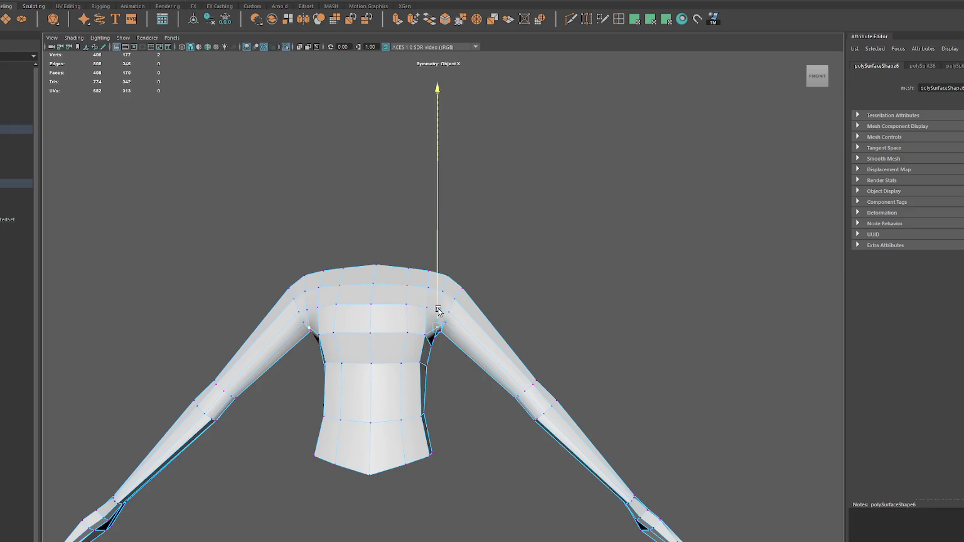
alt+drag(439, 309, 370, 326)
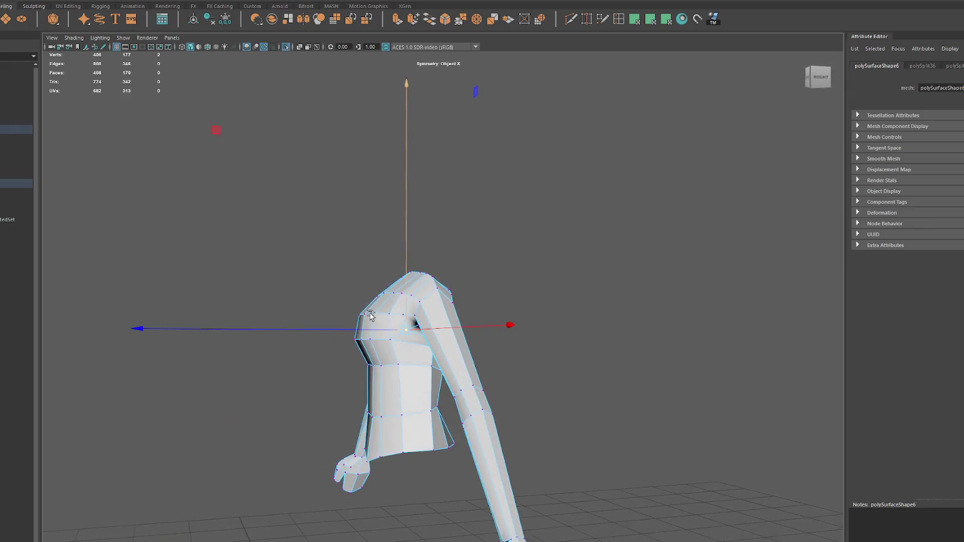
key(q)
key(w)
key(q)
key(w)
click(344, 317)
click(363, 312)
drag(357, 313, 370, 314)
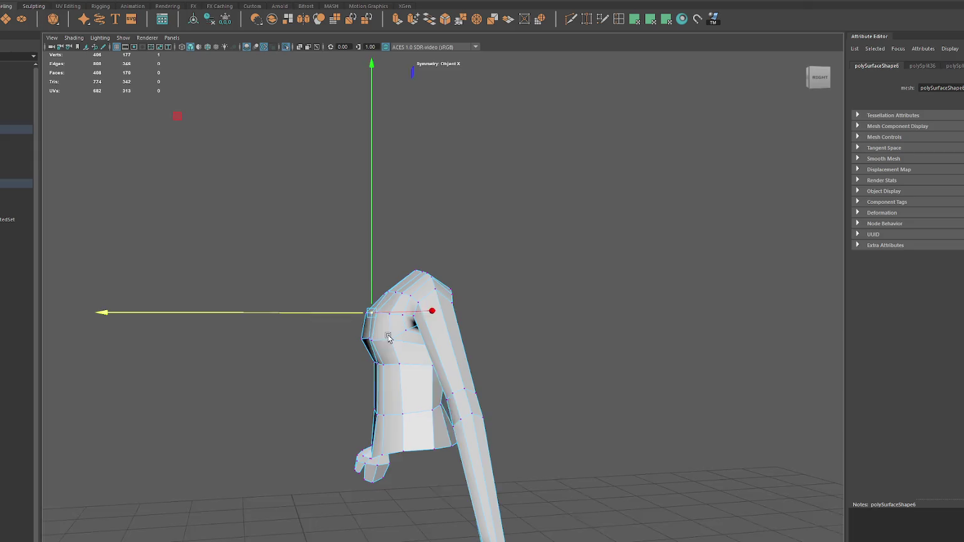
Step: Undo the shoulder vertex move and lower a front chest vertex in the side profile instead
click(367, 349)
click(367, 347)
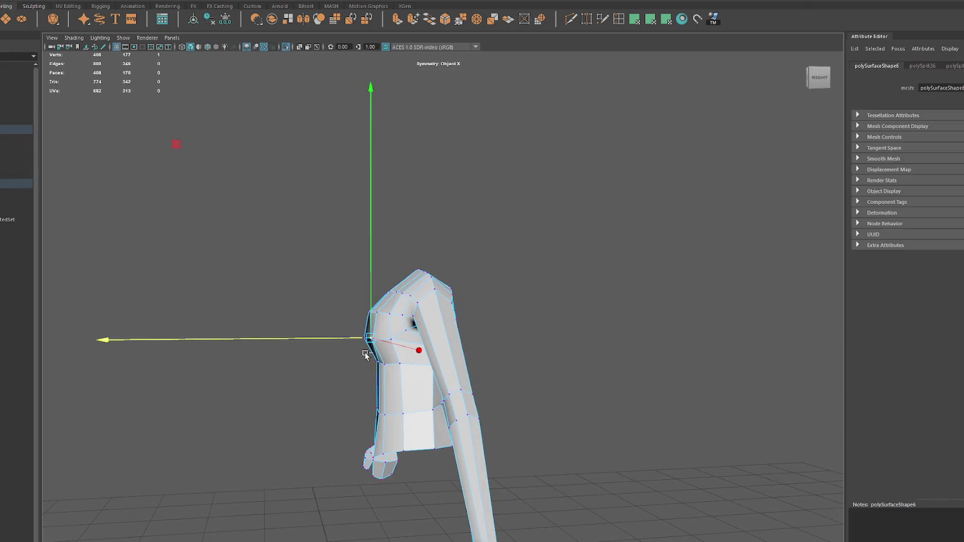
key(ctrl+z)
mouse_move(370, 330)
mouse_down()
mouse_move(371, 243)
mouse_move(371, 331)
mouse_move(495, 334)
mouse_move(336, 342)
mouse_up()
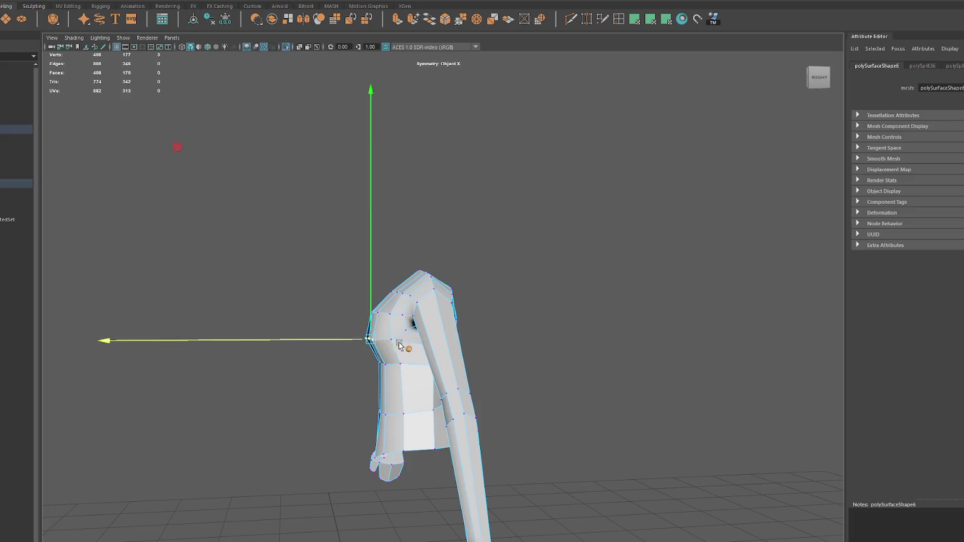
click(66, 2)
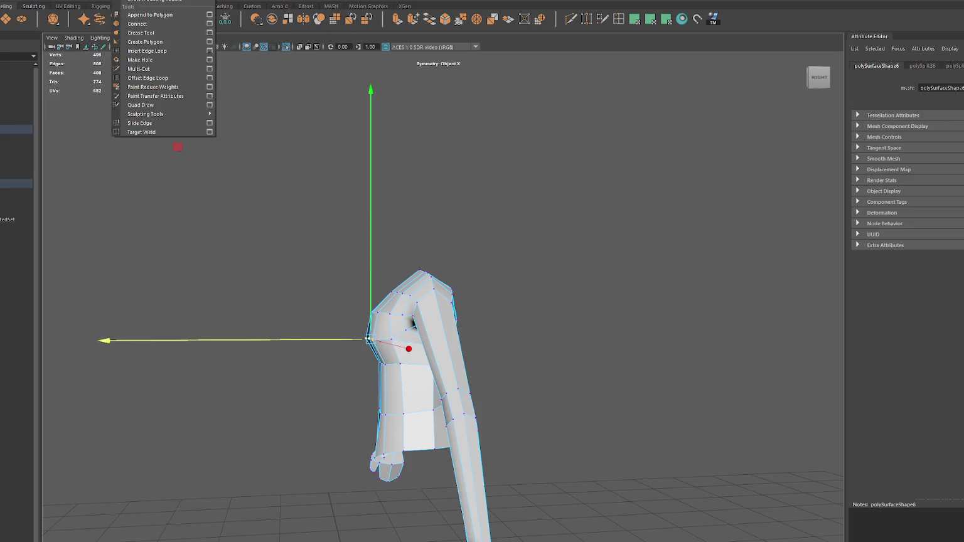
mouse_move(72, 80)
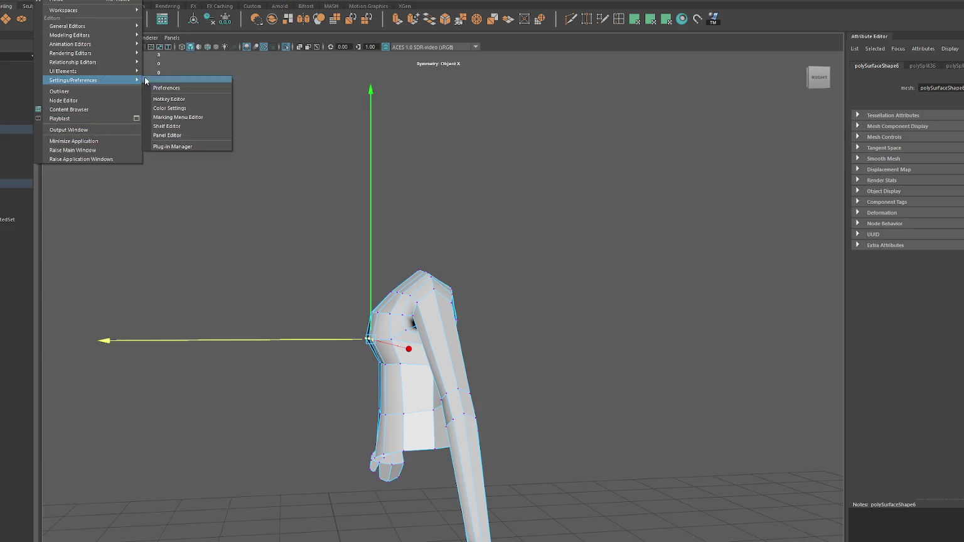
Step: Lower the manipulator Global scale under Preferences > Display > Manipulators and save the preferences
click(177, 91)
click(215, 114)
click(215, 107)
click(214, 121)
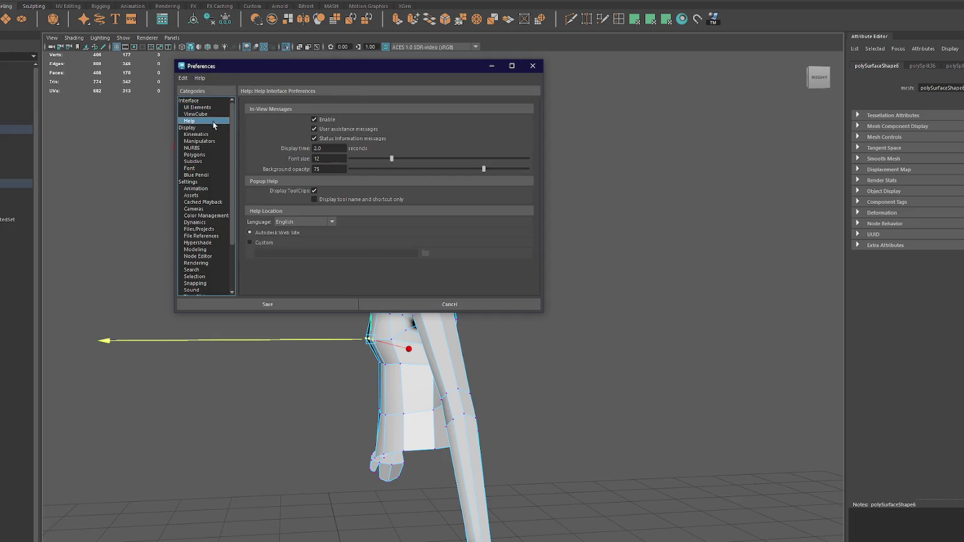
click(210, 126)
click(213, 141)
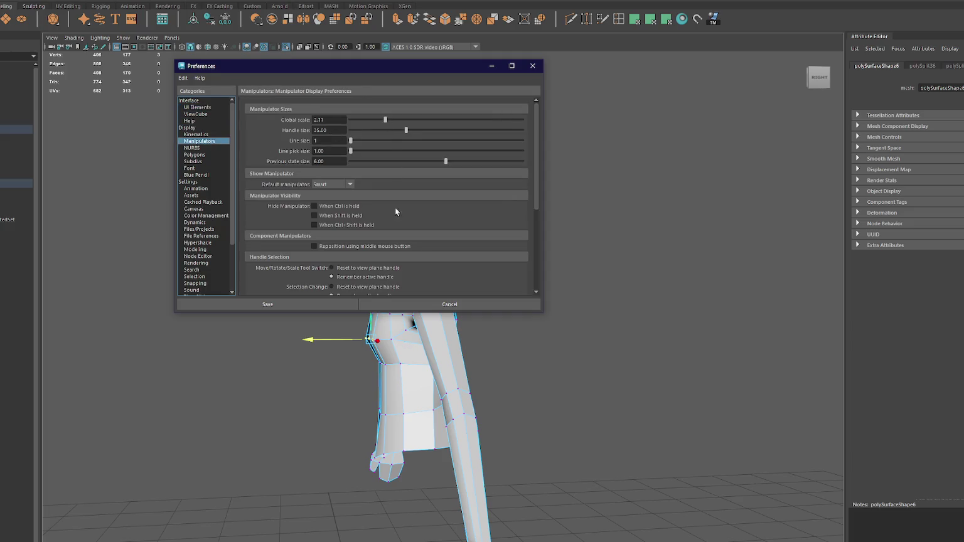
click(320, 304)
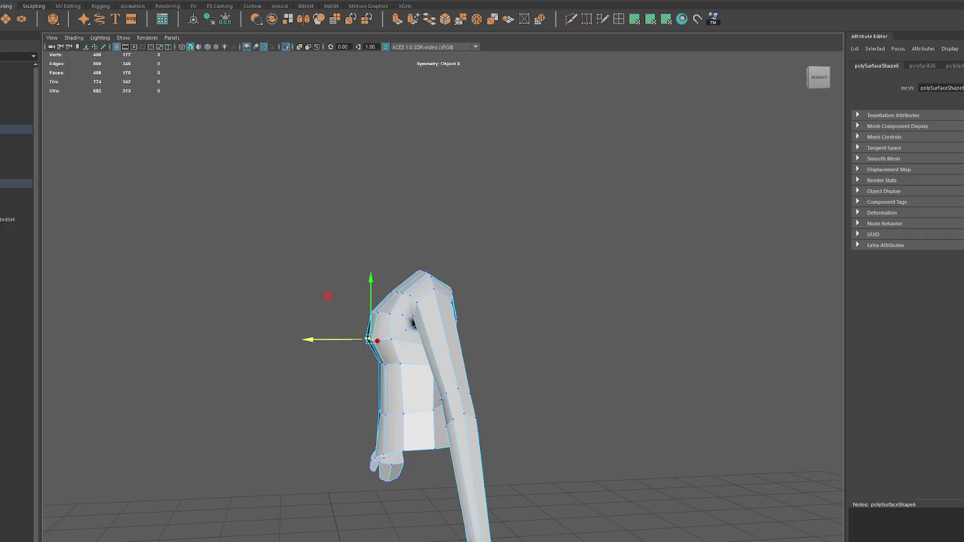
key(alt+Tab)
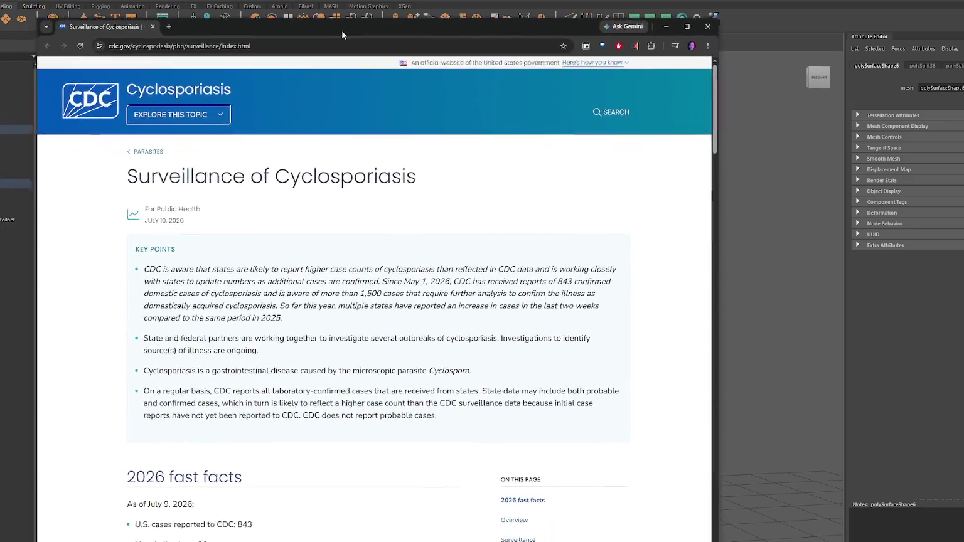
scroll(377, 230, down, 1)
key(alt+Tab)
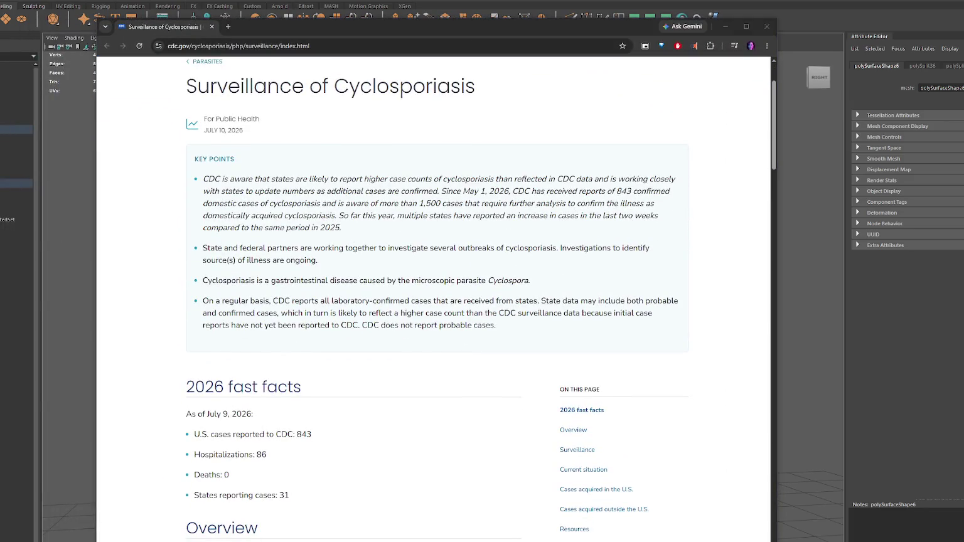
scroll(402, 212, down, 2)
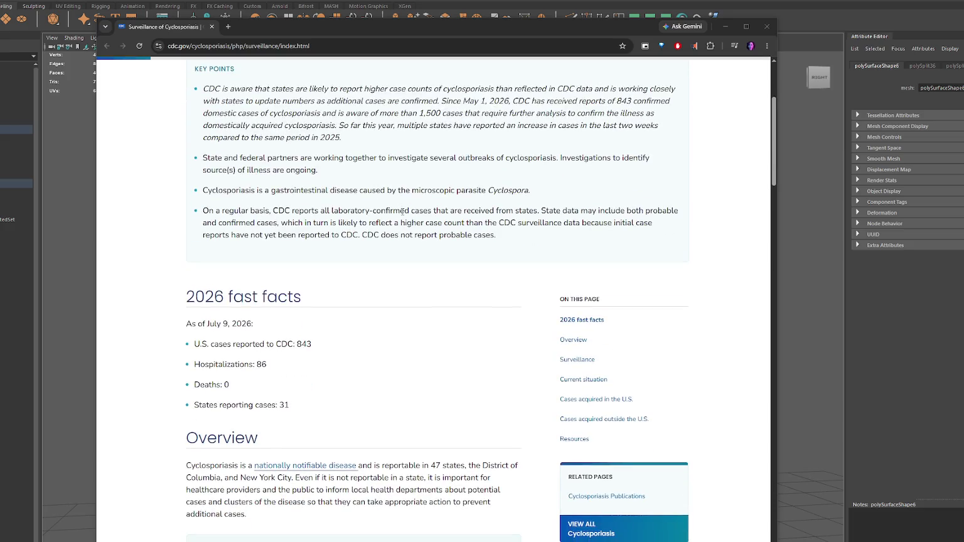
key(alt+Tab)
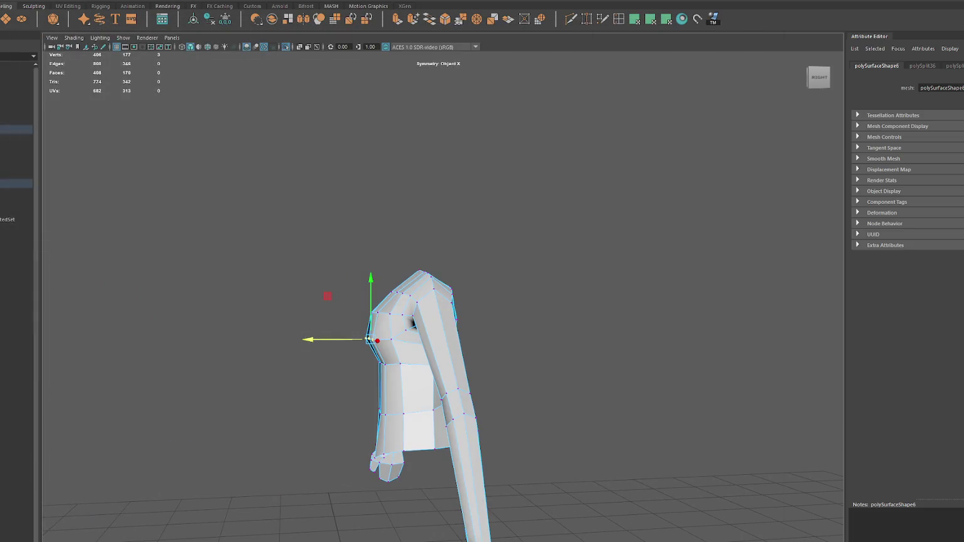
alt+drag(362, 302, 432, 342)
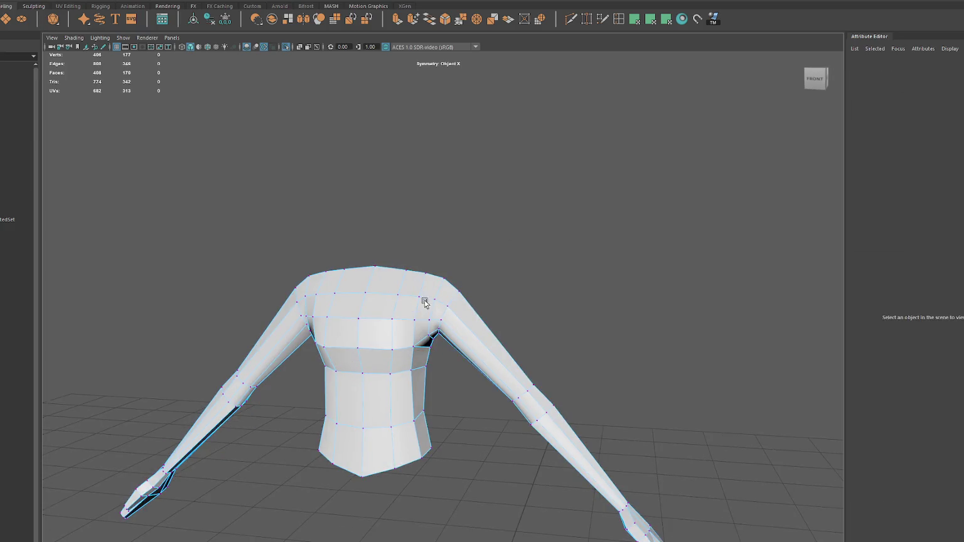
Step: Select the chest-edge, collar and top-centre neck vertices of the torso
click(418, 342)
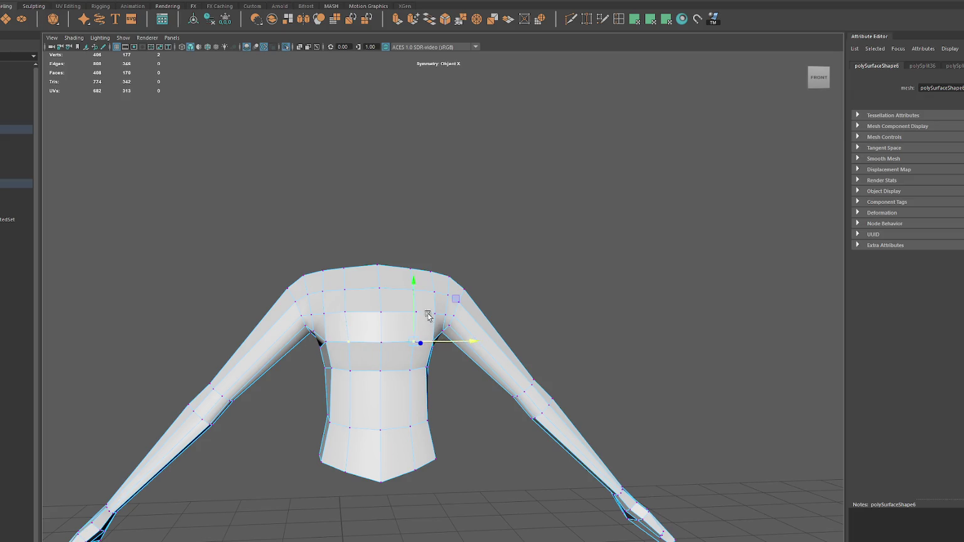
click(415, 312)
click(411, 290)
mouse_move(413, 276)
alt+mouse_down()
mouse_move(379, 254)
mouse_move(314, 268)
alt+mouse_up()
click(376, 265)
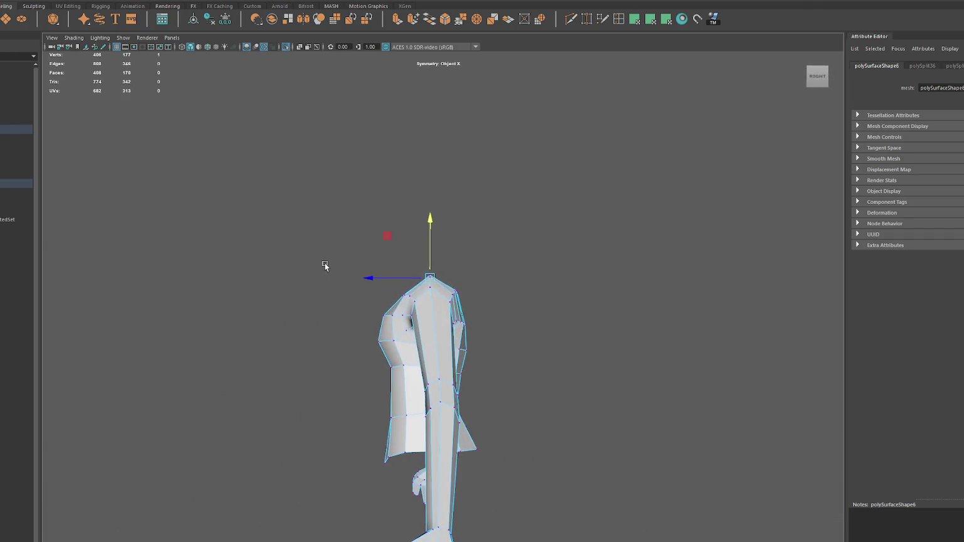
alt+drag(315, 267, 389, 371)
Step: Slide a mirrored torso vertex pair along X and raise an arm vertex slightly on both arms
click(453, 432)
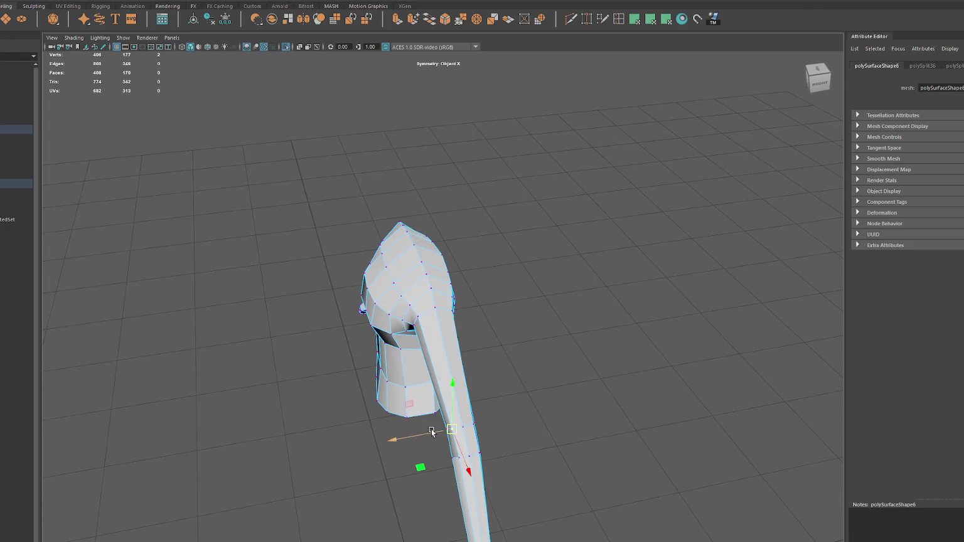
mouse_move(455, 461)
mouse_down()
mouse_move(447, 461)
mouse_move(496, 465)
mouse_up()
click(521, 362)
click(525, 346)
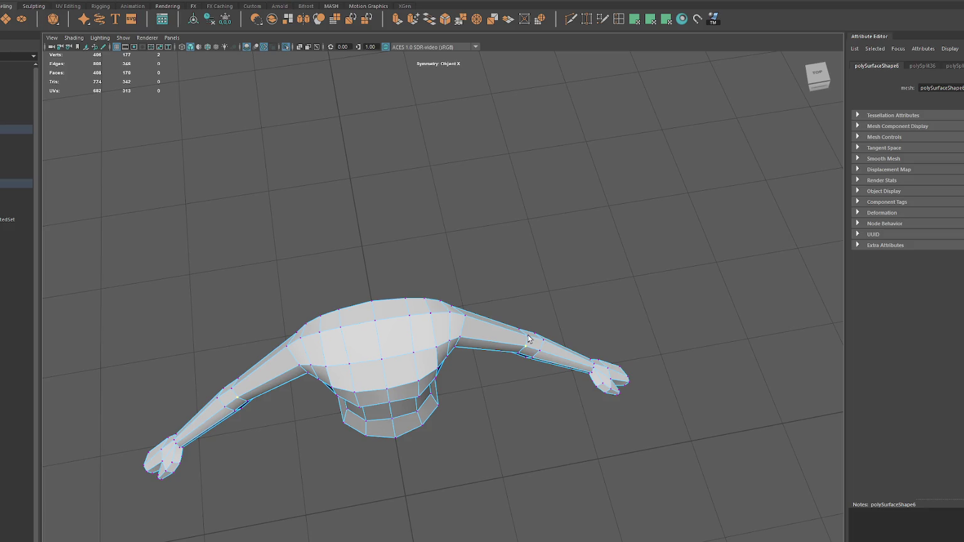
drag(530, 357, 529, 355)
key(space)
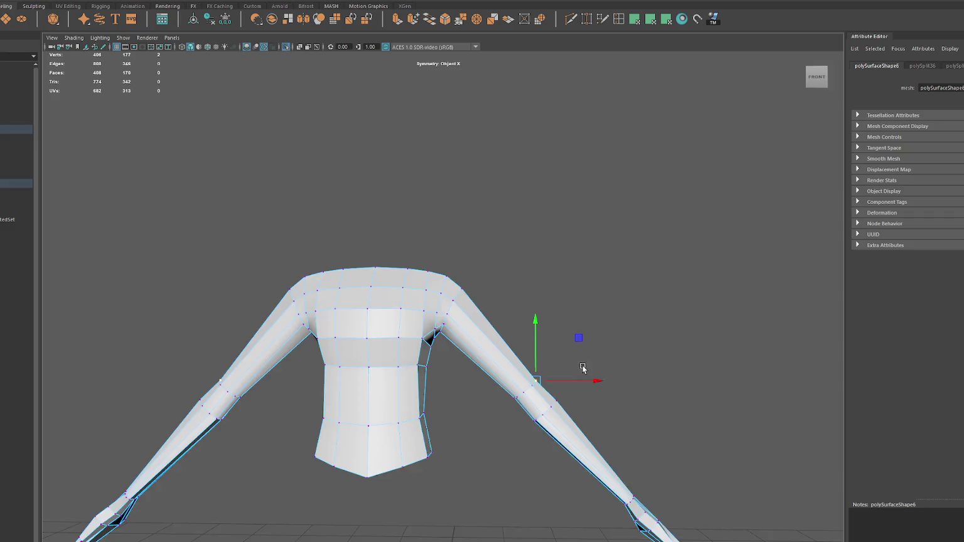
alt+drag(582, 370, 360, 362)
alt+drag(354, 425, 380, 432)
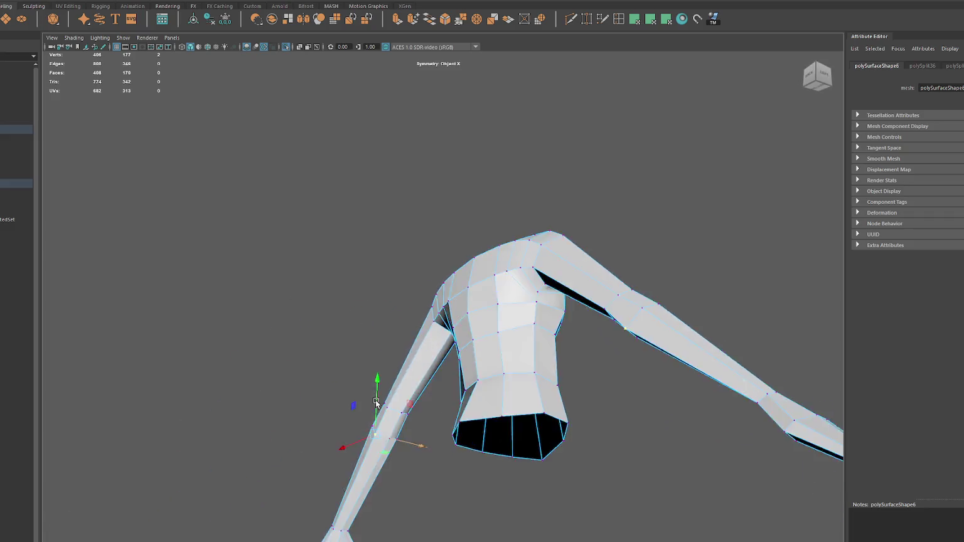
Step: Pull the mirrored shoulder vertex pair down and outward from the back view
click(411, 421)
click(402, 419)
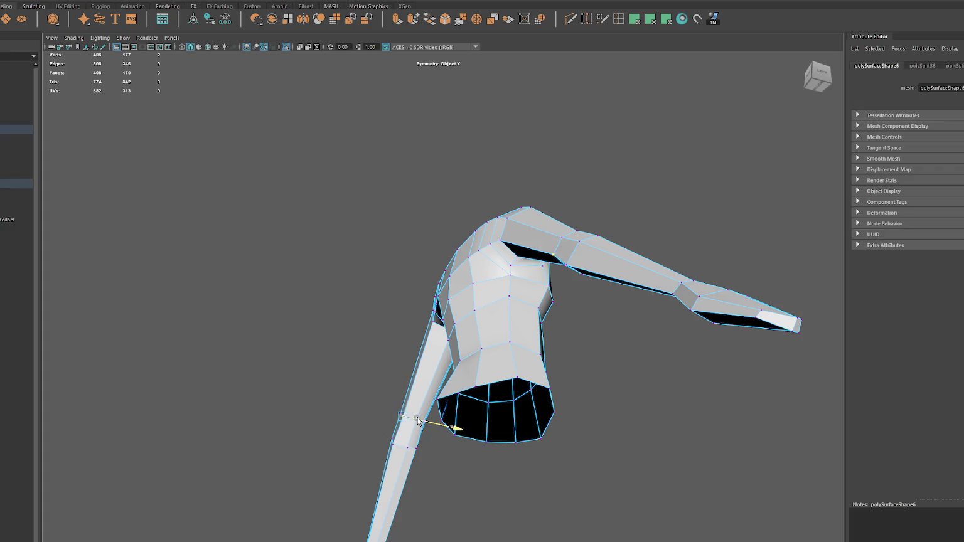
click(440, 323)
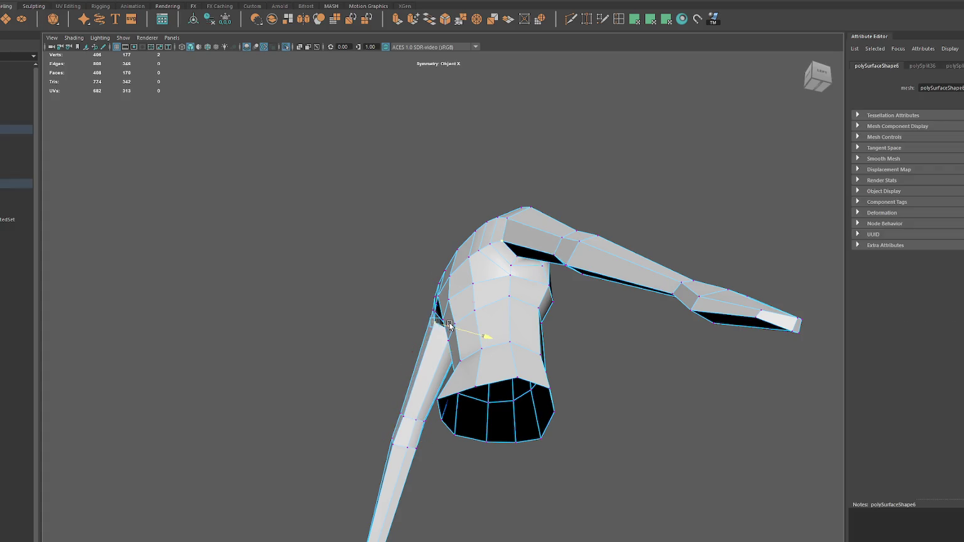
key([)
drag(442, 306, 432, 335)
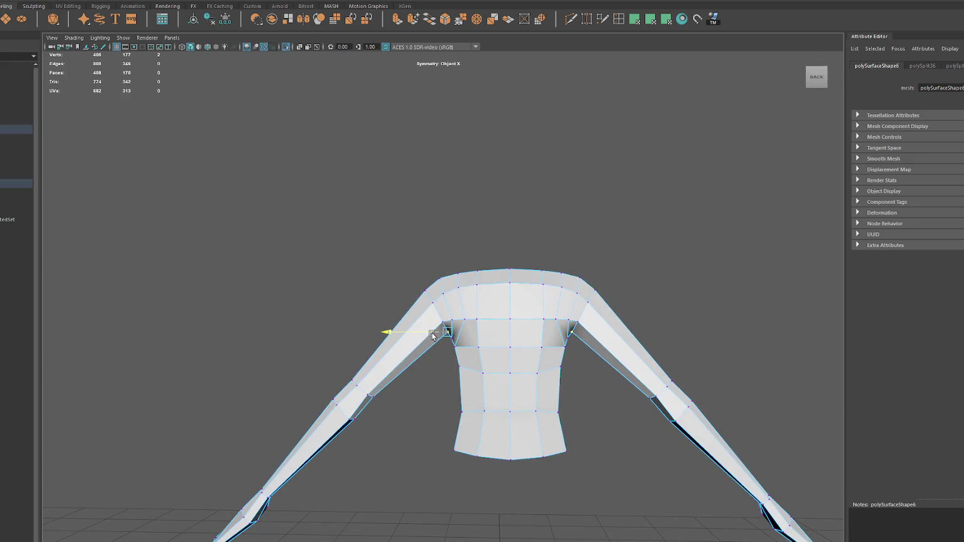
click(440, 319)
alt+drag(547, 349, 536, 342)
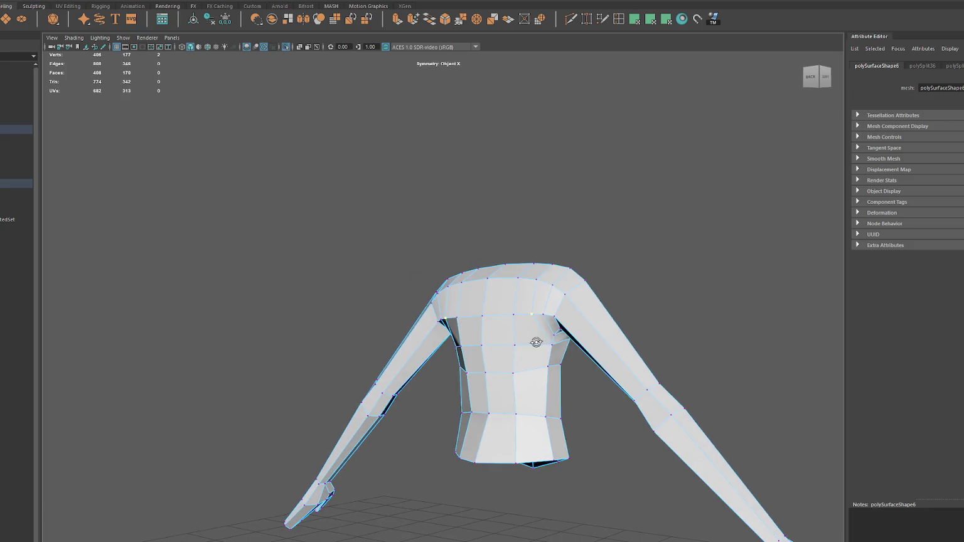
Step: Insert an edge loop across the chest and return to the Move tool
key([)
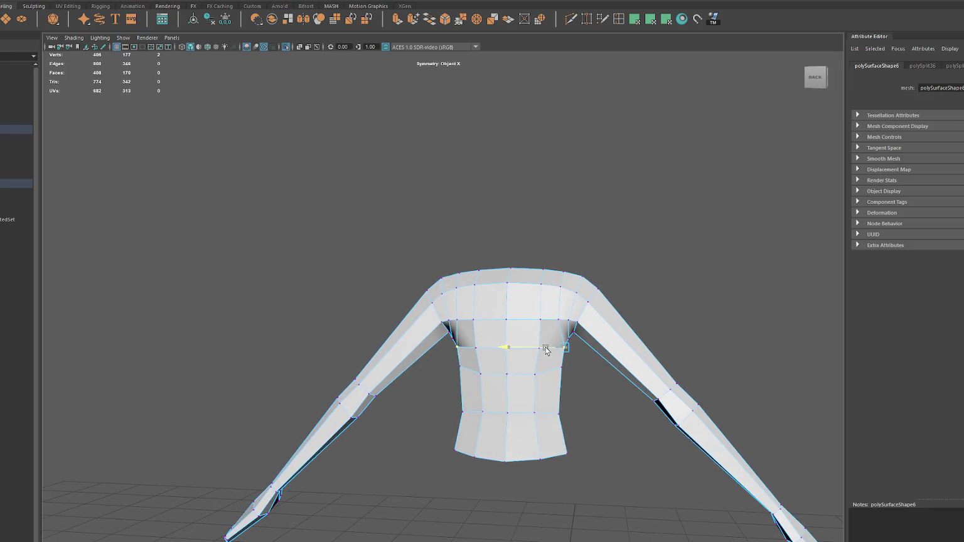
key(w)
mouse_move(541, 327)
alt+mouse_down()
mouse_move(654, 321)
mouse_move(617, 319)
alt+mouse_up()
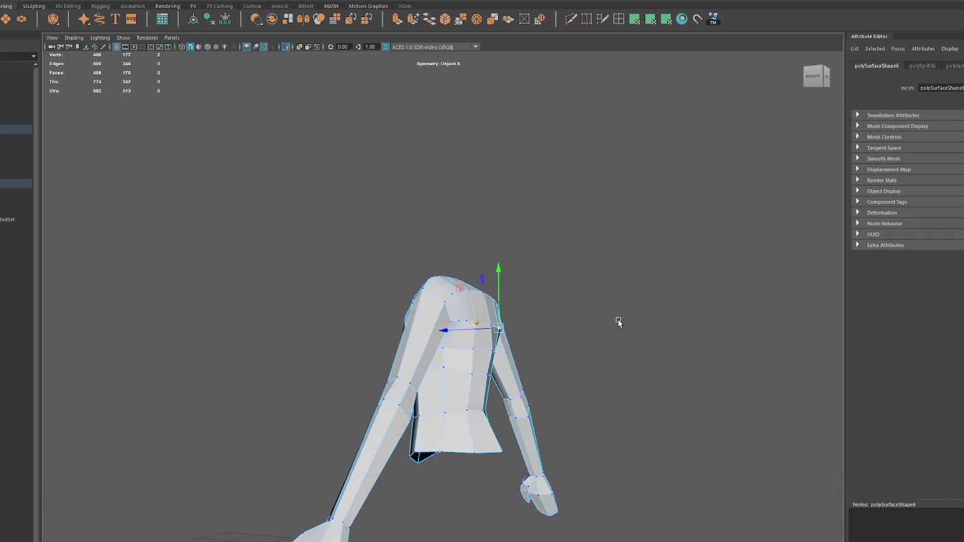
key([)
Step: Select collar and chest vertices from the side and front-right views for reshaping
click(475, 348)
alt+drag(470, 345, 467, 349)
key([)
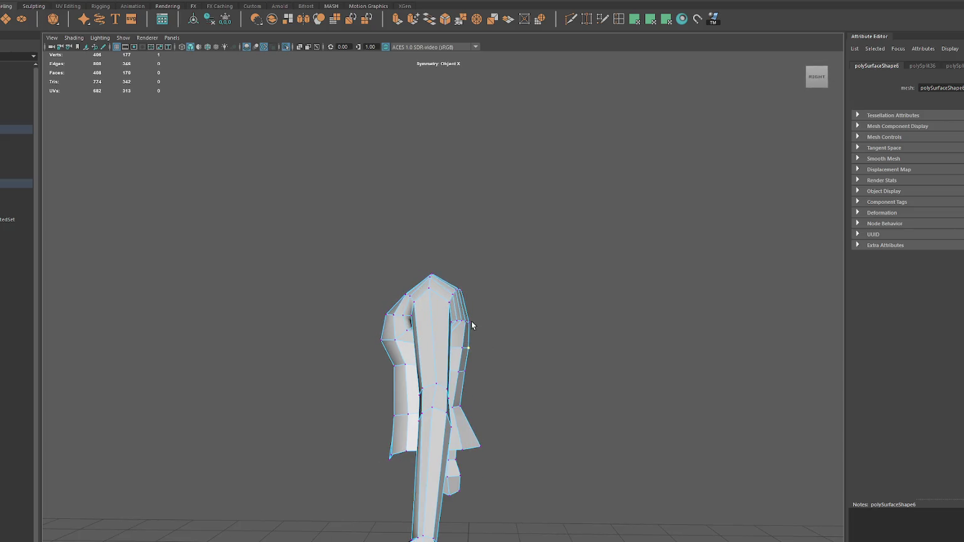
click(432, 324)
mouse_move(433, 325)
alt+mouse_down()
mouse_move(437, 366)
mouse_move(402, 340)
alt+mouse_up()
click(429, 366)
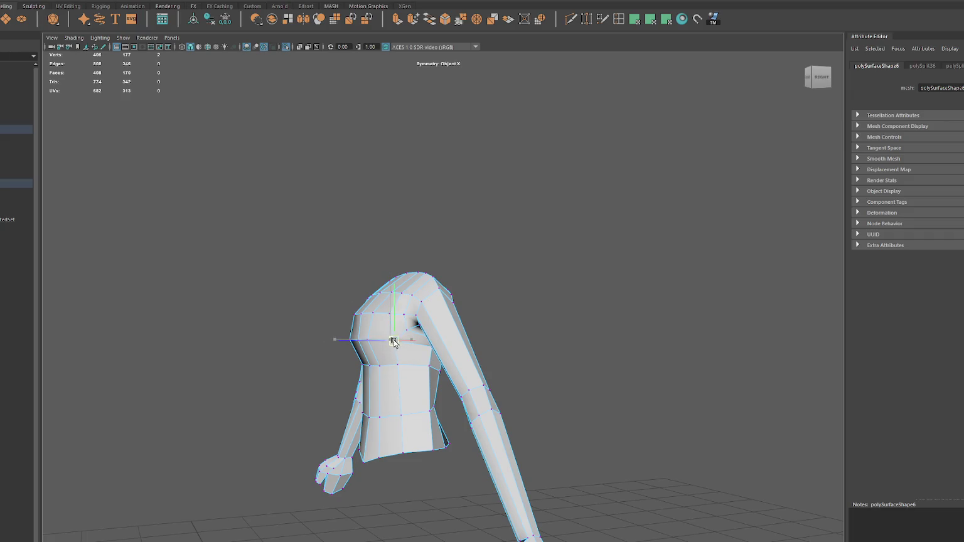
click(400, 366)
alt+drag(369, 343, 438, 358)
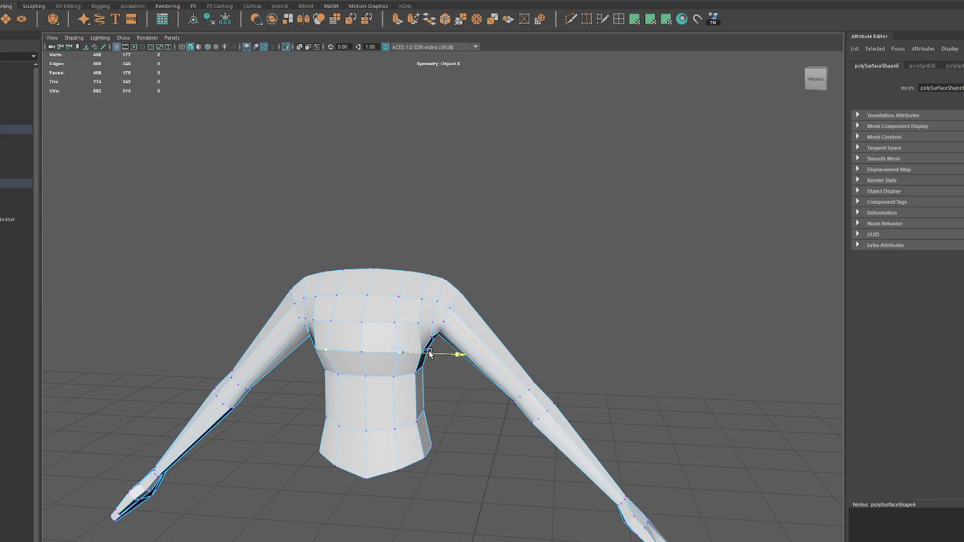
Step: Slide a chest vertex outward and move the left shoulder vertex to the left
click(388, 359)
mouse_move(418, 324)
mouse_down()
mouse_move(437, 326)
mouse_move(368, 320)
mouse_up()
click(368, 317)
mouse_move(366, 339)
mouse_down()
mouse_move(349, 340)
mouse_move(359, 364)
mouse_up()
Step: Pick the mirrored chest and shoulder vertex pairs from the front view
click(377, 364)
click(360, 364)
click(362, 350)
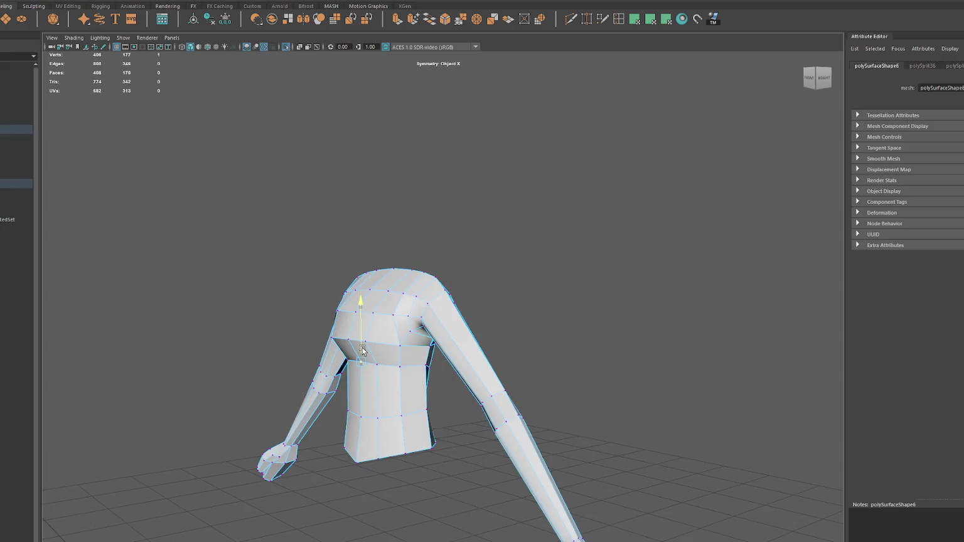
click(377, 358)
click(375, 364)
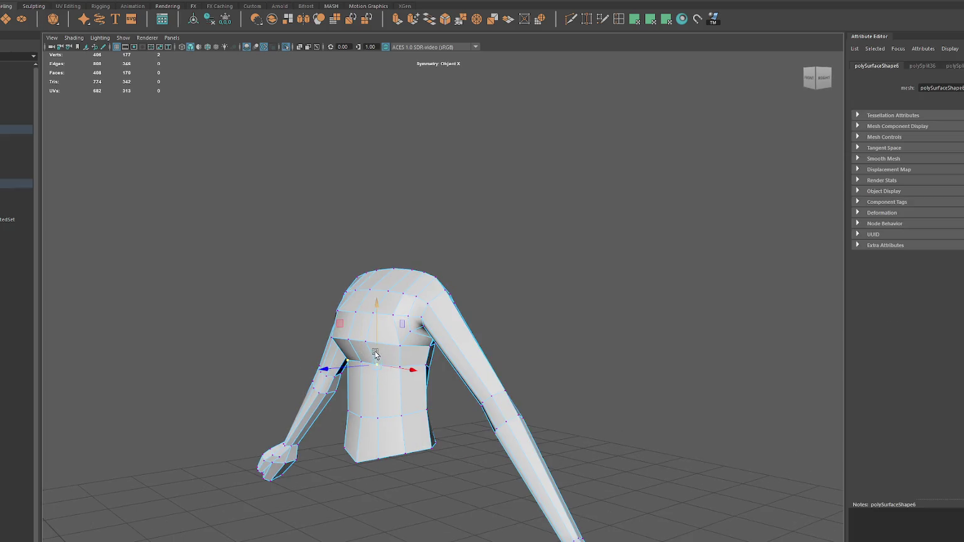
alt+drag(376, 361, 420, 317)
click(421, 317)
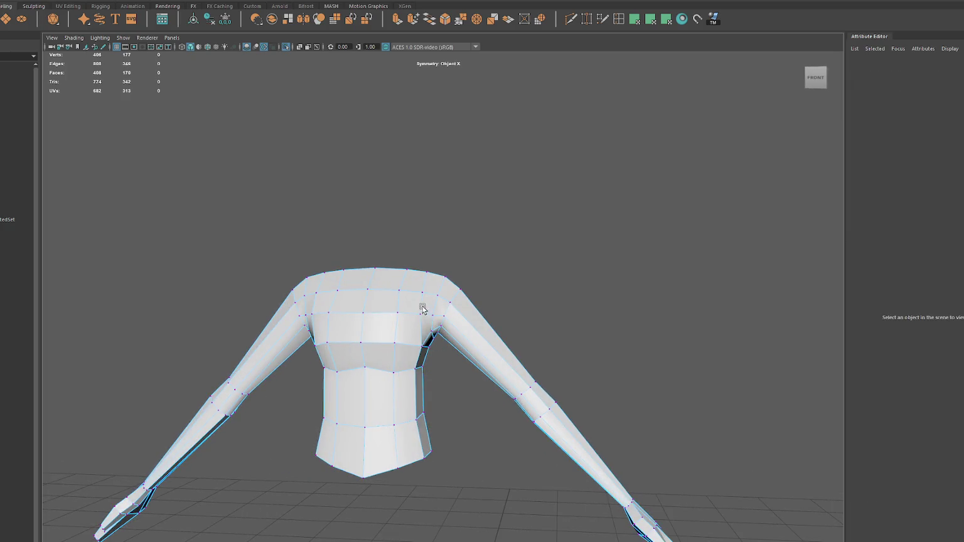
click(399, 291)
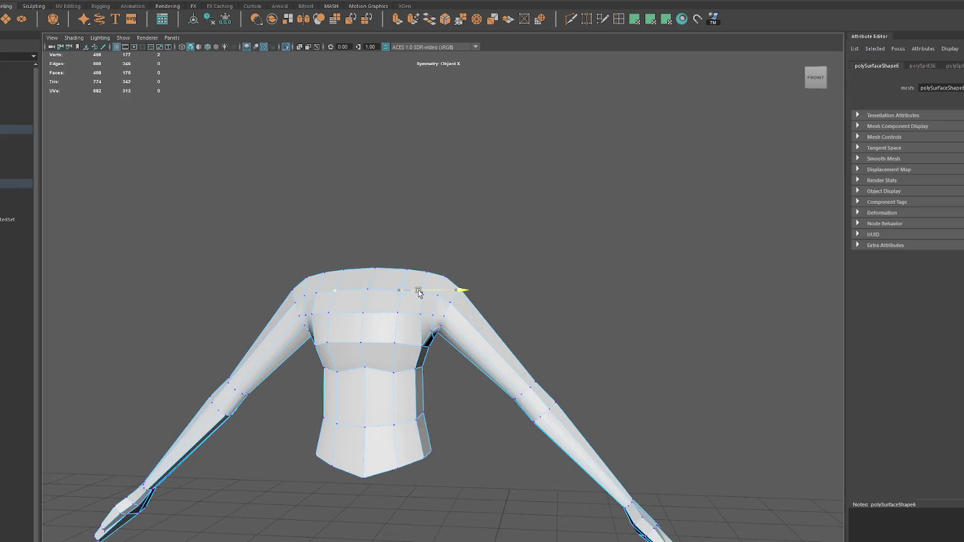
alt+drag(418, 293, 449, 299)
Step: In object mode, soften all edges of the shirt mesh with Soften Edge
key(F8)
scroll(452, 263, down, 3)
click(411, 326)
shift+right_drag(505, 254, 521, 265)
click(621, 296)
mouse_move(534, 290)
alt+mouse_down()
mouse_move(709, 285)
mouse_move(462, 294)
mouse_move(480, 319)
alt+mouse_up()
click(480, 322)
shift+right_drag(581, 301, 651, 287)
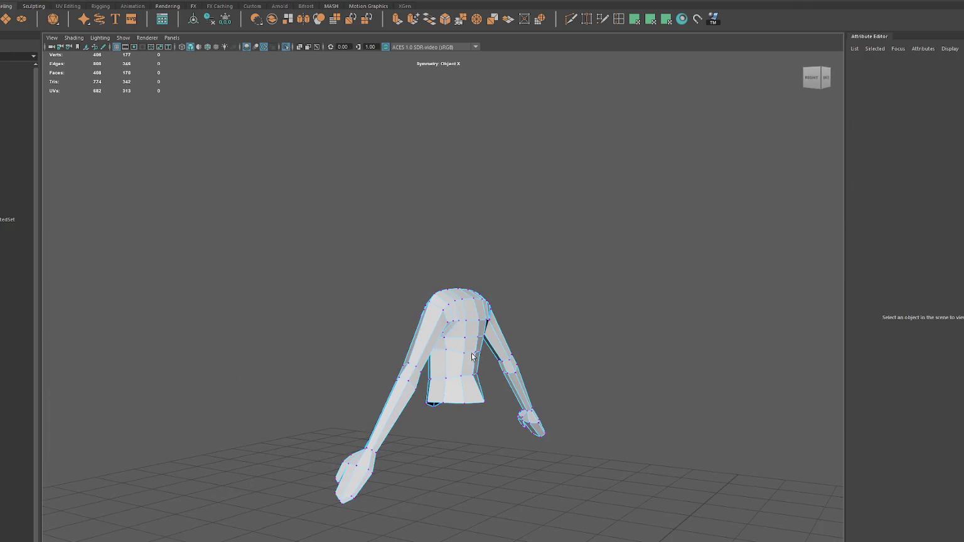
Step: Select mid-torso vertices and mirrored pairs, checking from the side and back views
click(480, 355)
alt+drag(480, 355, 469, 351)
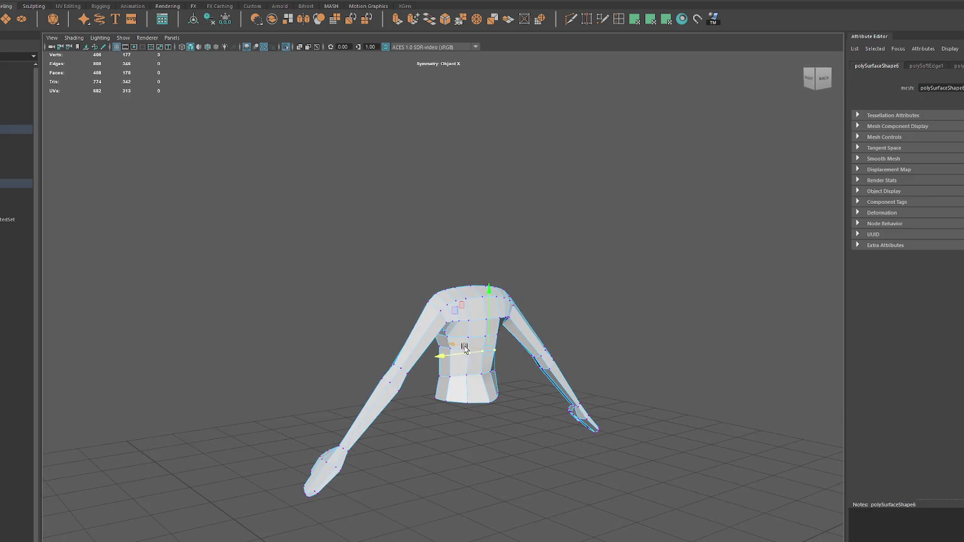
mouse_move(460, 344)
alt+mouse_down()
mouse_move(507, 343)
mouse_move(439, 350)
alt+mouse_up()
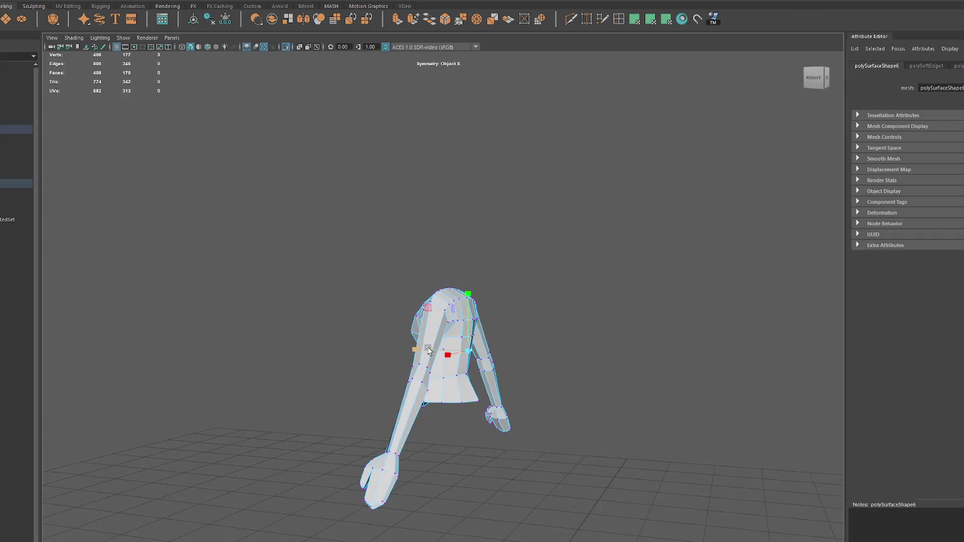
click(433, 352)
click(450, 366)
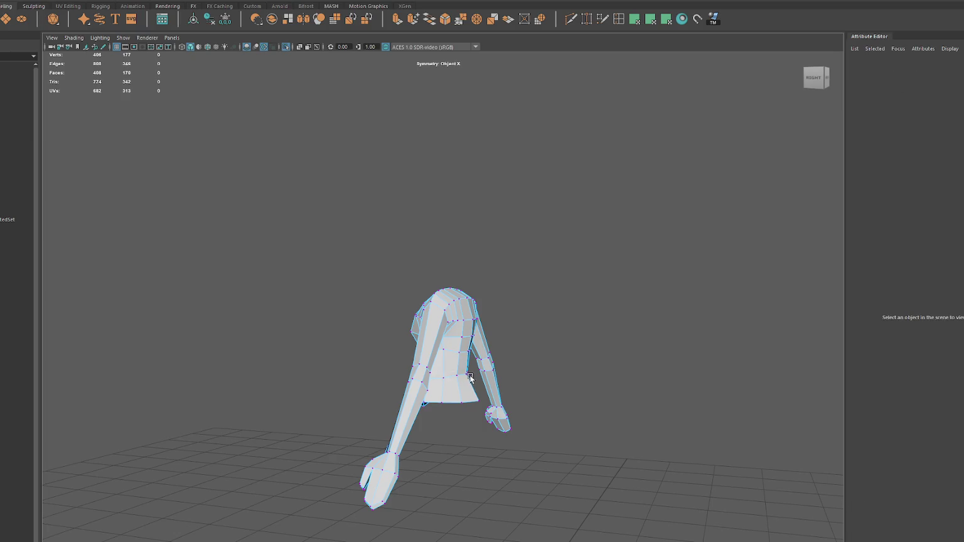
click(469, 376)
mouse_move(441, 374)
alt+mouse_down()
mouse_move(517, 329)
mouse_move(502, 333)
alt+mouse_up()
shift+click(517, 329)
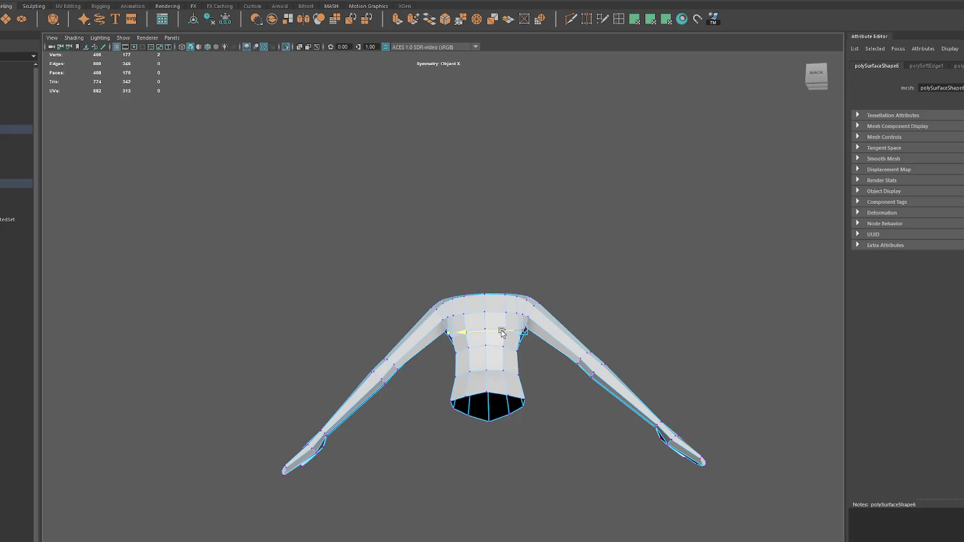
Step: Shift the armpit vertex sideways and slide the upper chest vertex inward
click(514, 329)
drag(514, 330, 532, 336)
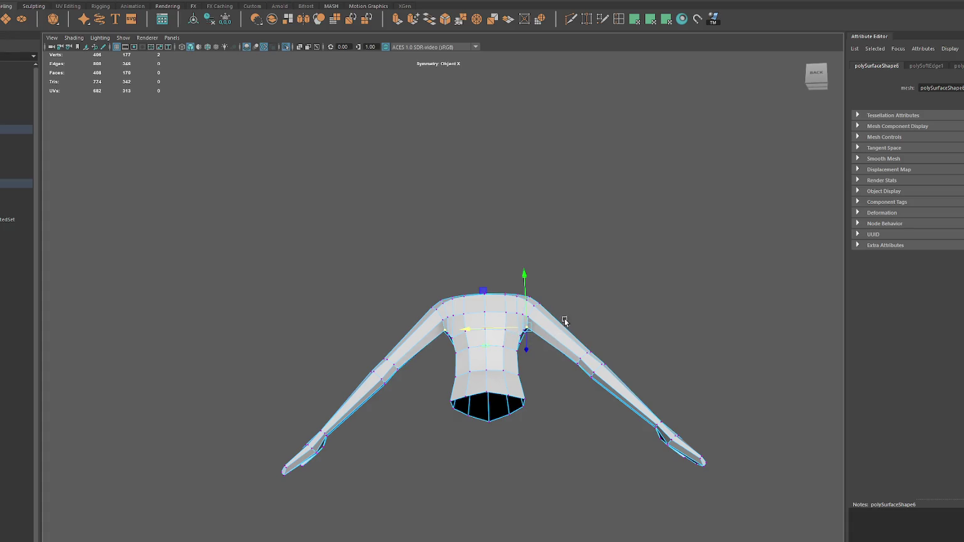
click(513, 313)
drag(506, 316, 495, 315)
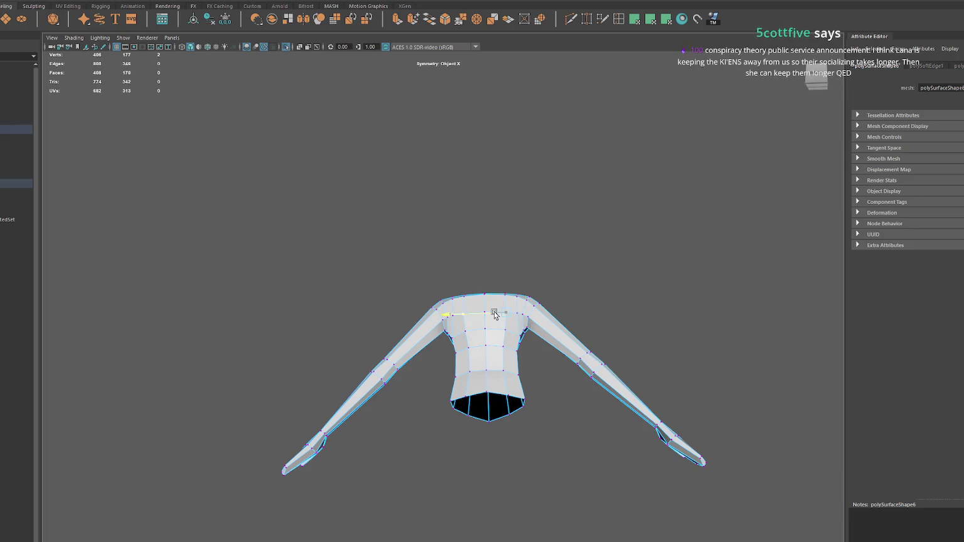
Step: Select the lower and mid-chest vertices, viewing the open waist from below
click(502, 372)
click(502, 348)
click(493, 333)
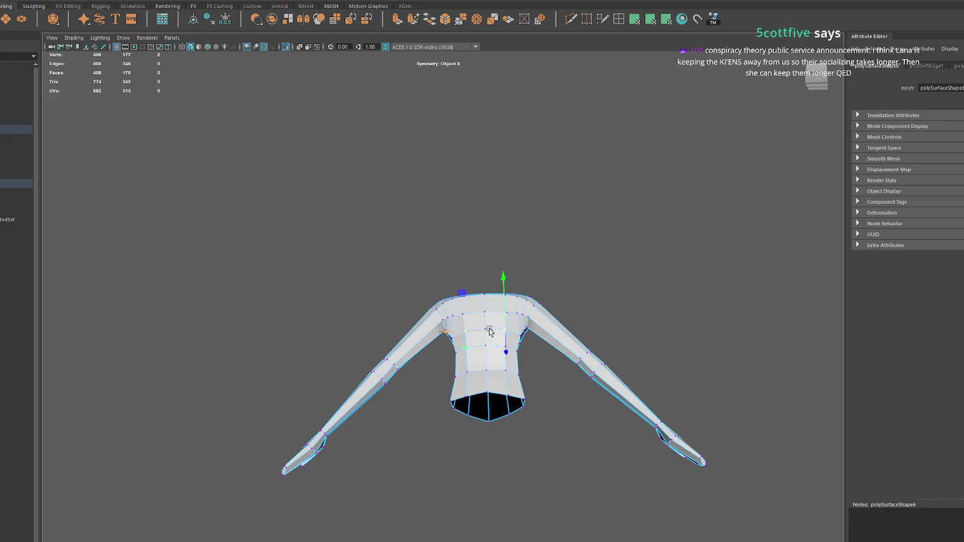
alt+drag(490, 331, 498, 349)
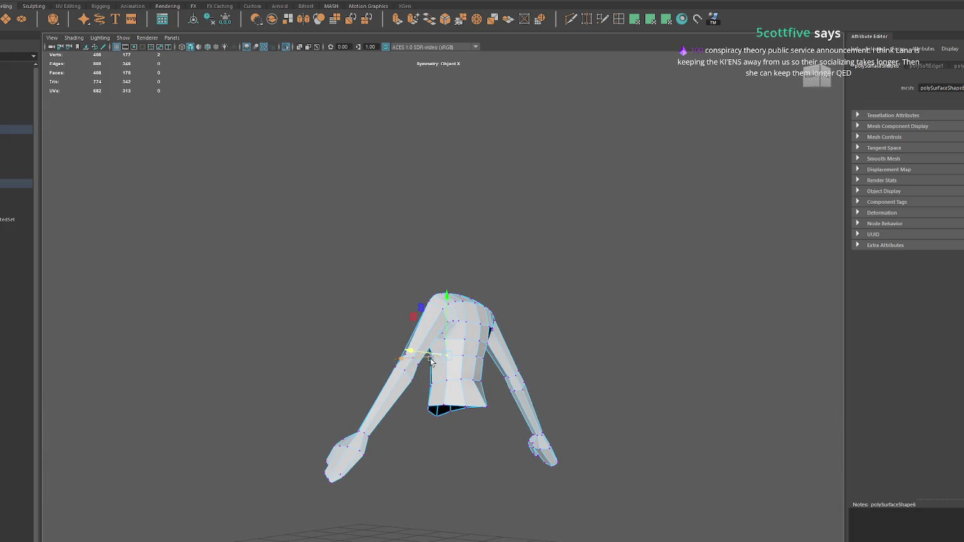
alt+drag(446, 356, 426, 363)
click(440, 378)
mouse_move(427, 384)
alt+mouse_down()
mouse_move(482, 366)
mouse_move(414, 327)
mouse_move(413, 369)
mouse_move(395, 365)
mouse_move(406, 262)
alt+mouse_up()
click(411, 364)
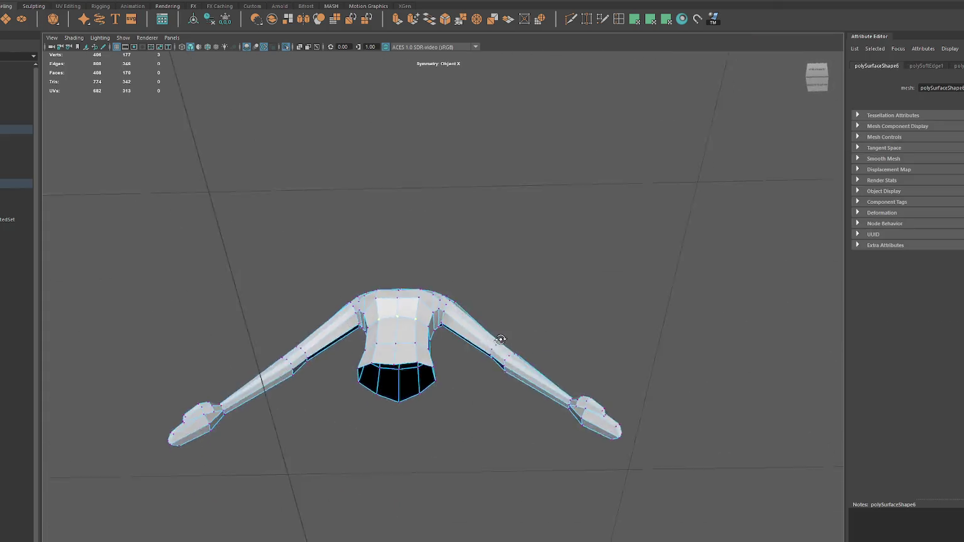
Step: Adjust the height of the vertex under the mirrored shoulder pair
click(418, 302)
drag(438, 302, 437, 302)
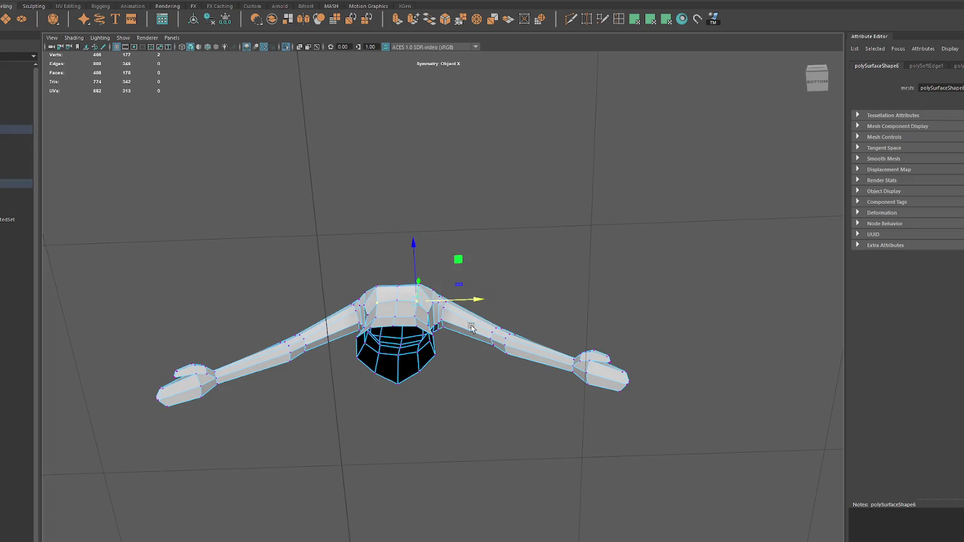
alt+middle_drag(473, 328, 517, 363)
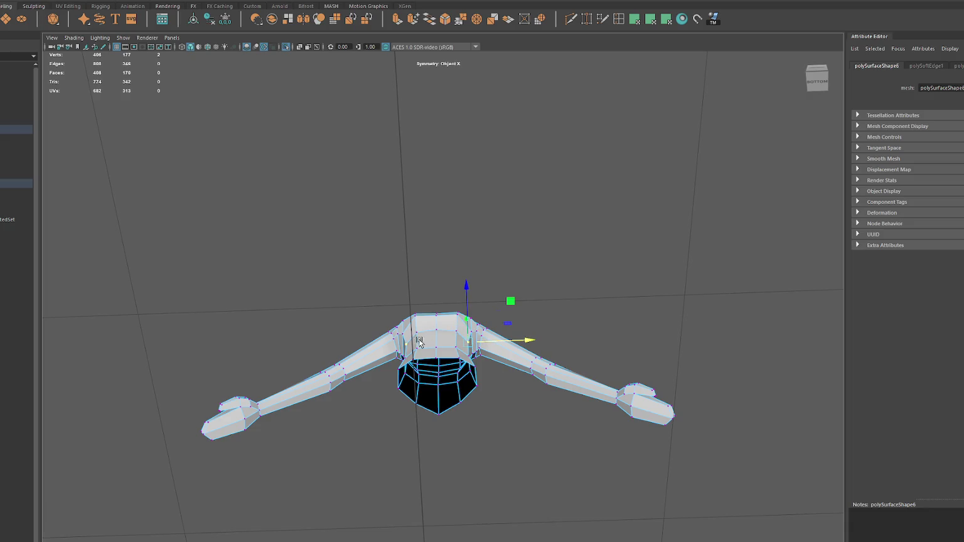
click(394, 316)
drag(394, 317, 394, 318)
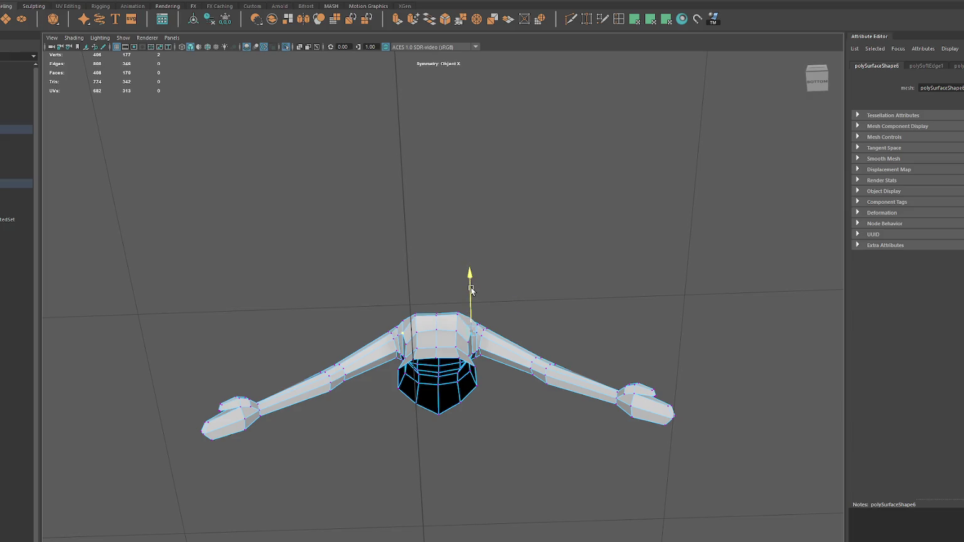
Step: Constrain the right shoulder vertex to vertical movement and test moving the arm vertices
click(402, 314)
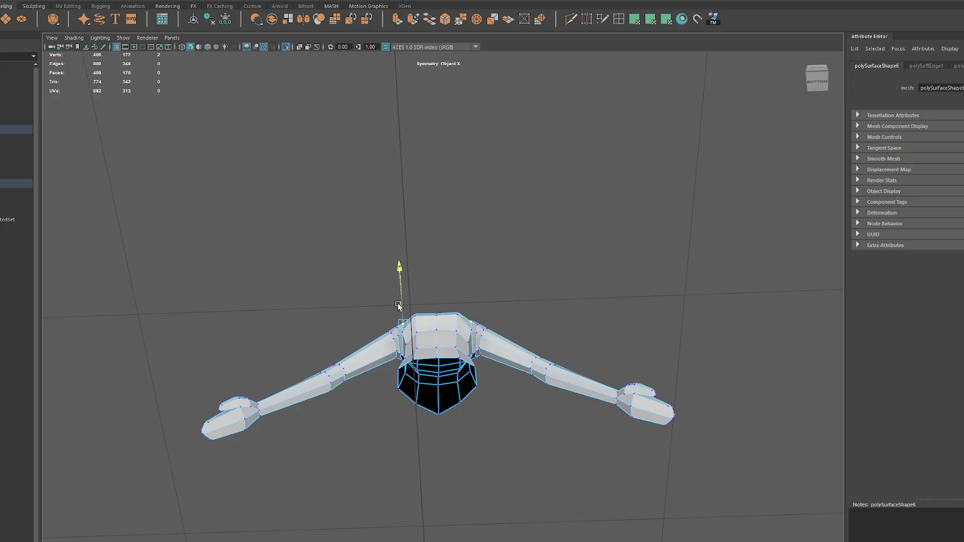
alt+drag(398, 306, 408, 285)
click(476, 311)
alt+drag(475, 295, 479, 292)
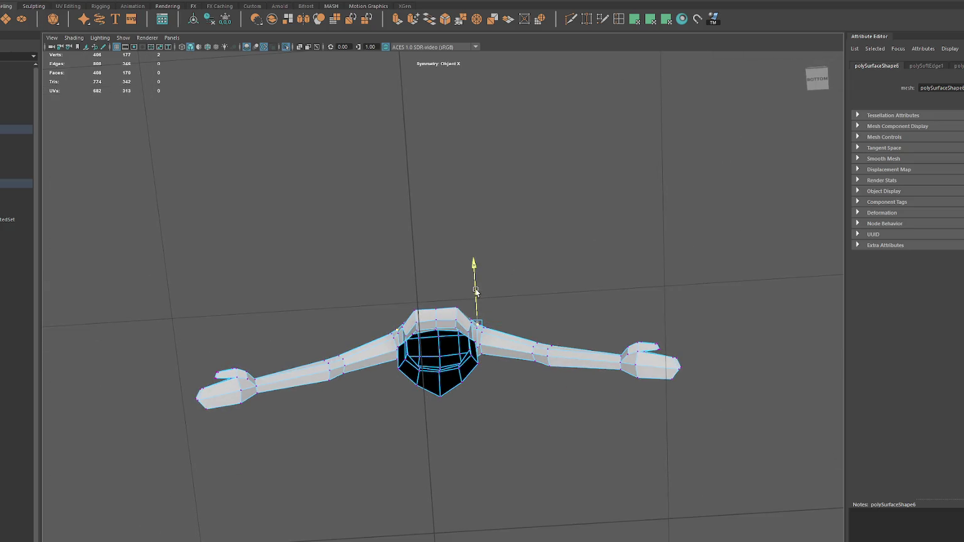
click(478, 320)
mouse_move(341, 384)
alt+mouse_down()
mouse_move(416, 196)
mouse_move(492, 362)
mouse_move(538, 405)
mouse_move(607, 368)
mouse_move(338, 391)
mouse_move(558, 360)
alt+mouse_up()
drag(591, 320, 576, 352)
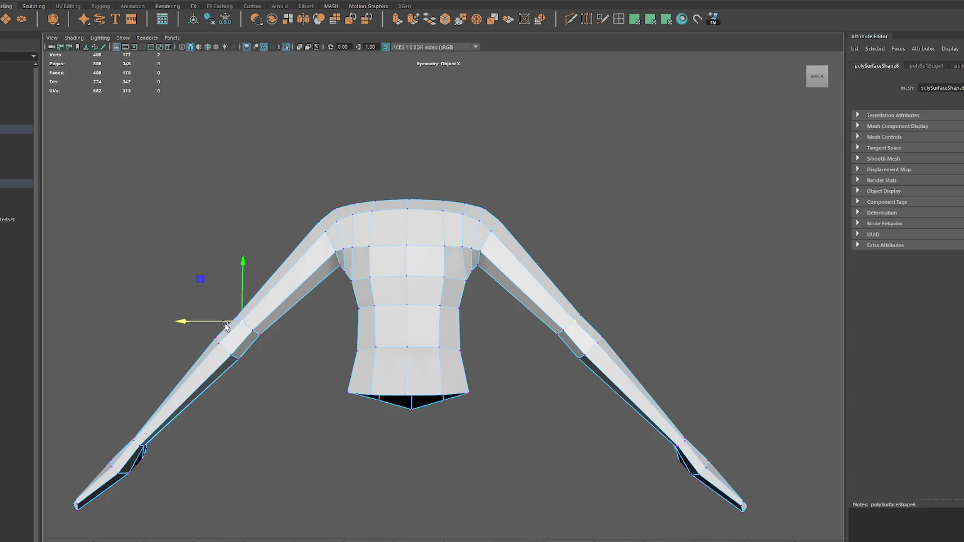
Step: Nudge the back neck, shoulder, waist and chest vertices along X, then return to object mode
scroll(329, 325, up, 2)
click(496, 306)
mouse_move(500, 307)
alt+mouse_down()
mouse_move(335, 318)
mouse_move(432, 321)
alt+mouse_up()
click(370, 322)
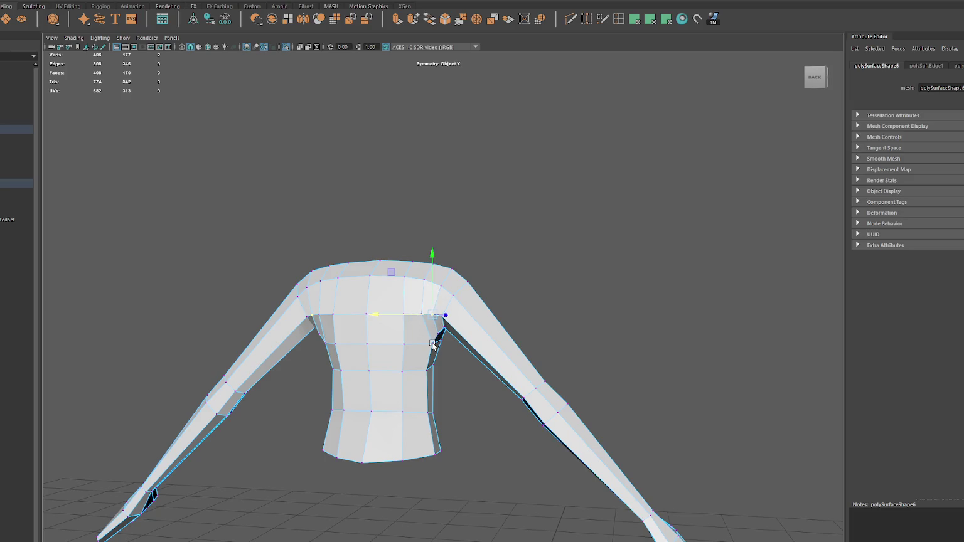
click(433, 343)
alt+drag(432, 343, 466, 342)
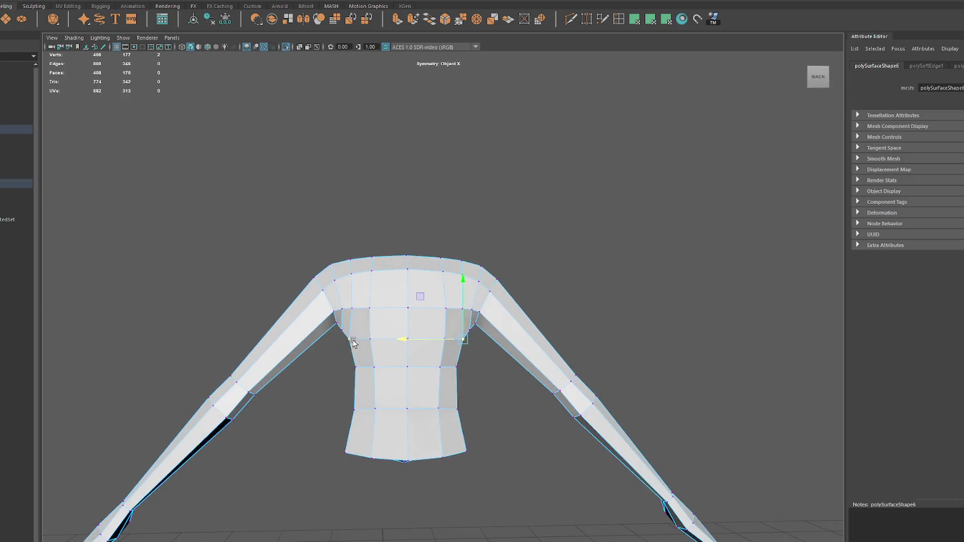
click(457, 367)
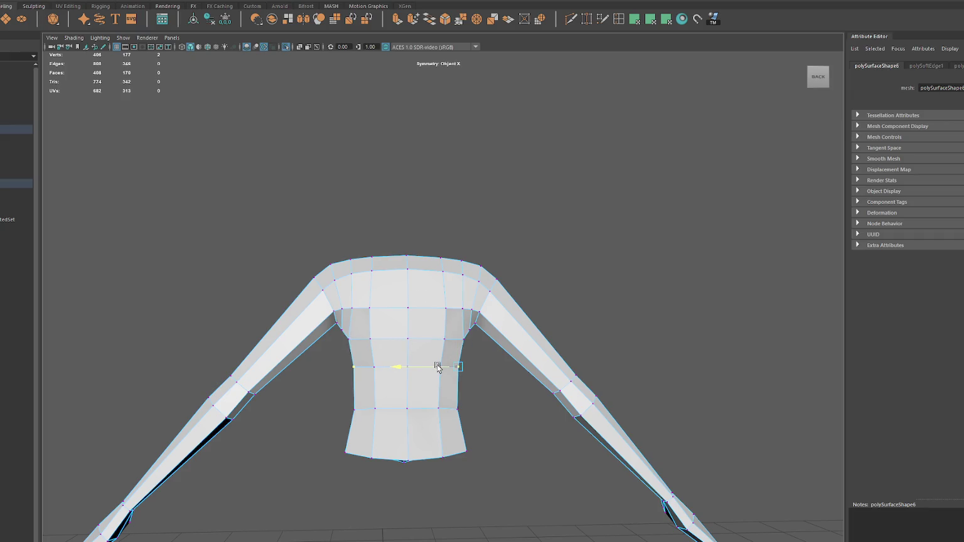
click(436, 311)
mouse_move(433, 311)
mouse_down()
mouse_move(471, 314)
mouse_move(456, 311)
mouse_up()
key(F8)
Step: Lower the pants' waist vertices slightly from the right-side view
click(557, 240)
mouse_move(557, 239)
alt+mouse_down()
mouse_move(445, 279)
mouse_move(617, 283)
mouse_move(598, 280)
mouse_move(476, 409)
mouse_move(663, 167)
alt+mouse_up()
click(475, 409)
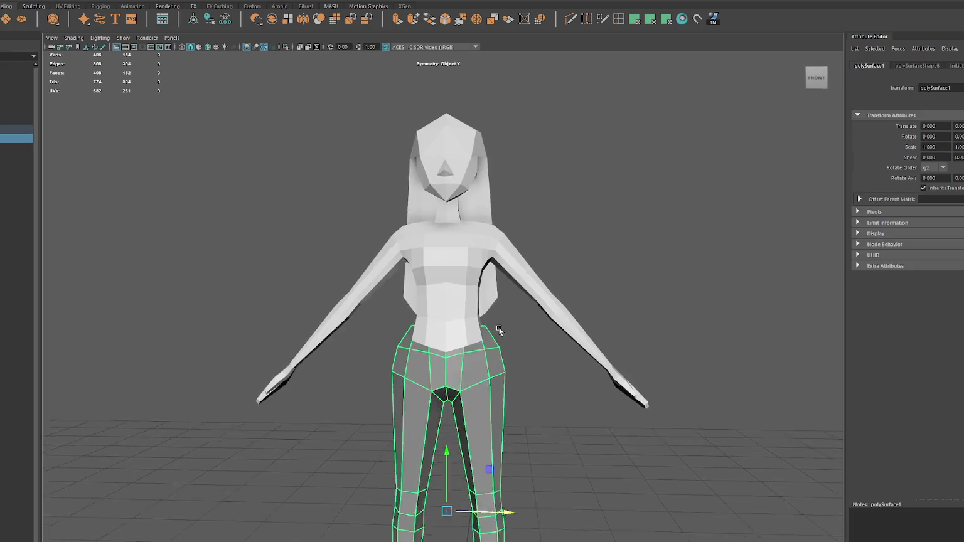
key(F10)
drag(520, 266, 449, 385)
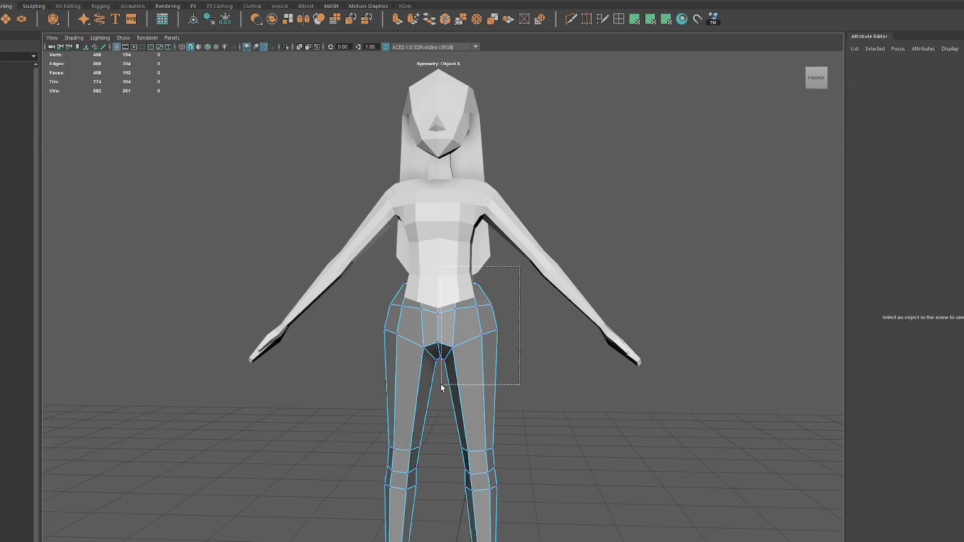
drag(467, 306, 467, 312)
key(F8)
Step: Tidy the shirt's armpits by adjusting the lower chest edge loop with soft selection
click(533, 257)
key(F8)
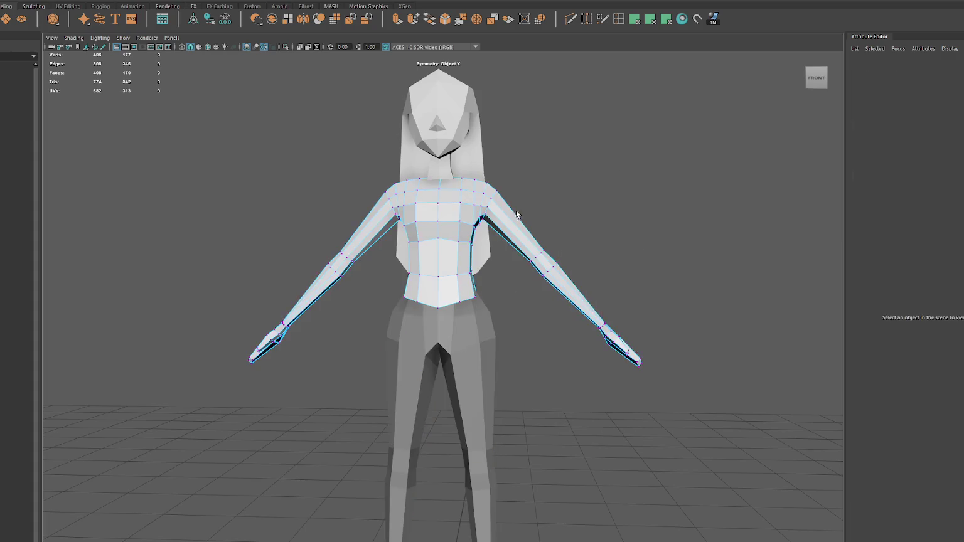
drag(449, 236, 477, 279)
mouse_move(444, 164)
mouse_down()
mouse_move(495, 290)
mouse_move(500, 254)
mouse_up()
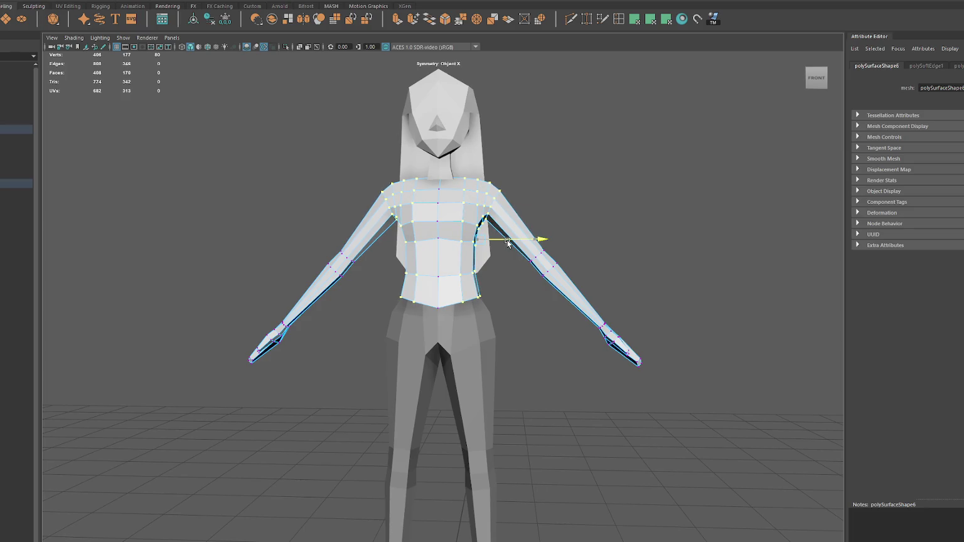
key(q)
drag(485, 312, 486, 311)
drag(458, 223, 472, 249)
key(q)
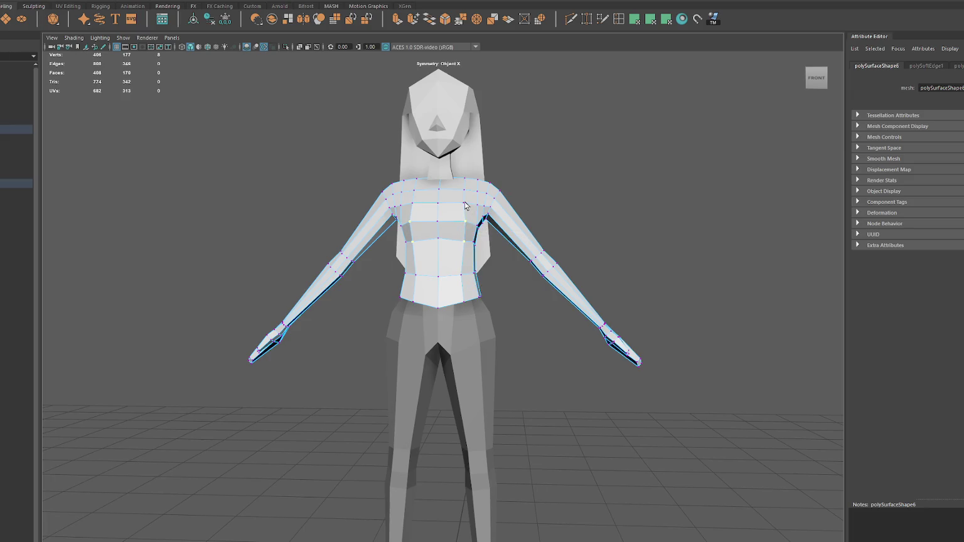
key(b)
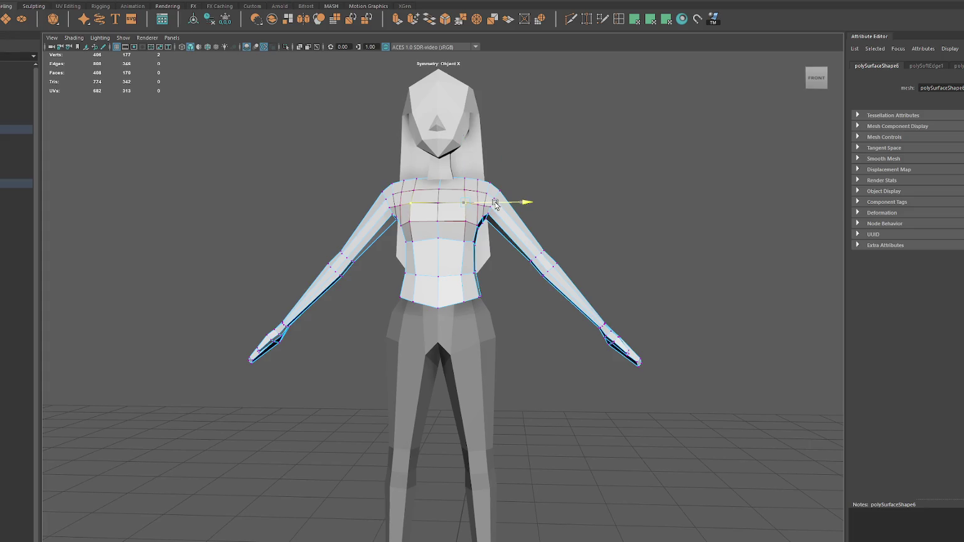
double_click(477, 224)
drag(493, 226, 504, 230)
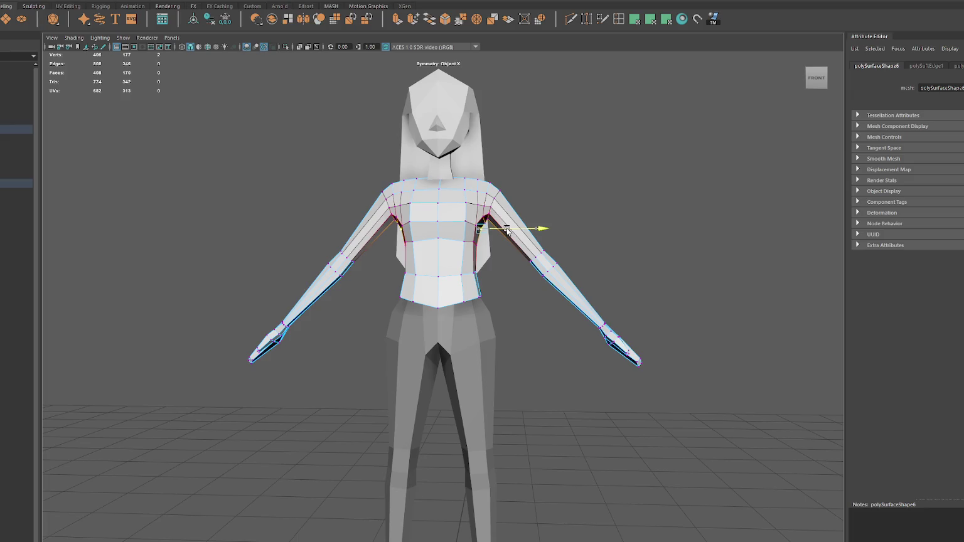
drag(504, 230, 496, 229)
Step: Shift the shoulder edge loop to slope the shoulders toward the neck
double_click(501, 191)
drag(516, 190, 519, 192)
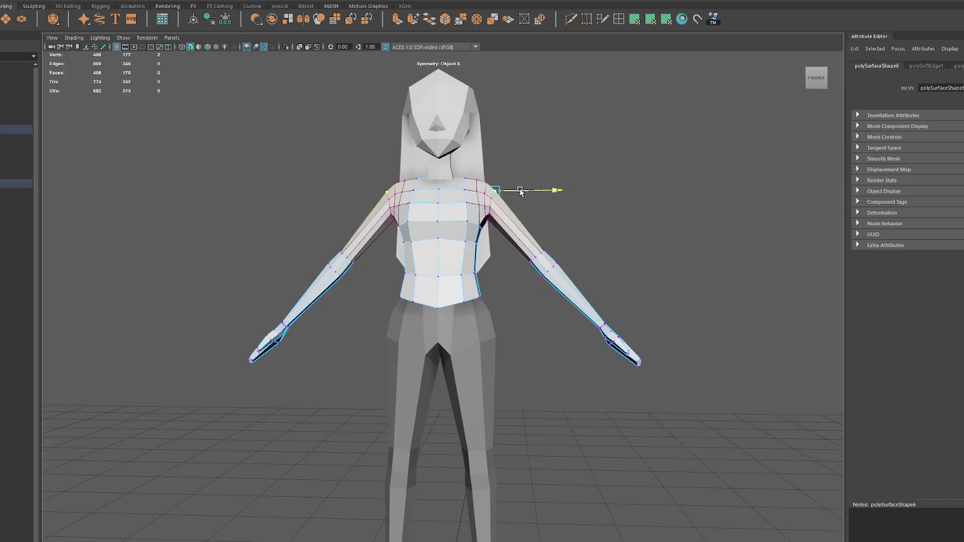
mouse_move(457, 167)
alt+mouse_down()
mouse_move(469, 165)
mouse_move(474, 191)
mouse_move(455, 192)
mouse_move(460, 161)
alt+mouse_up()
key(F8)
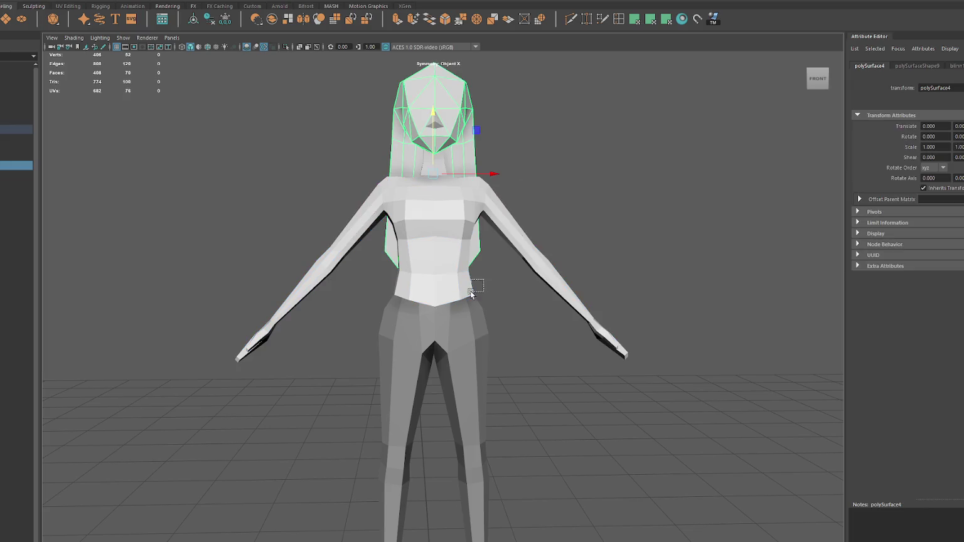
Step: Lower the pants' hip-side vertices and raise the centre crotch vertex
click(462, 323)
key(F8)
drag(468, 295, 494, 330)
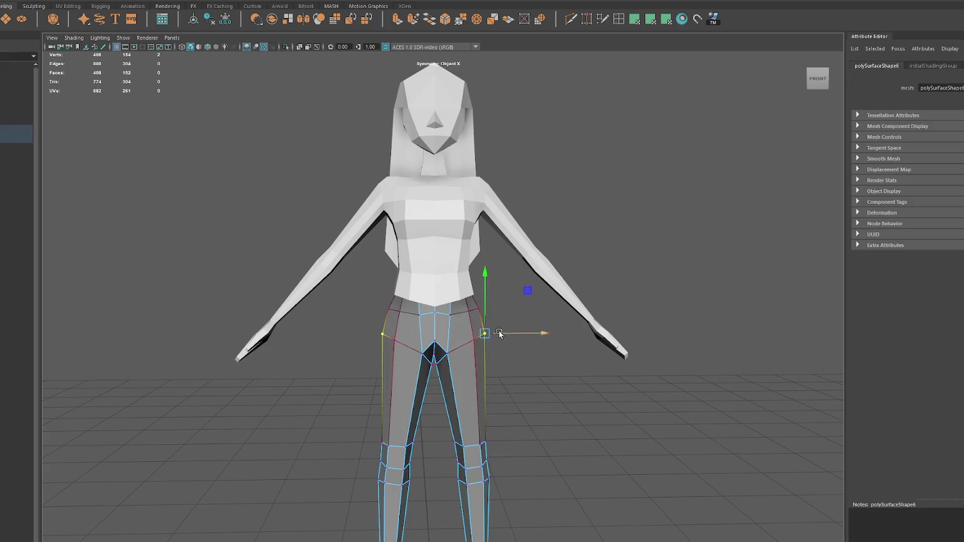
key(F8)
key(F8)
click(471, 338)
key(F8)
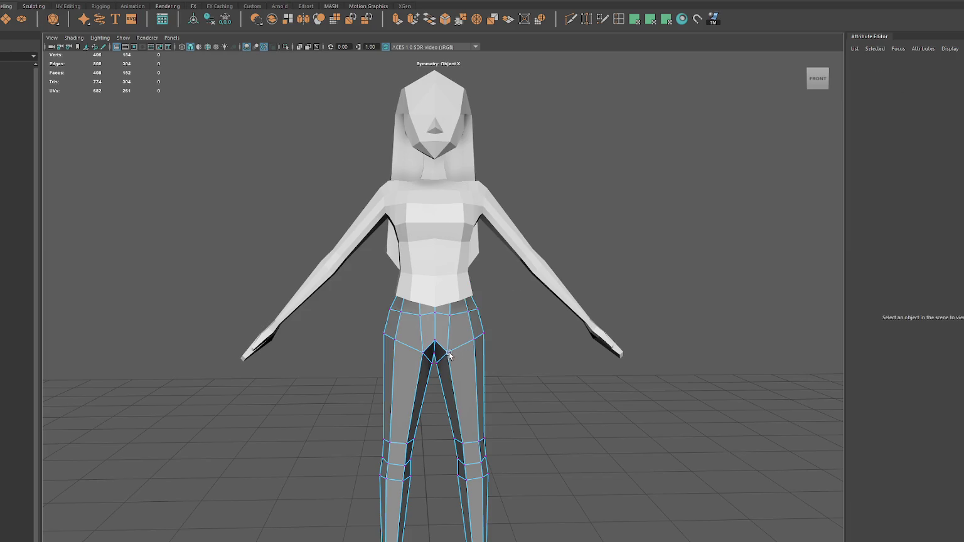
key(F8)
click(449, 352)
click(434, 352)
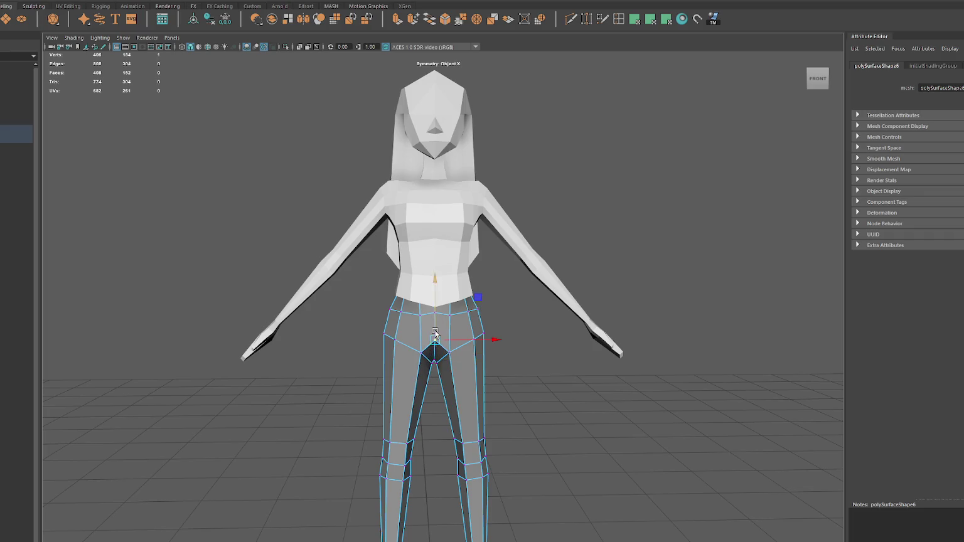
click(601, 225)
mouse_move(601, 225)
alt+mouse_down()
mouse_move(367, 284)
mouse_move(519, 282)
alt+mouse_up()
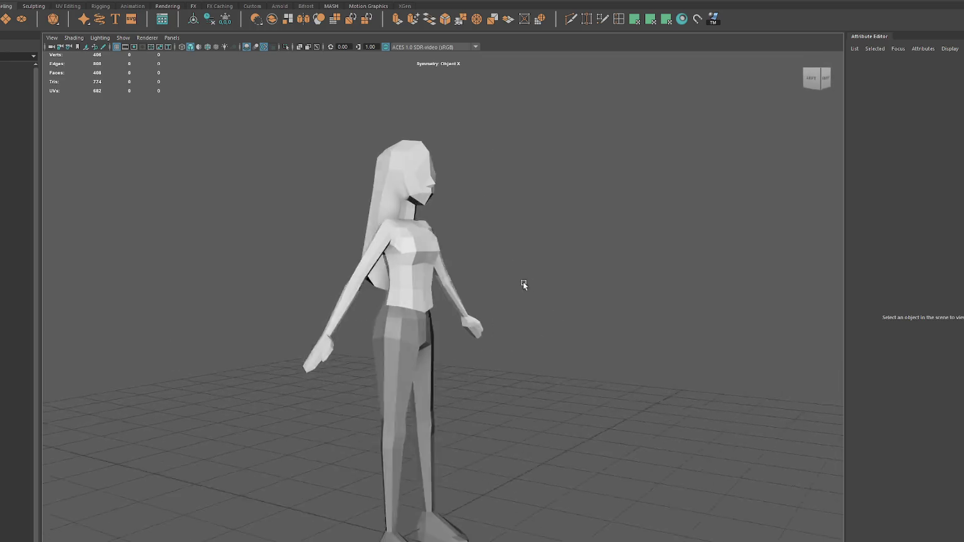
Step: From the side, reshape the shirt's chest by nudging the upper and lower chest vertices
click(416, 264)
right_click(517, 227)
click(490, 229)
click(413, 228)
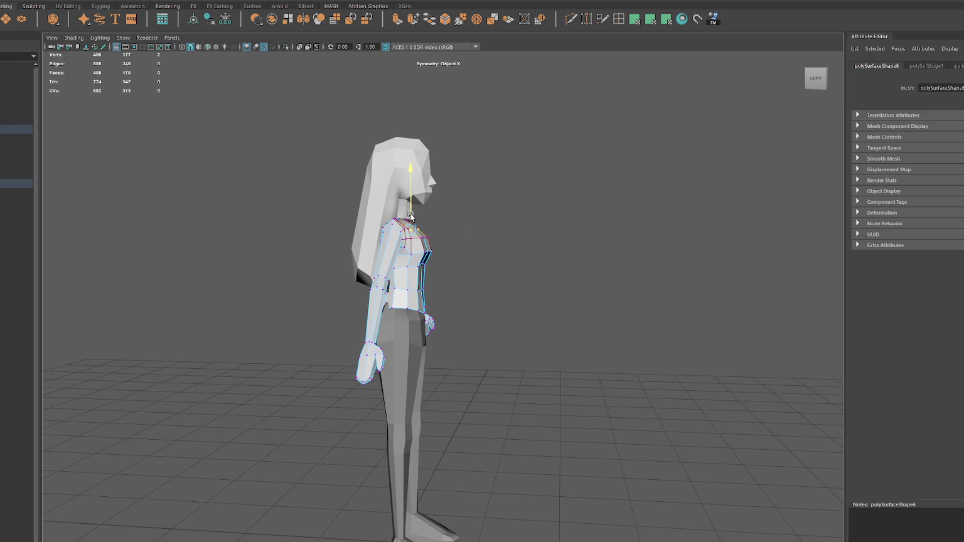
click(415, 222)
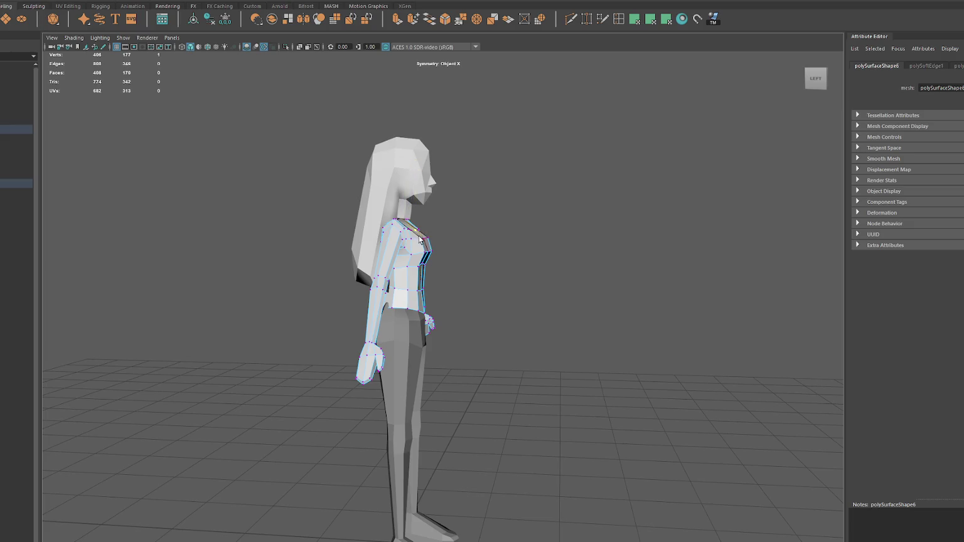
shift+click(425, 229)
click(424, 230)
click(429, 252)
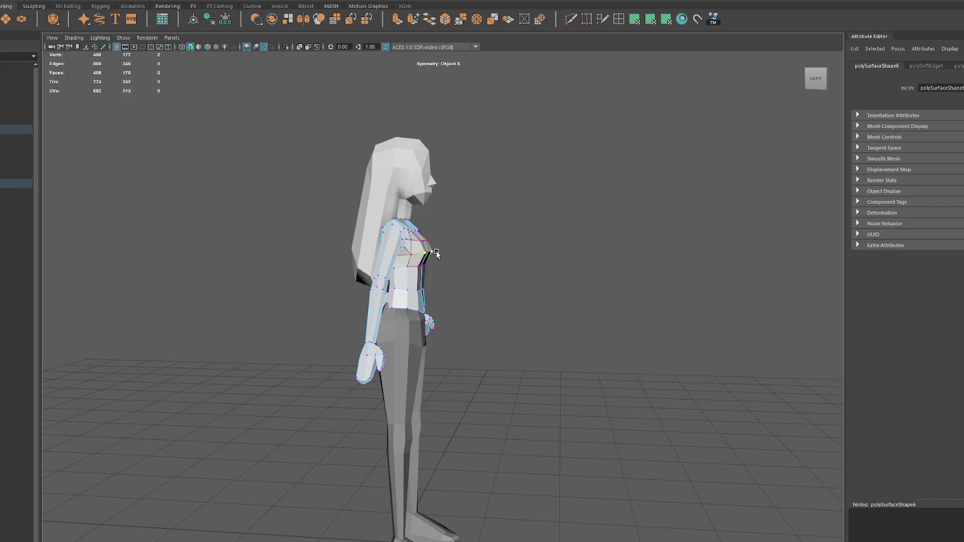
mouse_move(438, 251)
alt+mouse_down()
mouse_move(469, 245)
mouse_move(422, 280)
alt+mouse_up()
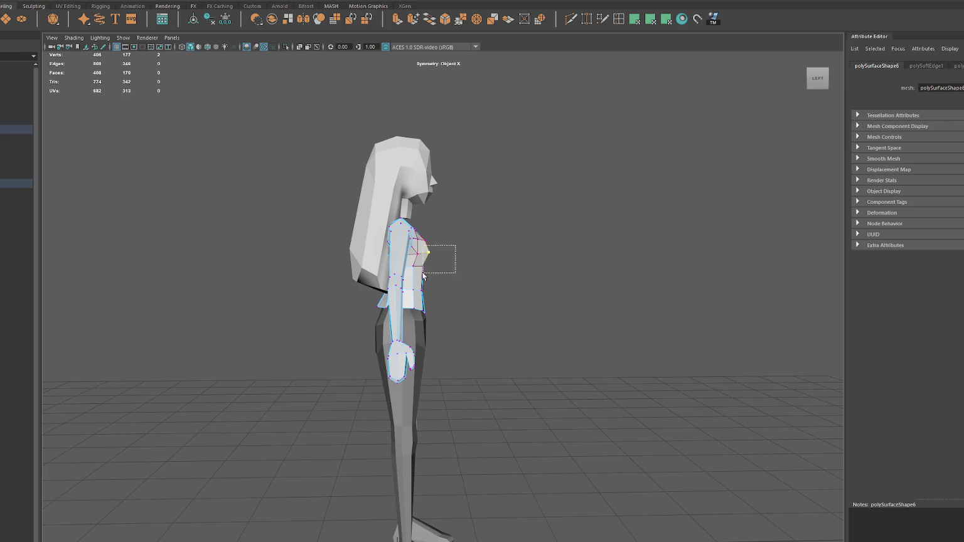
alt+drag(425, 245, 456, 238)
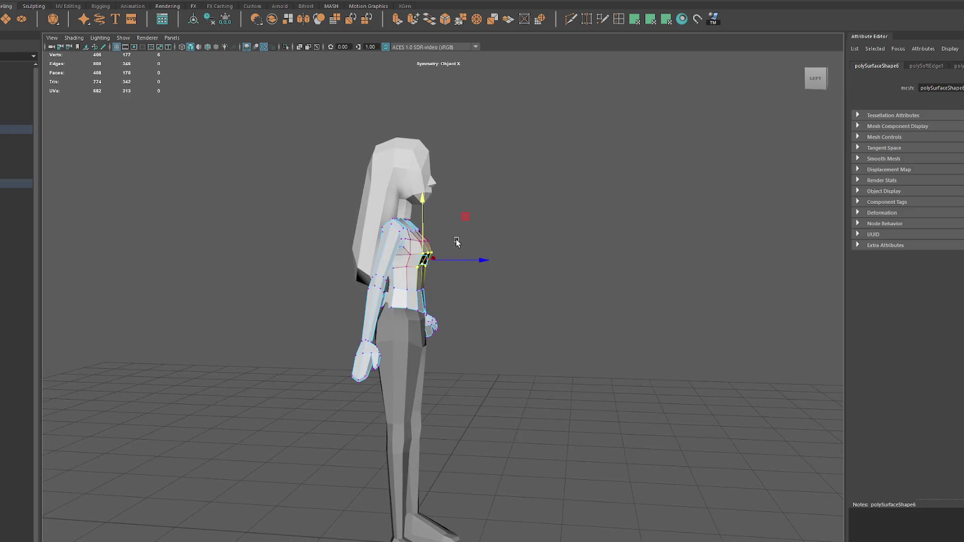
click(426, 252)
click(418, 242)
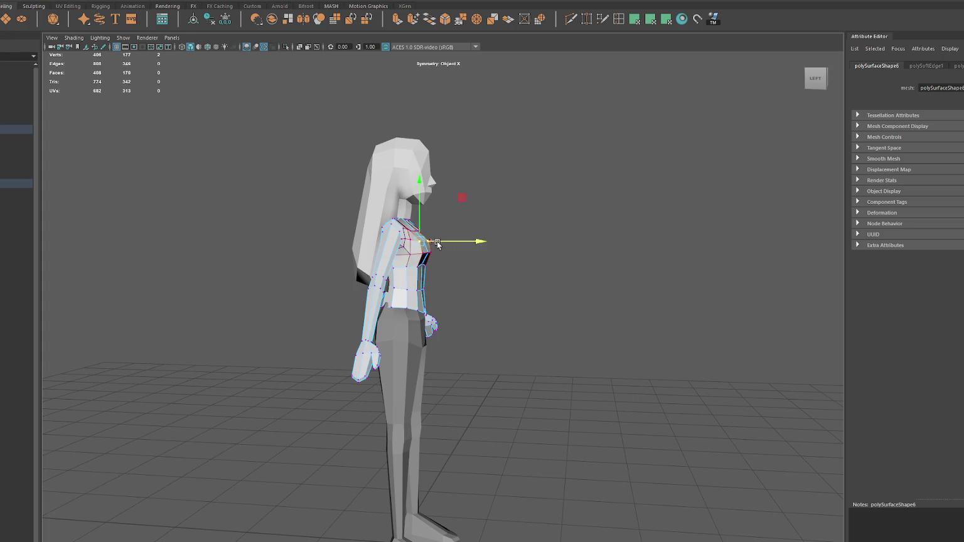
click(422, 264)
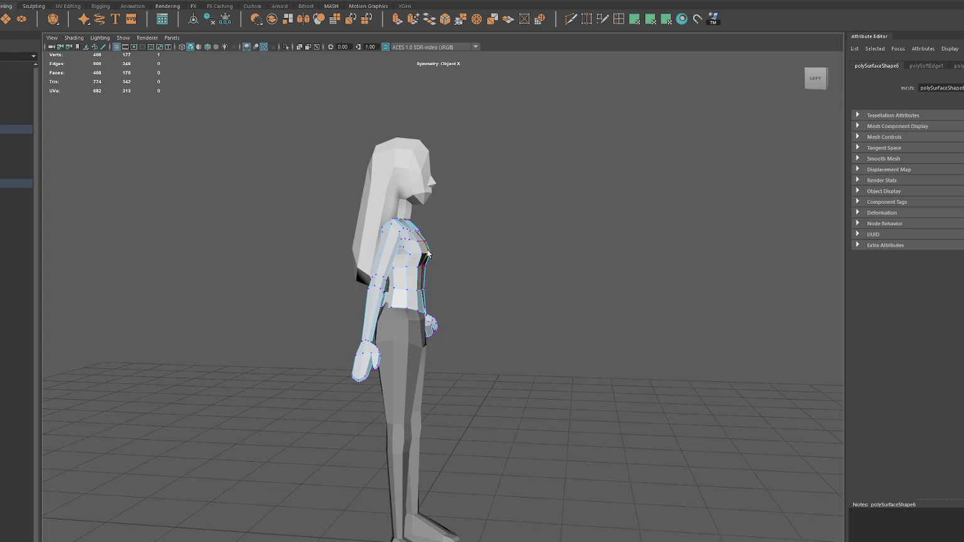
Step: Level and lower the shirt's bottom waist row and reshape the torso sides
alt+drag(422, 254, 352, 257)
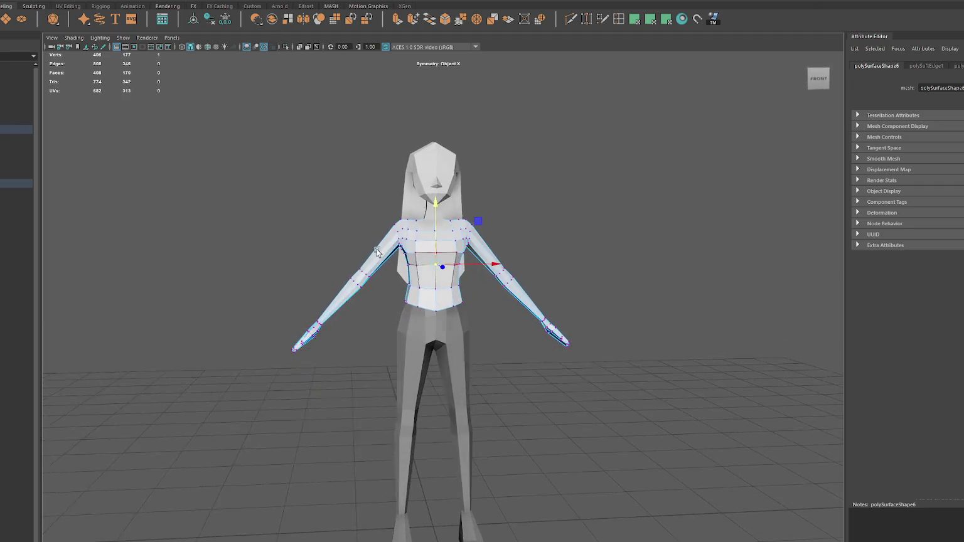
drag(381, 294, 475, 328)
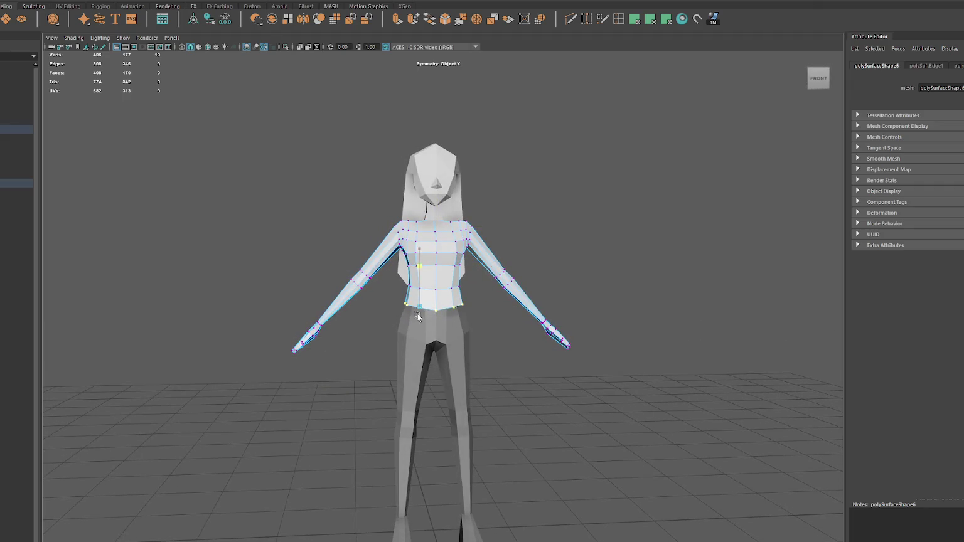
mouse_move(419, 295)
mouse_down()
mouse_move(457, 281)
mouse_move(477, 288)
mouse_up()
click(445, 311)
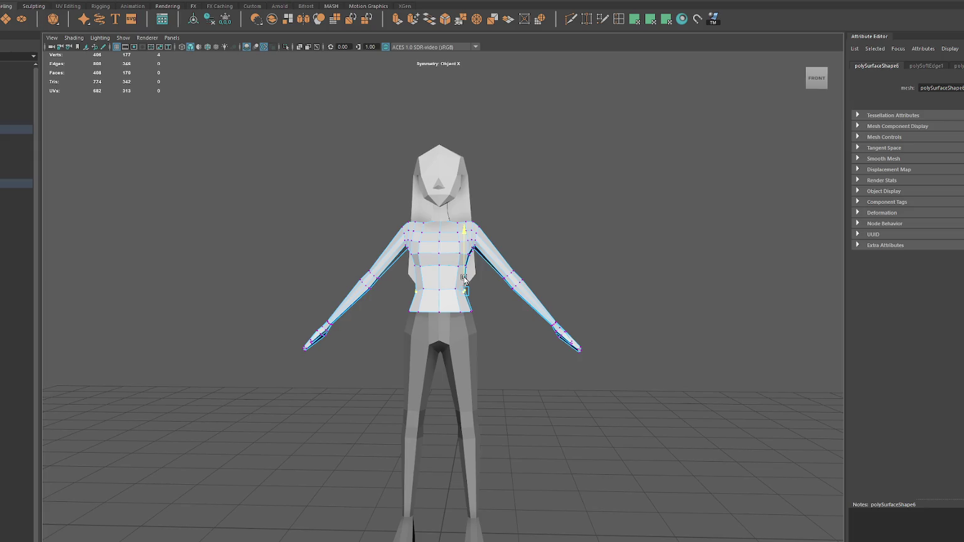
click(456, 282)
right_drag(455, 282, 552, 218)
click(552, 218)
mouse_move(448, 266)
alt+mouse_down()
mouse_move(602, 269)
mouse_move(544, 288)
alt+mouse_up()
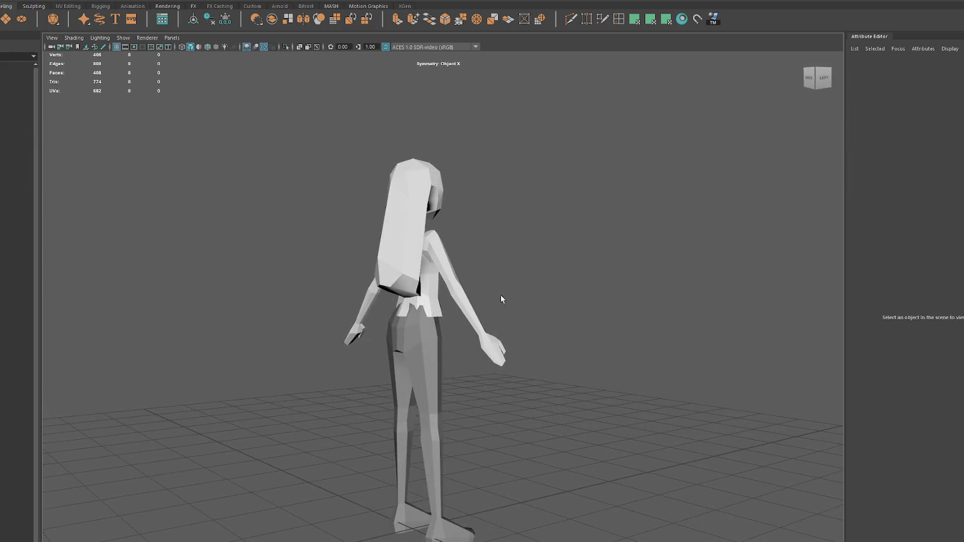
Step: Inspect the pants from side and front, then zoom in on the shirt and arms mesh
click(411, 282)
alt+drag(411, 282, 444, 286)
click(429, 353)
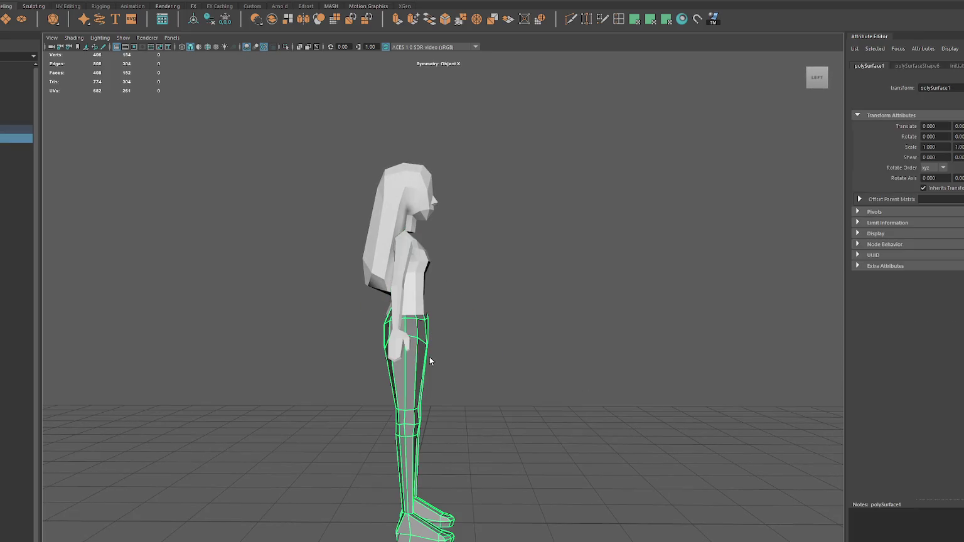
key(F9)
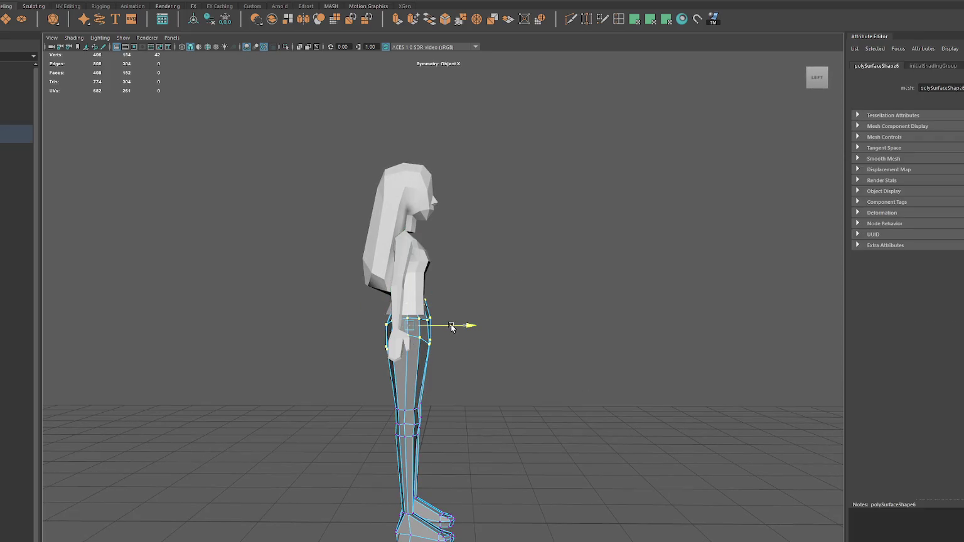
click(528, 301)
mouse_move(529, 301)
alt+mouse_down()
mouse_move(414, 299)
mouse_move(442, 300)
alt+mouse_up()
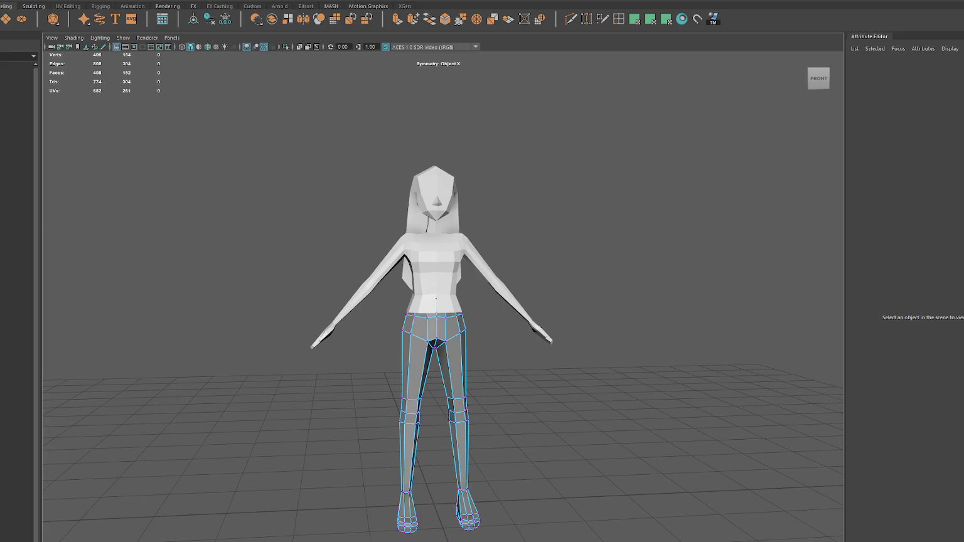
scroll(138, 256, up, 3)
scroll(150, 226, up, 2)
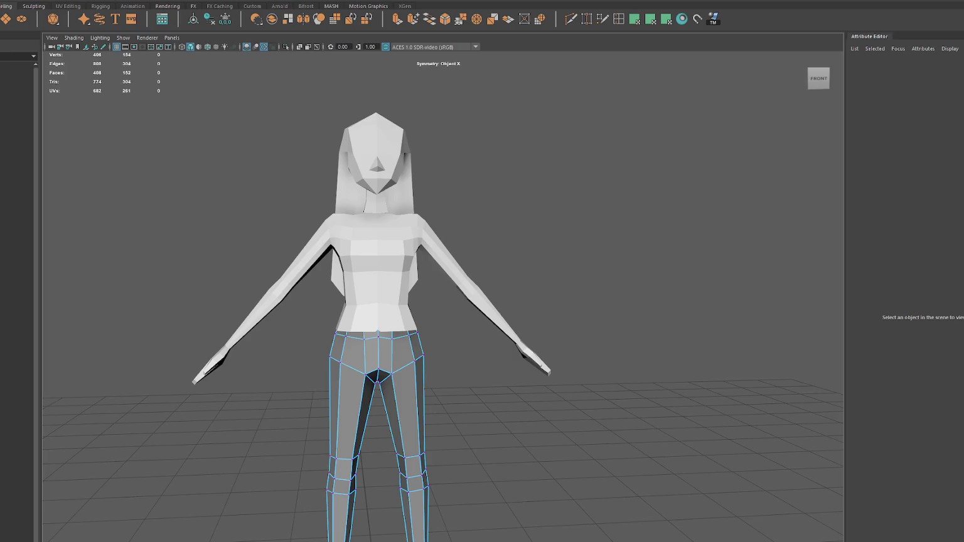
click(377, 263)
mouse_move(377, 263)
alt+mouse_down()
mouse_move(224, 232)
mouse_move(343, 252)
mouse_move(447, 200)
alt+mouse_up()
scroll(407, 254, up, 5)
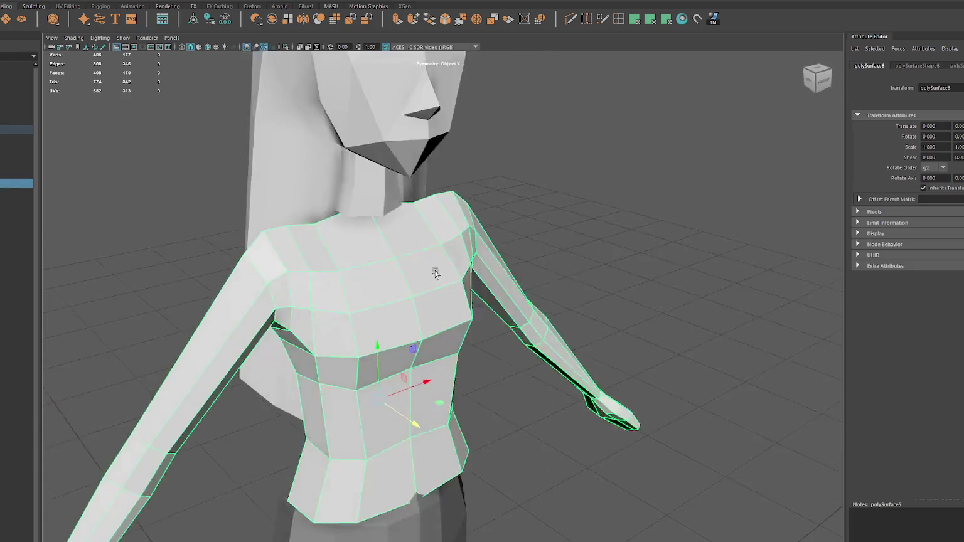
Step: Raise the shirt's neck-base edge loop slightly with soft-selection move
key(F9)
click(399, 167)
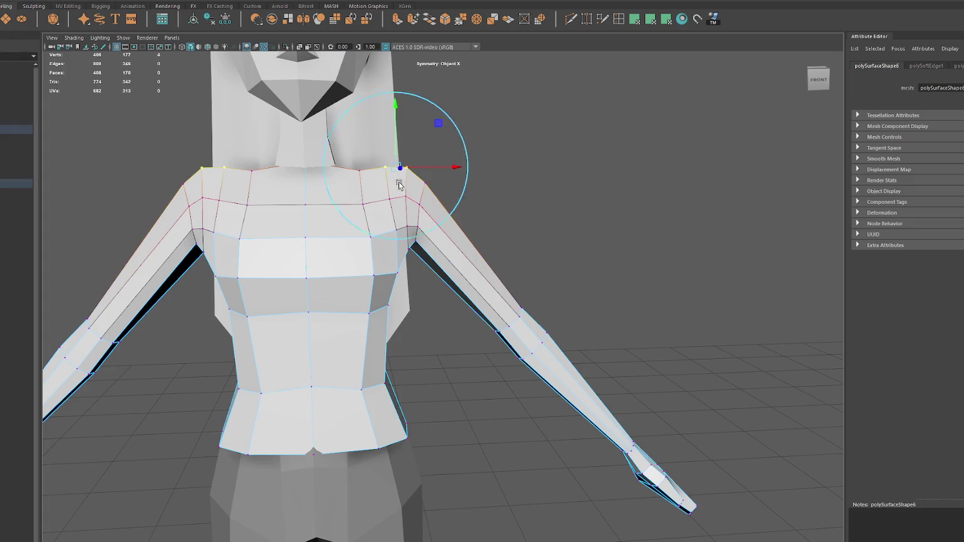
click(362, 173)
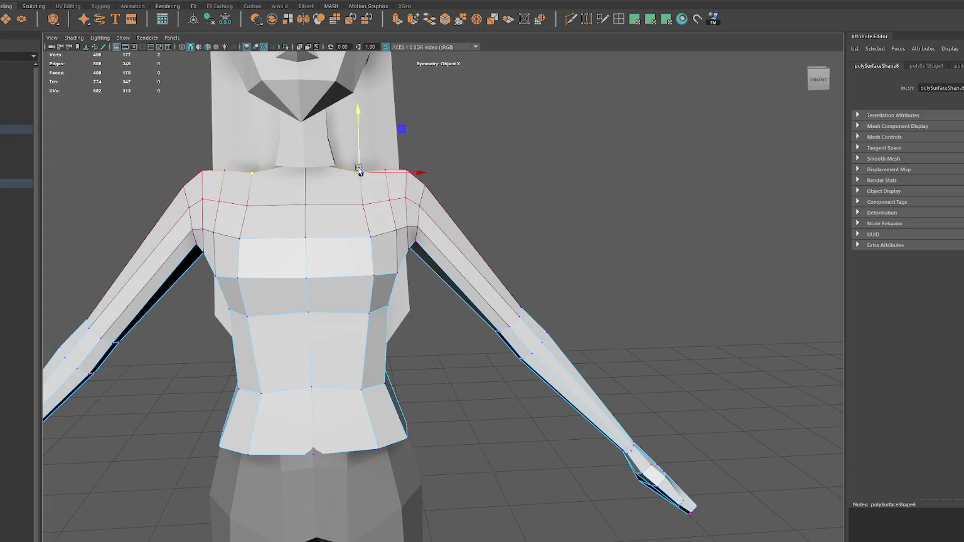
shift+double_click(384, 165)
scroll(408, 162, down, 3)
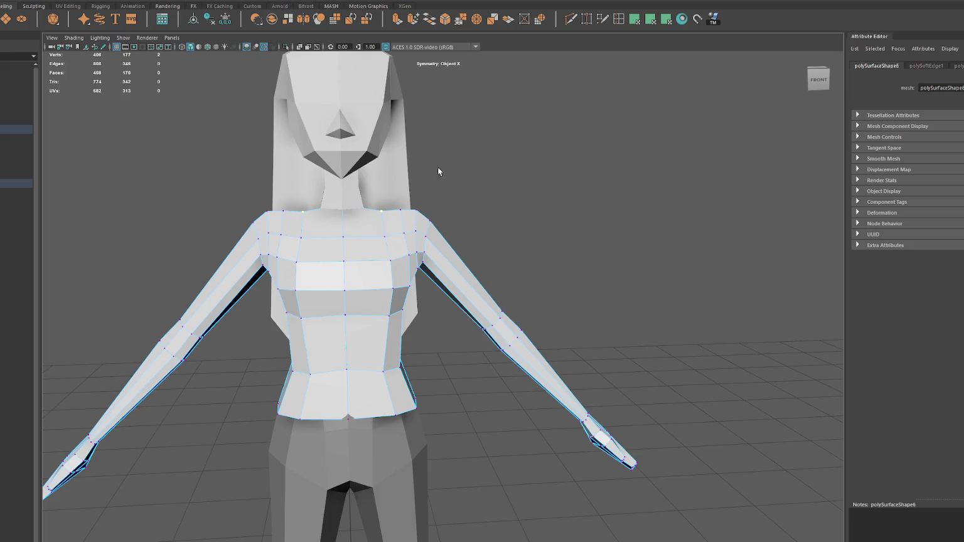
key(w)
drag(387, 191, 388, 184)
scroll(388, 184, down, 4)
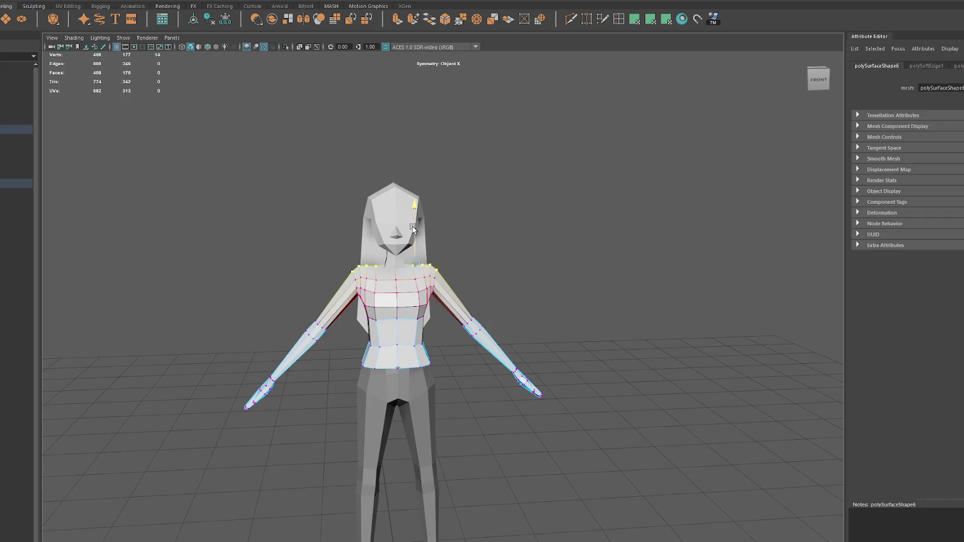
click(399, 248)
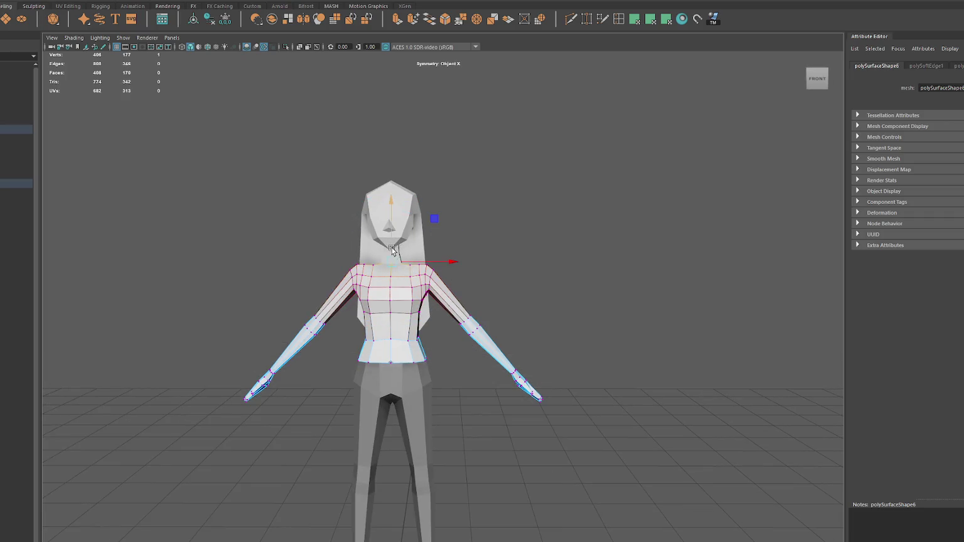
scroll(400, 236, down, 3)
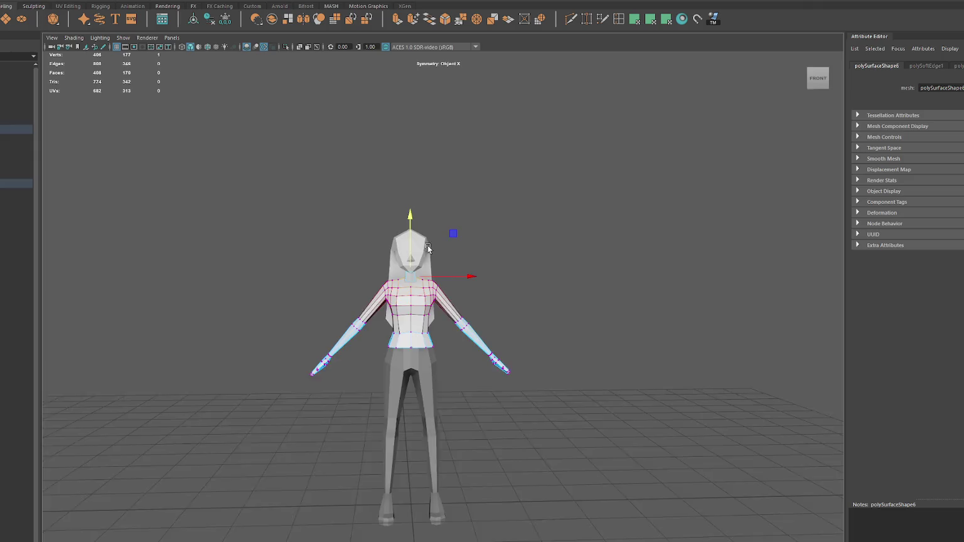
click(489, 216)
Step: Select all the character's meshes and group them into group4
mouse_move(489, 216)
alt+mouse_down()
mouse_move(498, 242)
mouse_move(328, 233)
alt+mouse_up()
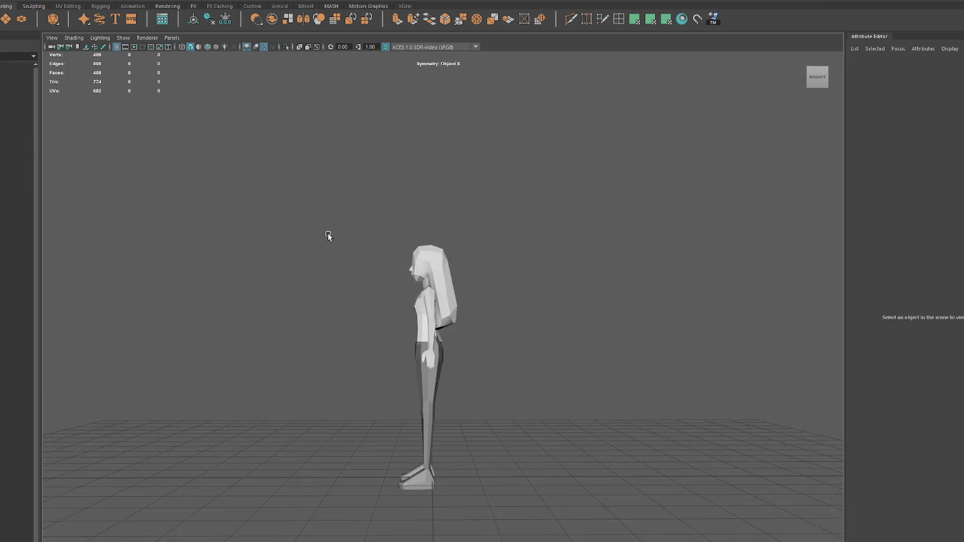
click(432, 420)
right_drag(541, 280, 500, 278)
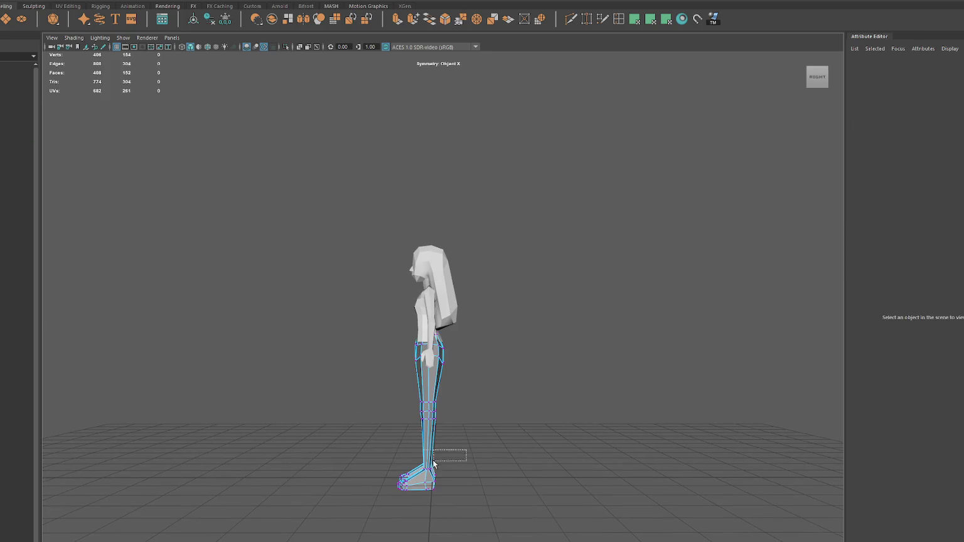
drag(452, 453, 390, 493)
click(477, 282)
alt+drag(445, 271, 547, 287)
drag(559, 242, 395, 395)
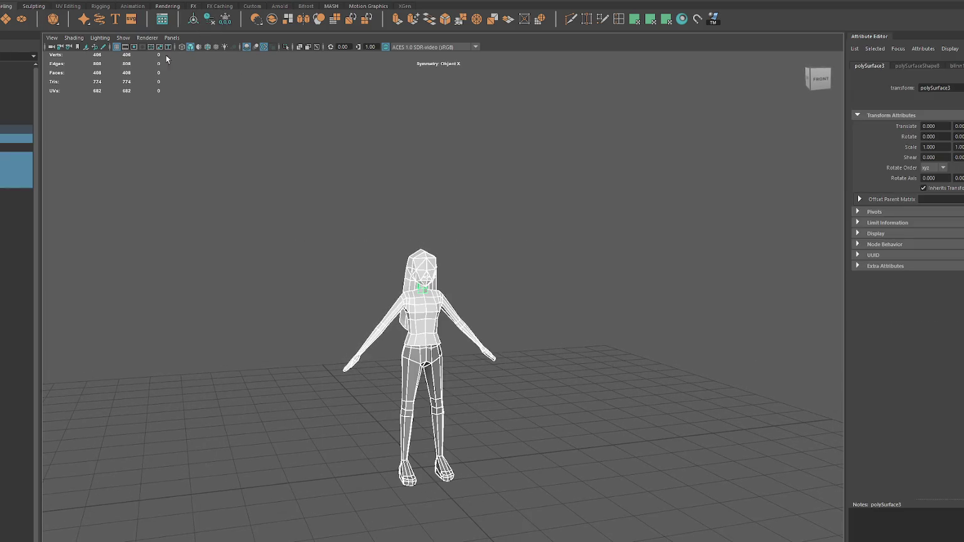
key(ctrl+g)
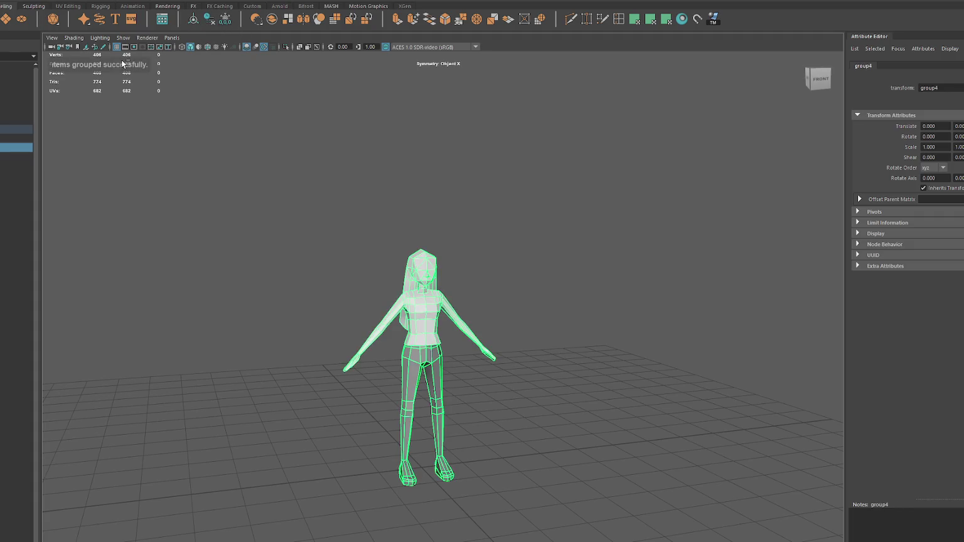
Step: Combine the grouped meshes into polySurface6 and bring the Mixamo window over the scene
click(87, 19)
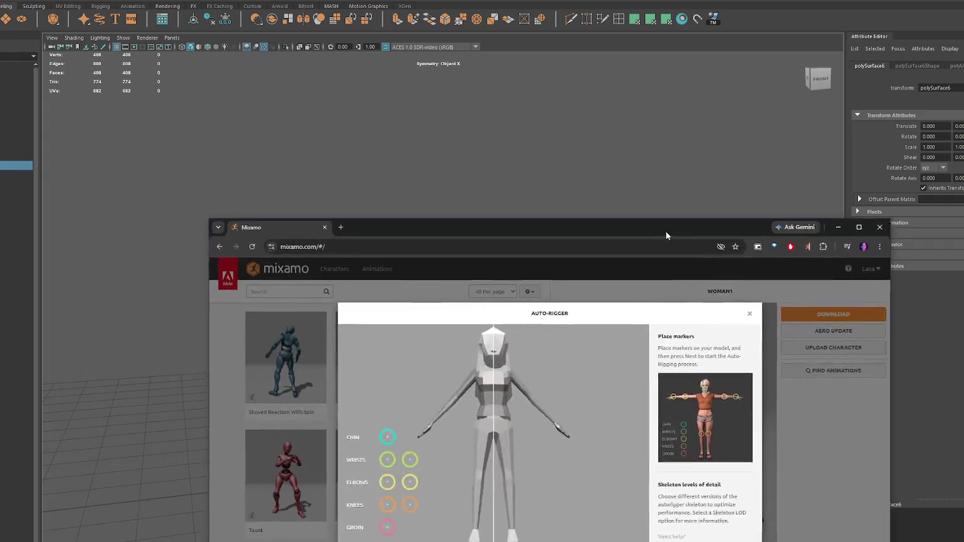
drag(665, 230, 963, 198)
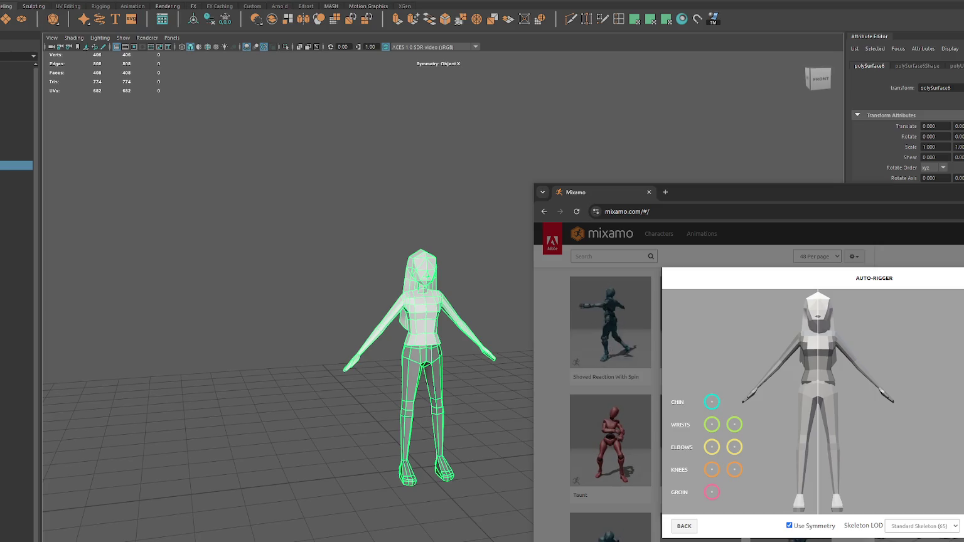
Step: Place the CHIN, WRISTS, ELBOWS, KNEES and GROIN markers, then start auto-rigging
drag(772, 197, 360, 100)
drag(299, 306, 405, 231)
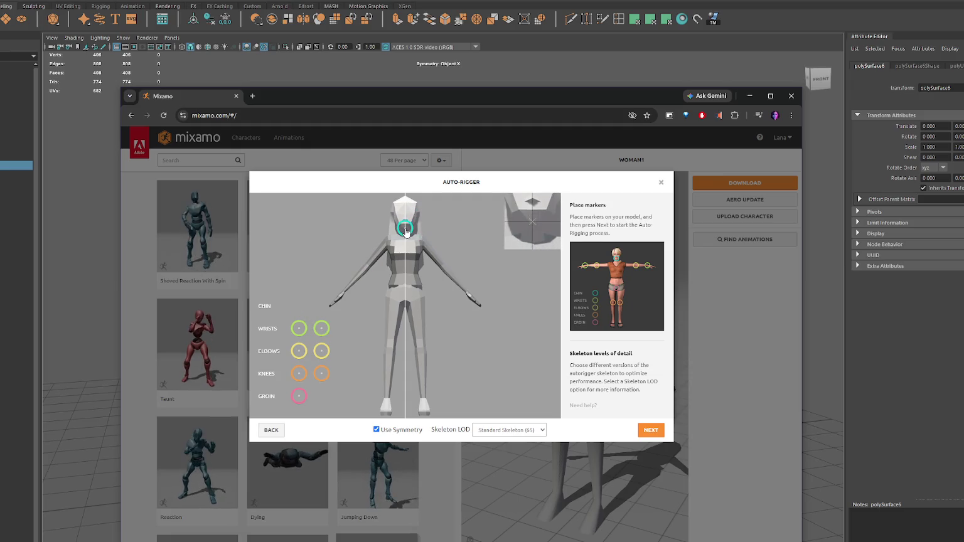
mouse_move(299, 329)
mouse_down()
mouse_move(333, 281)
mouse_move(344, 294)
mouse_up()
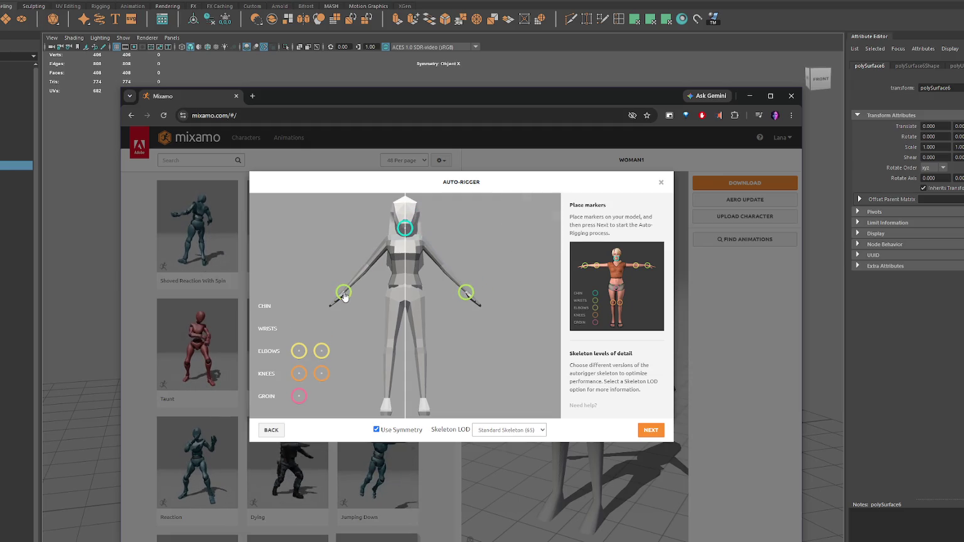
drag(298, 351, 367, 267)
drag(299, 374, 390, 345)
drag(300, 397, 405, 333)
click(651, 430)
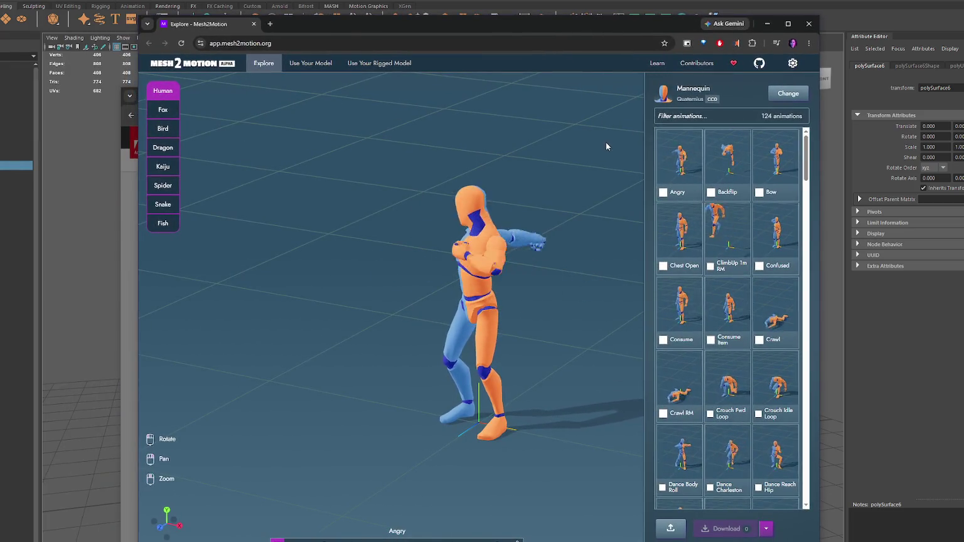
Step: Preview the Confused, ClimbUp, Chest Open, Bow and Backflip animations on the mannequin
scroll(723, 202, down, 2)
scroll(724, 202, down, 1)
scroll(723, 202, up, 2)
scroll(724, 200, up, 1)
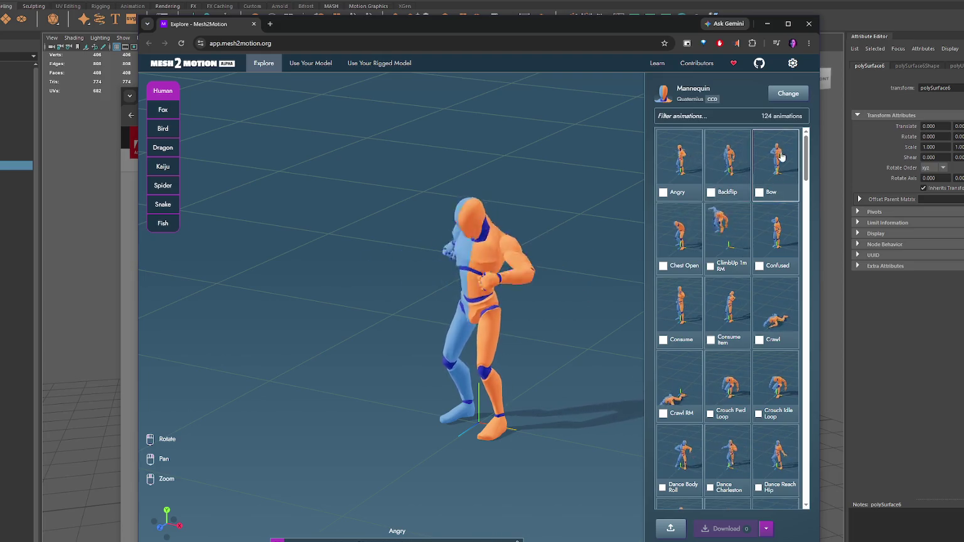
click(775, 229)
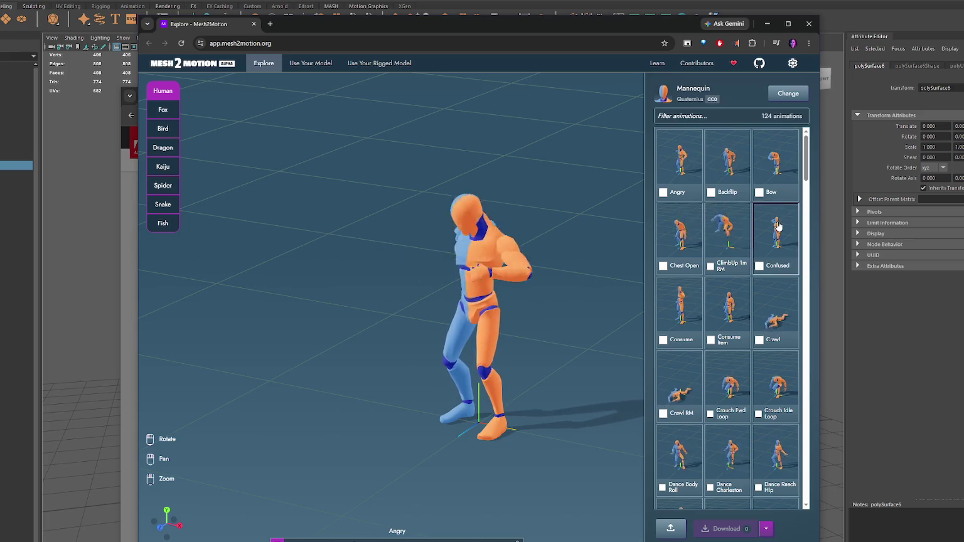
click(728, 233)
click(680, 233)
click(762, 178)
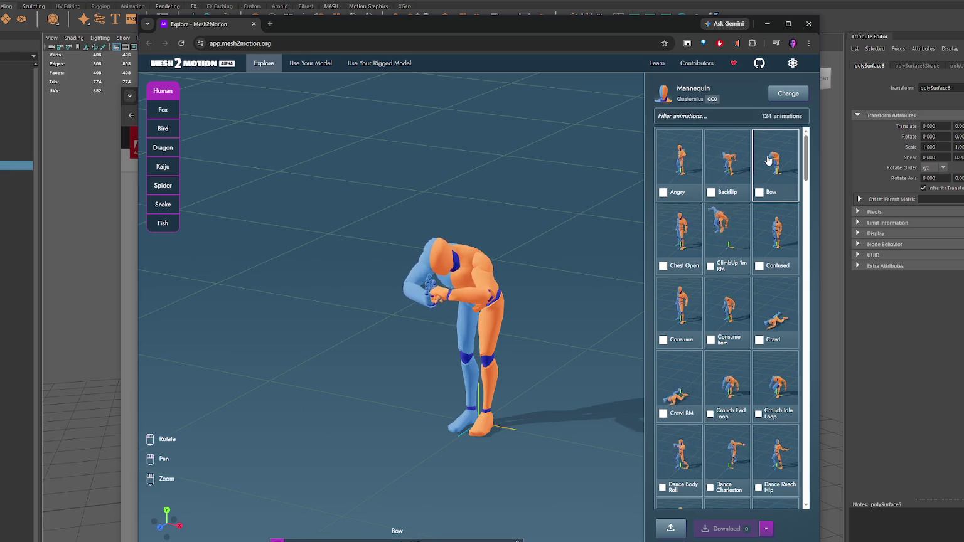
click(733, 153)
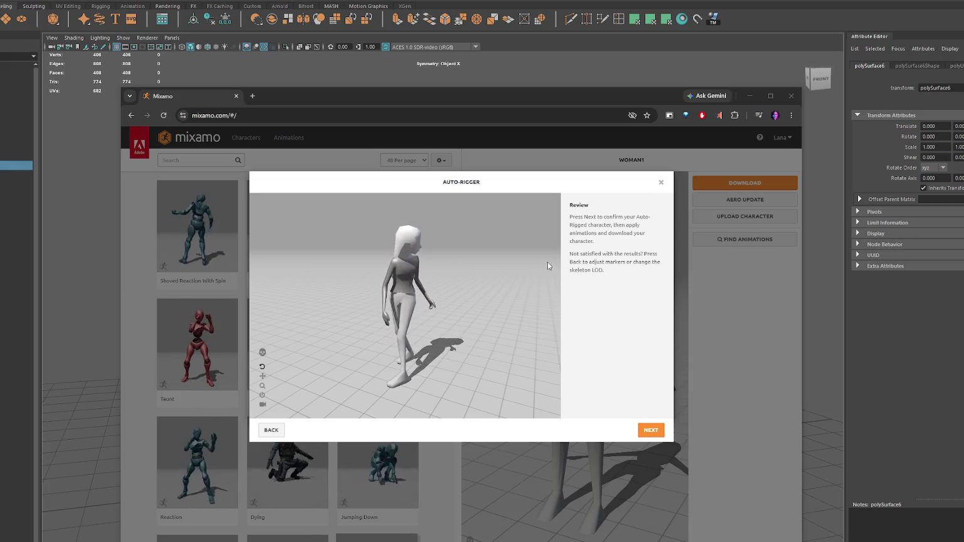
Step: Accept the rigged character, confirm the upload, then reselect the mesh in Maya
click(651, 430)
click(646, 429)
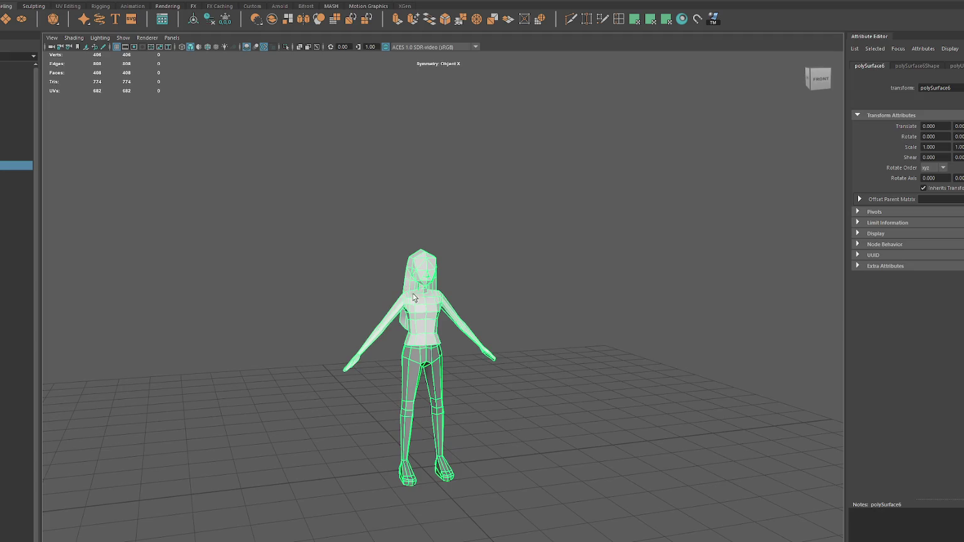
click(523, 295)
click(477, 333)
Step: Frame the character and launch Skeleton > Quick Rig, placing its window beside the model
key(f)
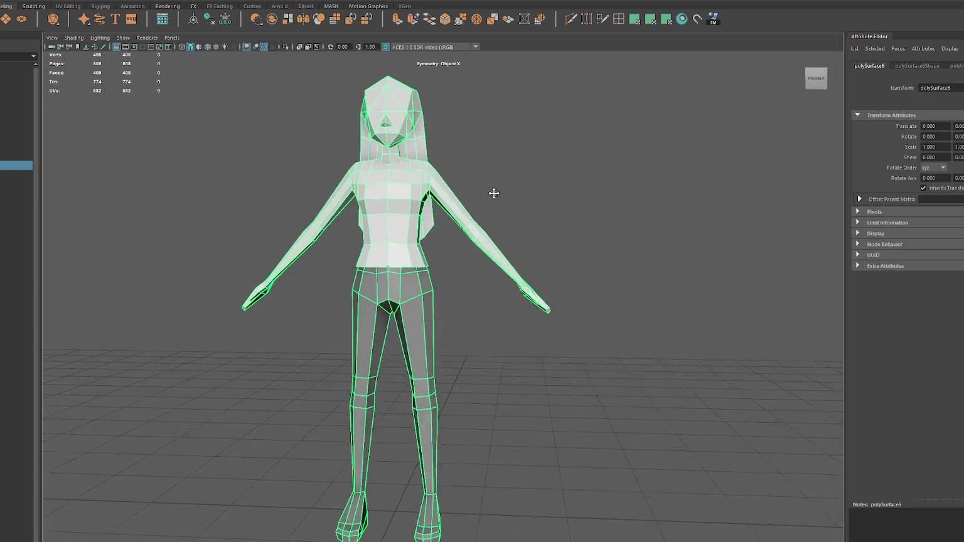
click(91, 0)
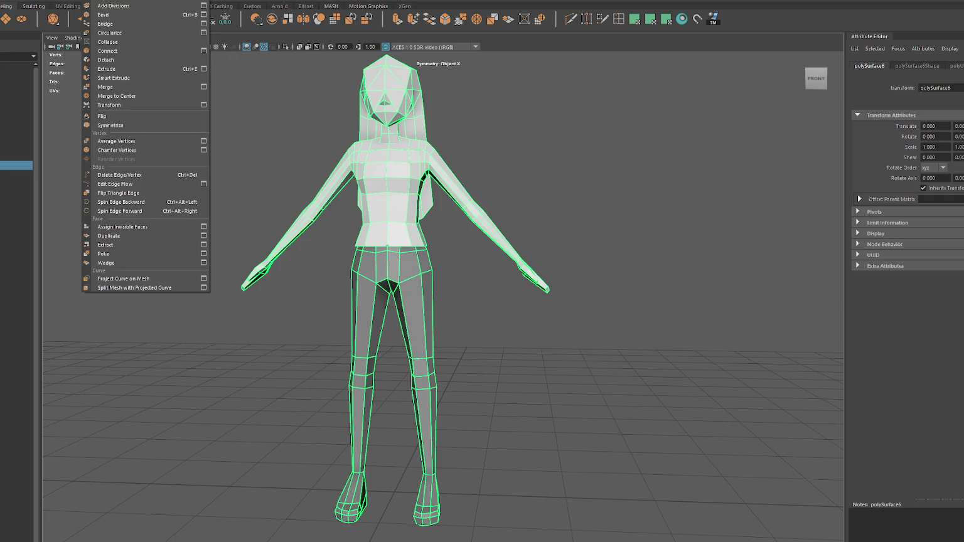
click(91, 2)
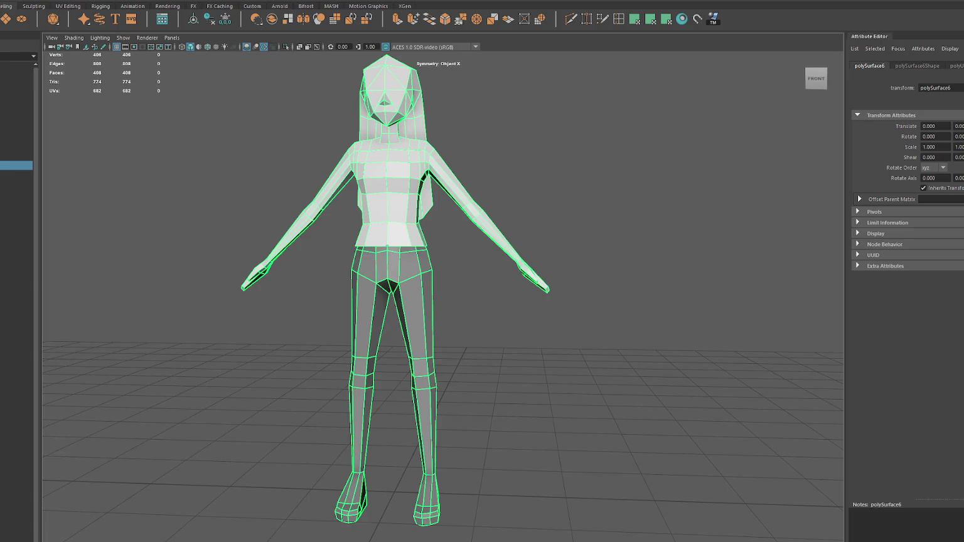
click(91, 0)
key(Escape)
click(124, 3)
mouse_move(89, 180)
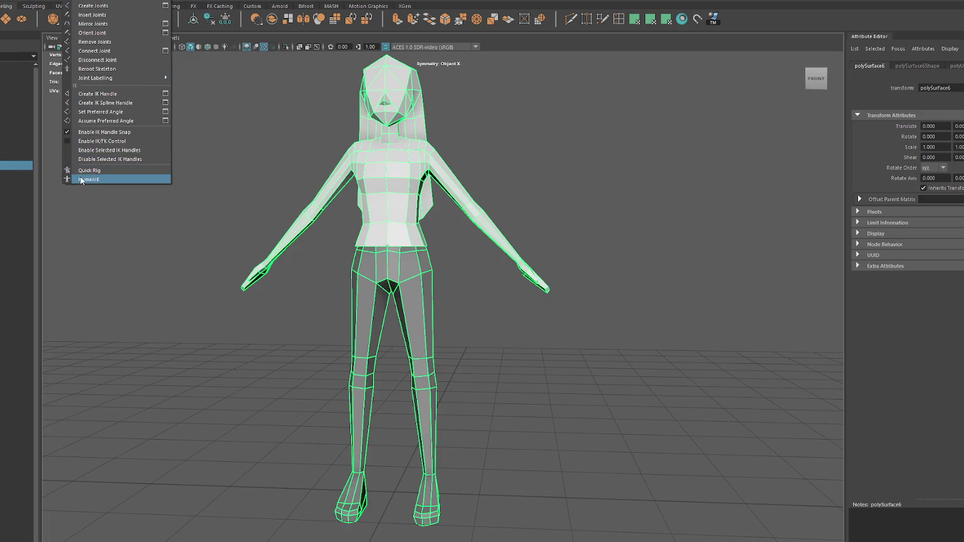
click(87, 180)
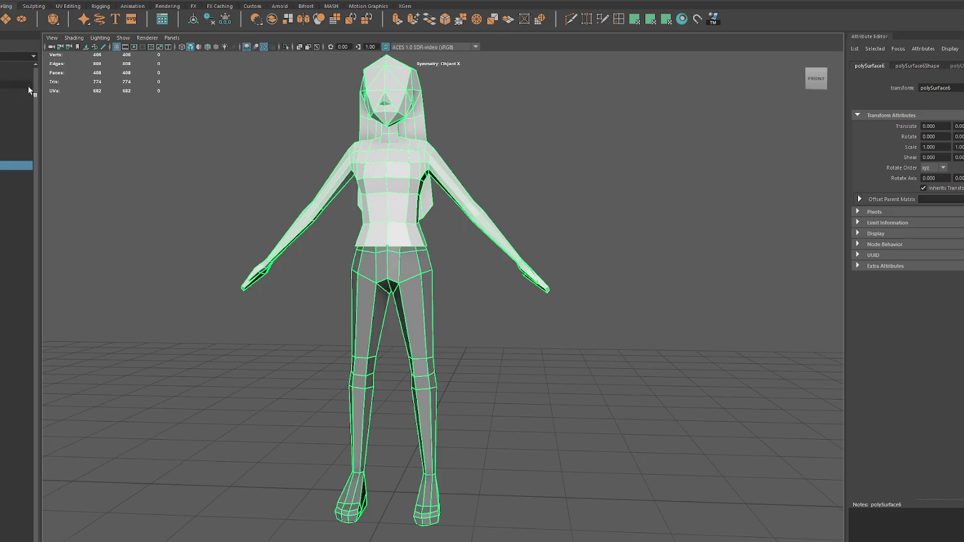
click(82, 1)
mouse_move(95, 78)
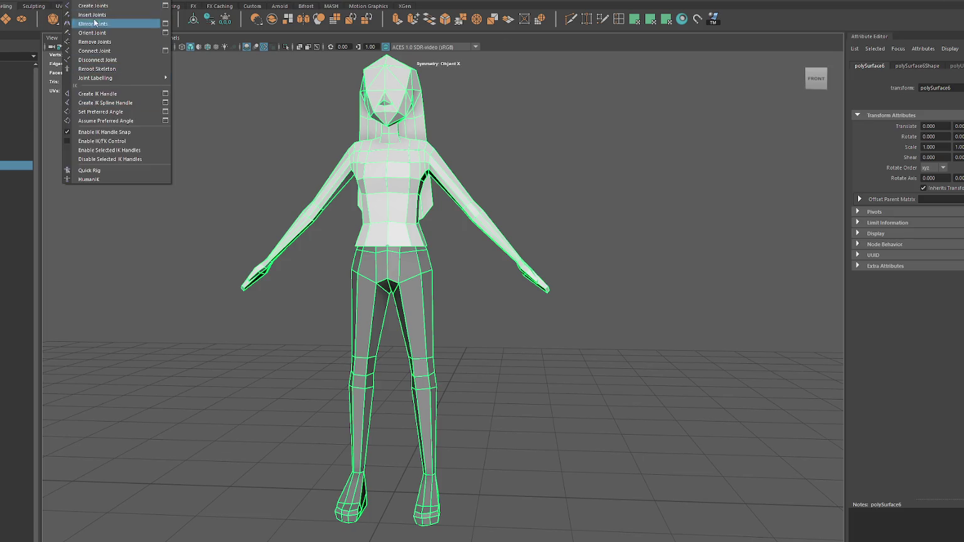
click(104, 172)
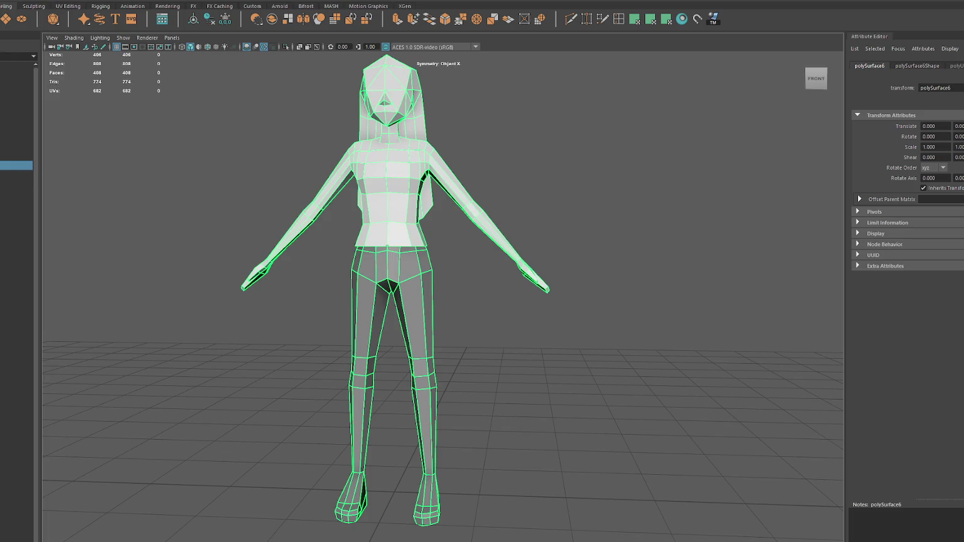
drag(681, 138, 690, 133)
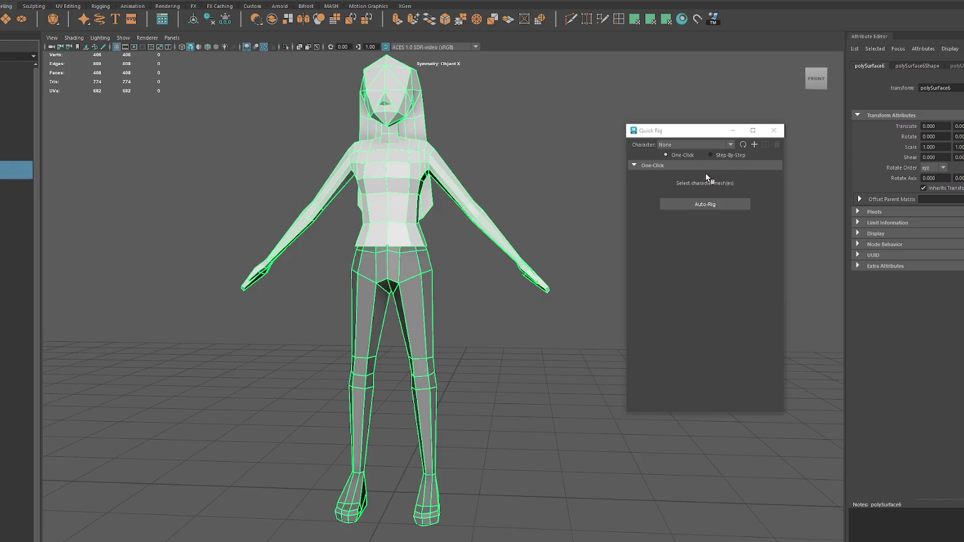
Step: Create a new Quick Rig character and auto-rig the character mesh with a skeleton
click(727, 204)
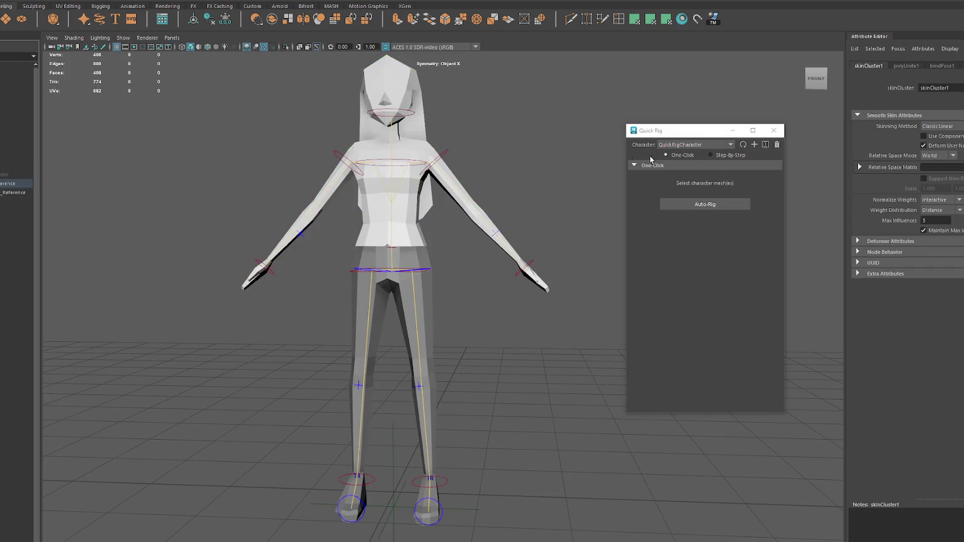
click(773, 130)
click(430, 271)
mouse_move(430, 271)
alt+mouse_down()
mouse_move(559, 243)
mouse_move(656, 243)
mouse_move(351, 243)
mouse_move(535, 246)
alt+mouse_up()
Step: Group the QuickRigCharacter_Reference skeleton root with the character mesh, then select the QuickRigCharacter_Reference group
click(13, 184)
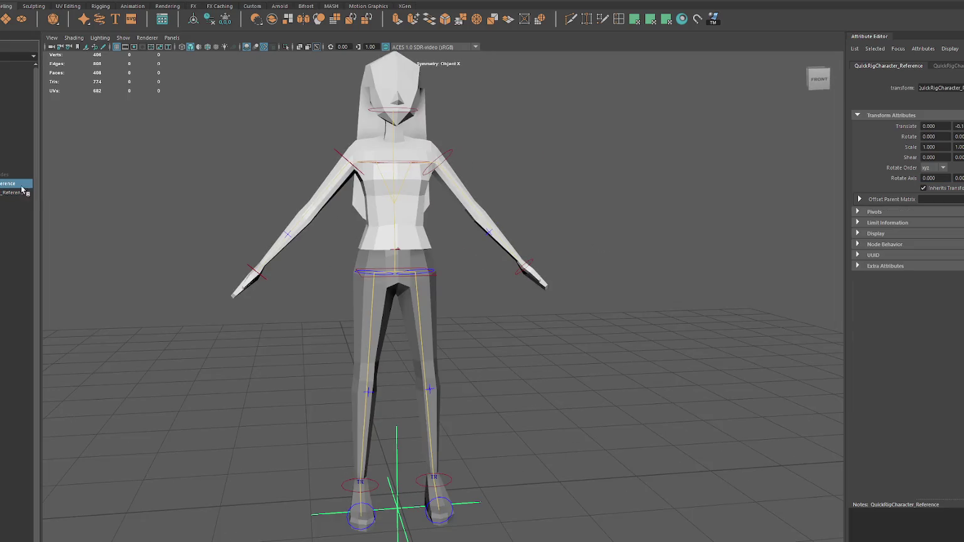
click(15, 165)
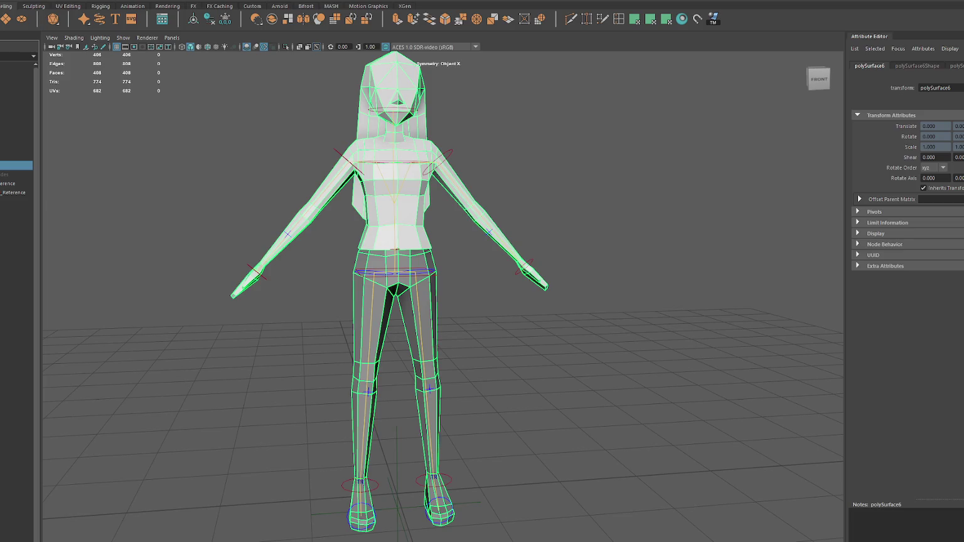
key(ctrl+g)
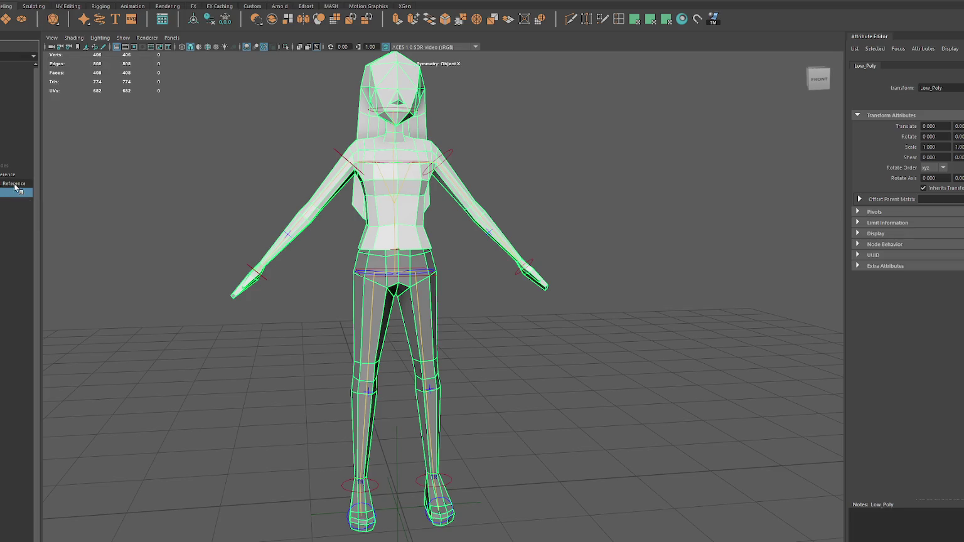
click(16, 184)
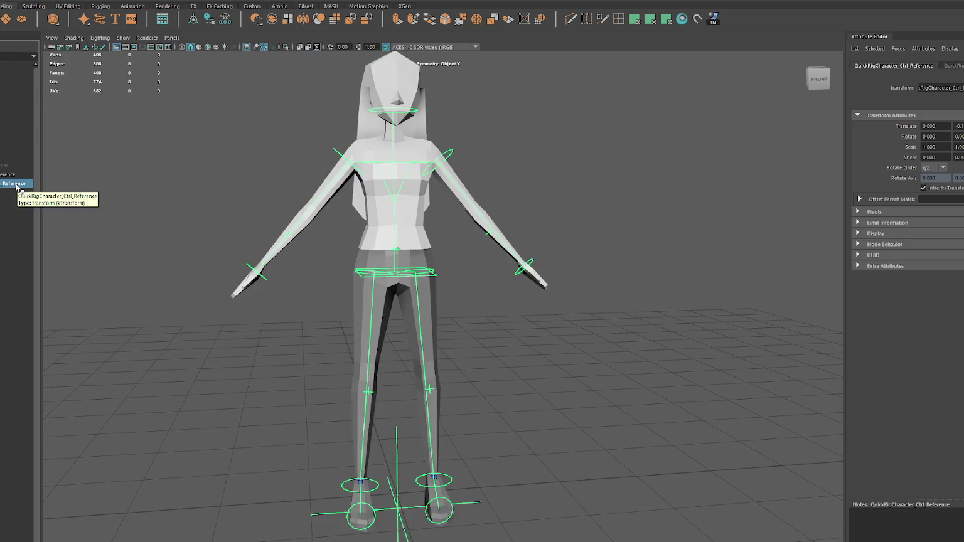
drag(16, 184, 19, 188)
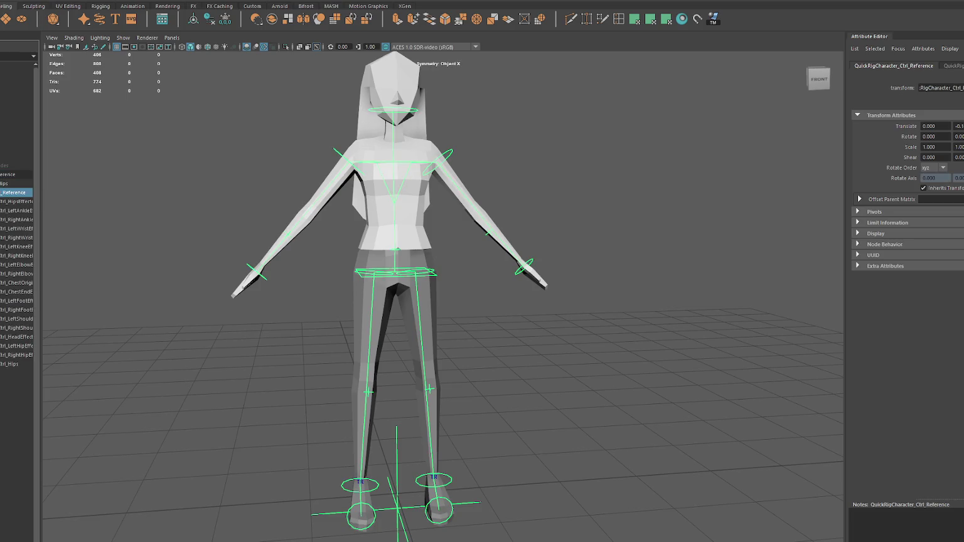
click(17, 175)
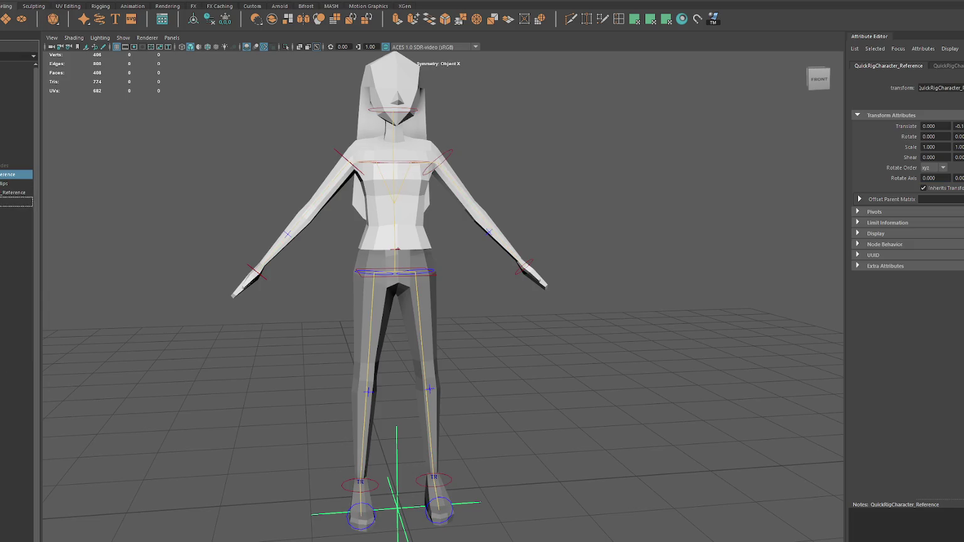
click(440, 166)
key(e)
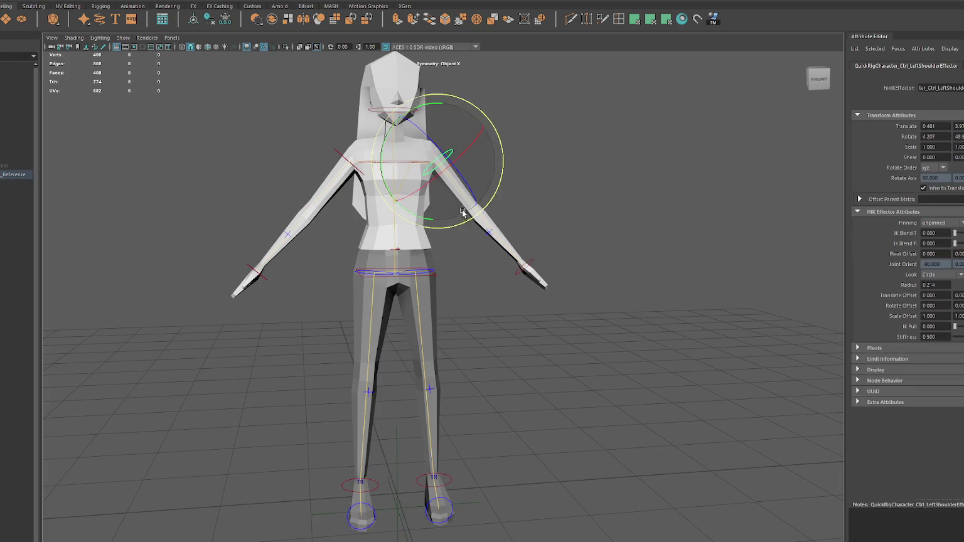
click(499, 228)
click(570, 254)
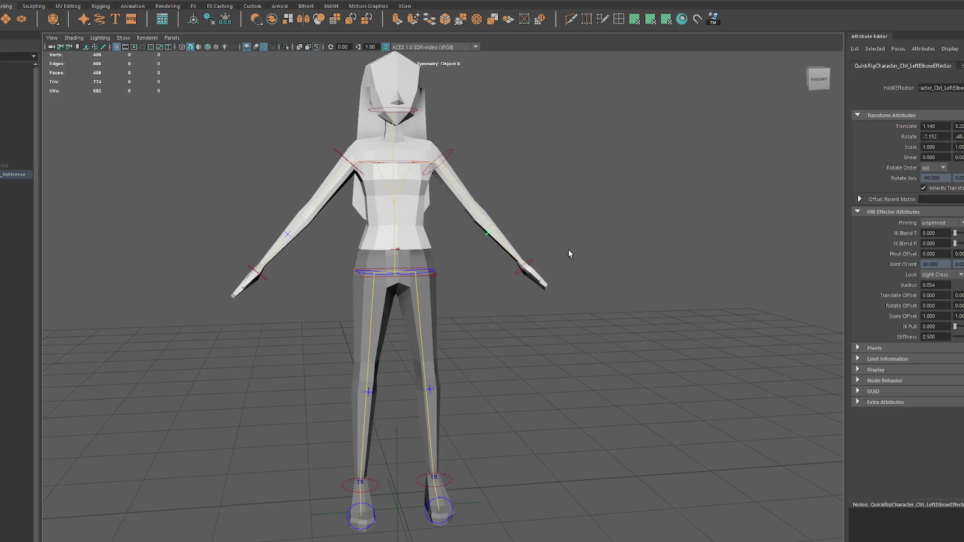
click(528, 269)
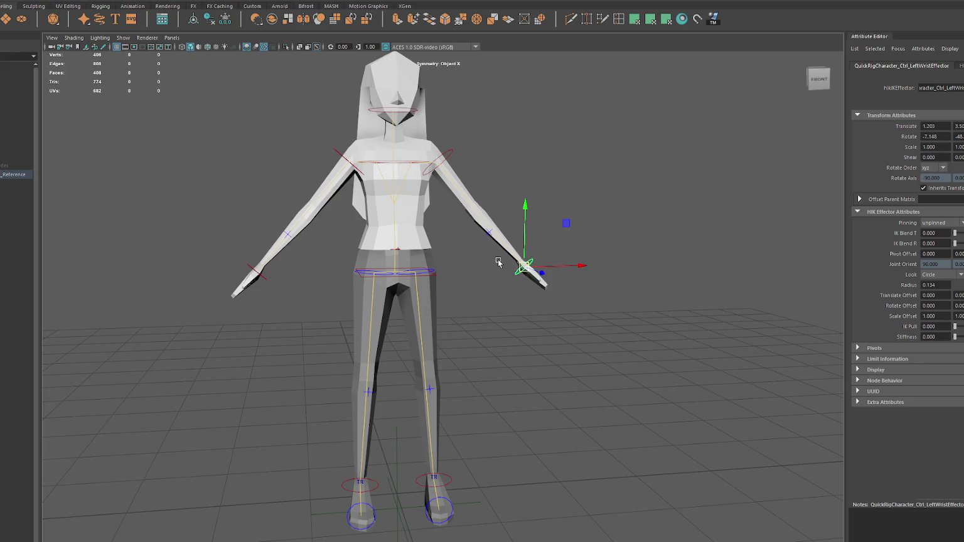
click(409, 275)
key(e)
drag(415, 311, 342, 315)
key(ctrl+z)
key(w)
click(413, 282)
key(e)
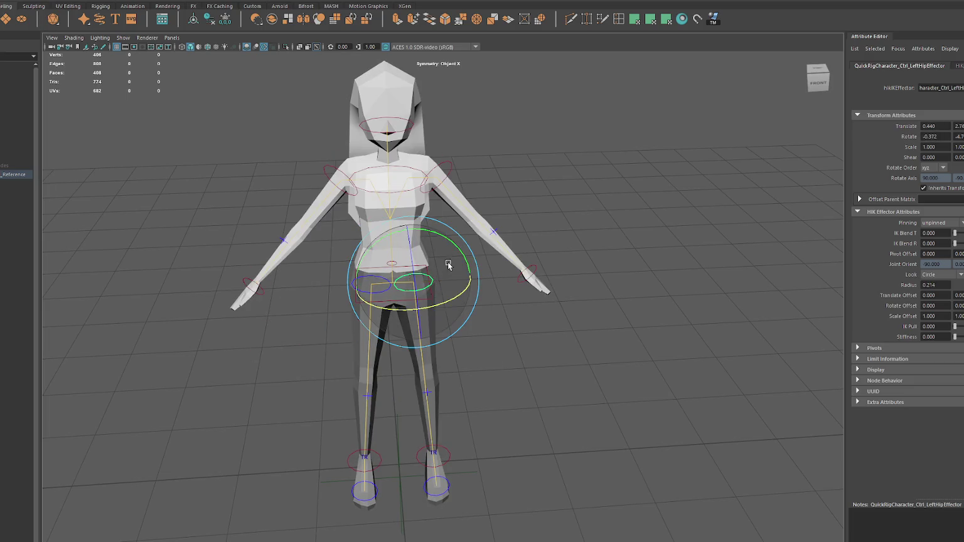
key(q)
click(429, 394)
key(e)
drag(455, 395, 415, 413)
key(w)
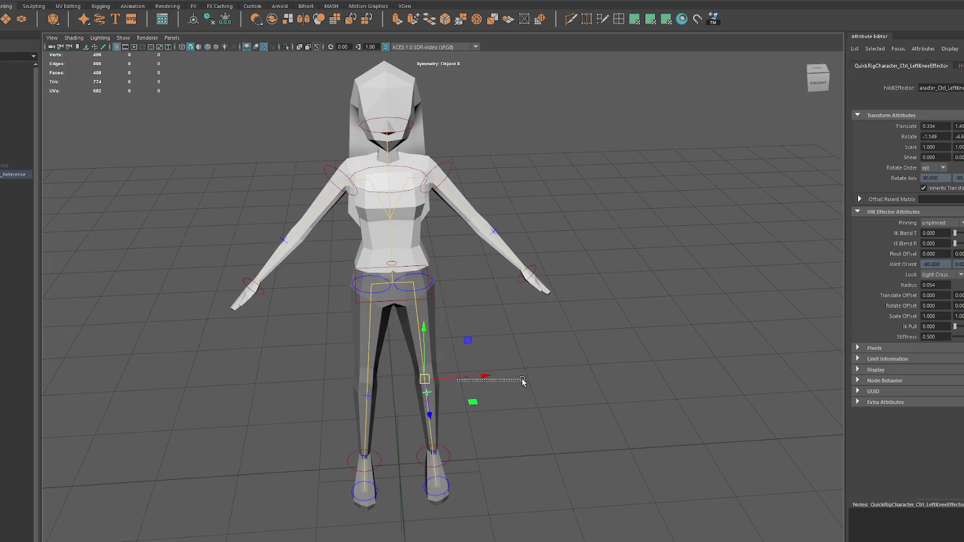
drag(522, 381, 452, 384)
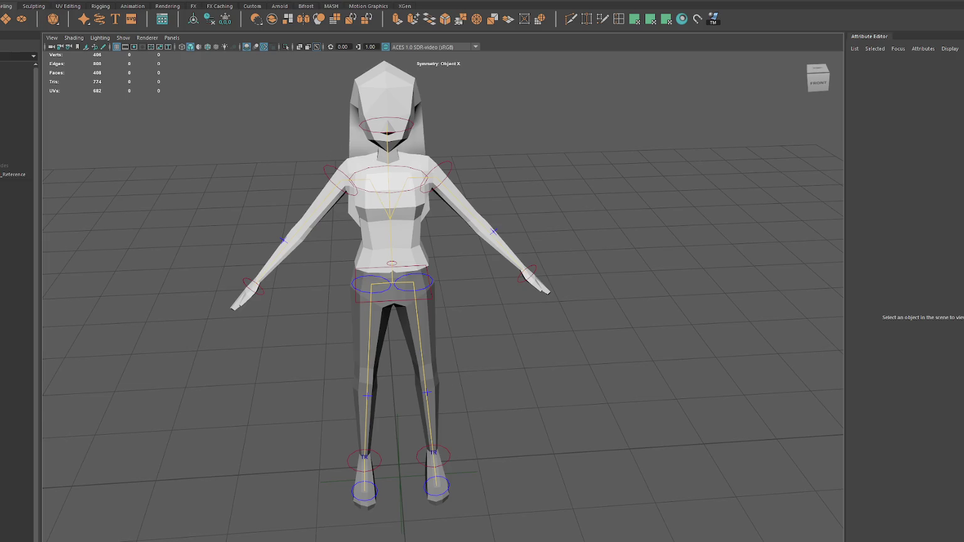
click(10, 178)
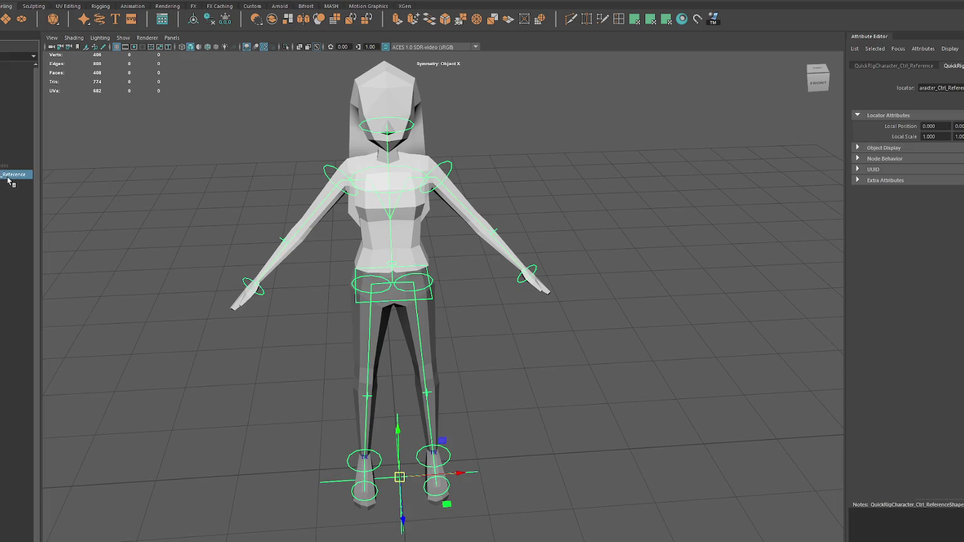
Step: Hide the control rig and step through the Guides, reference, Hips and LeftUpLeg joints
key(Delete)
click(22, 170)
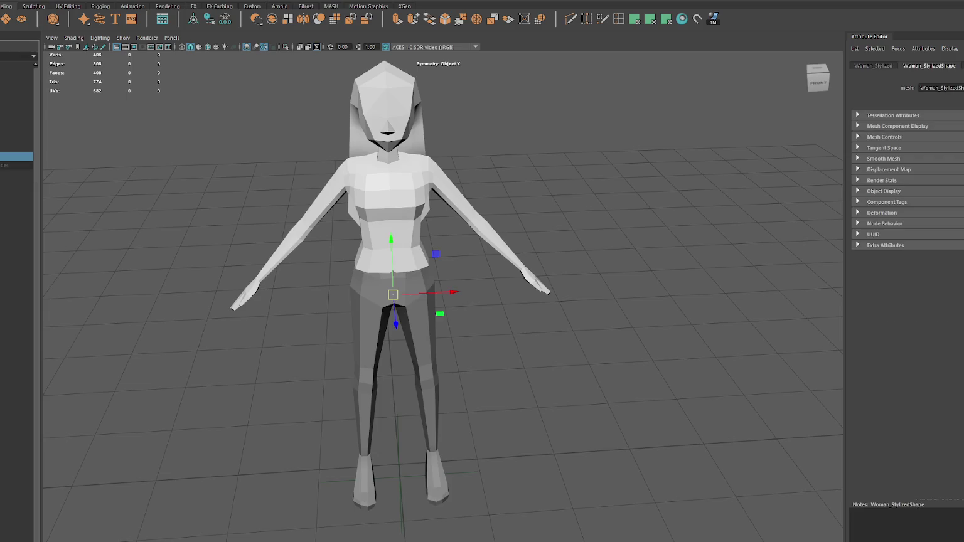
click(15, 192)
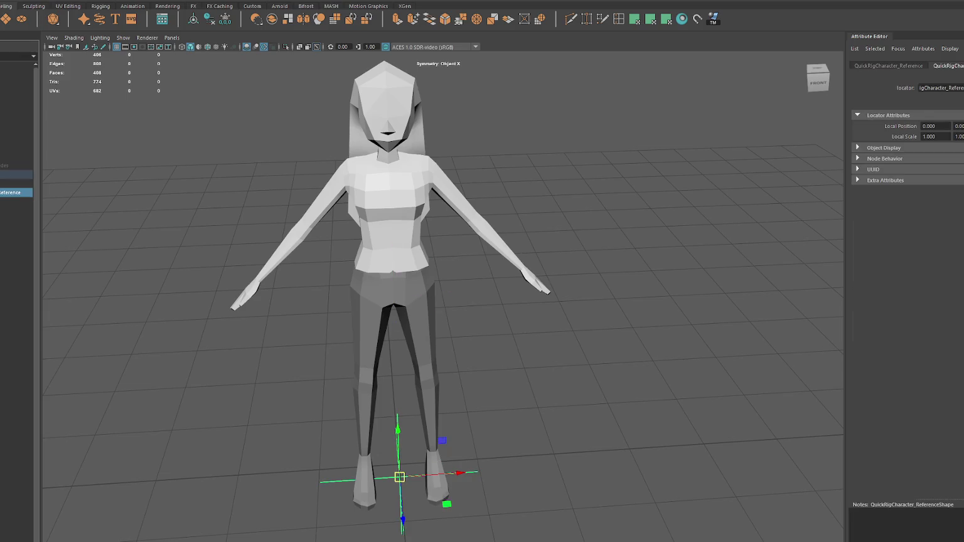
click(9, 202)
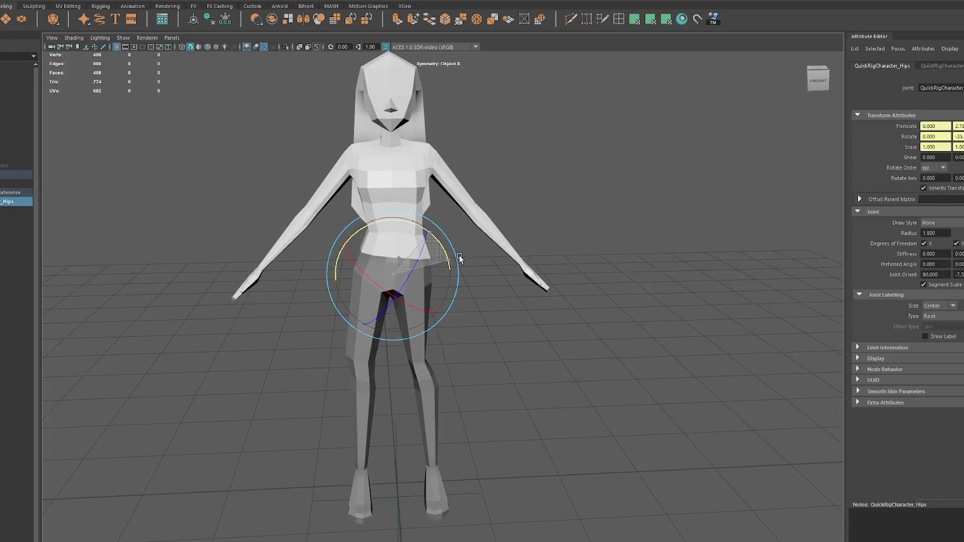
click(9, 193)
click(9, 165)
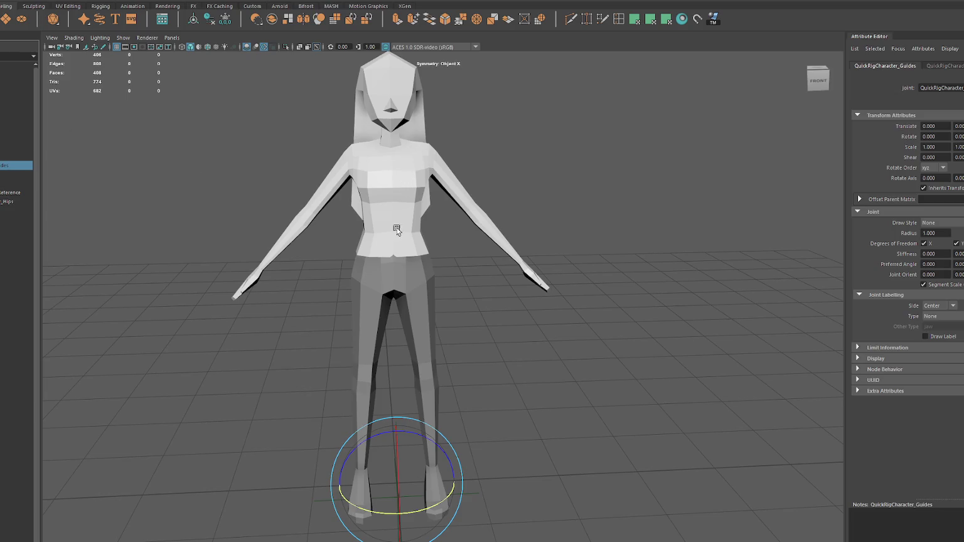
click(9, 201)
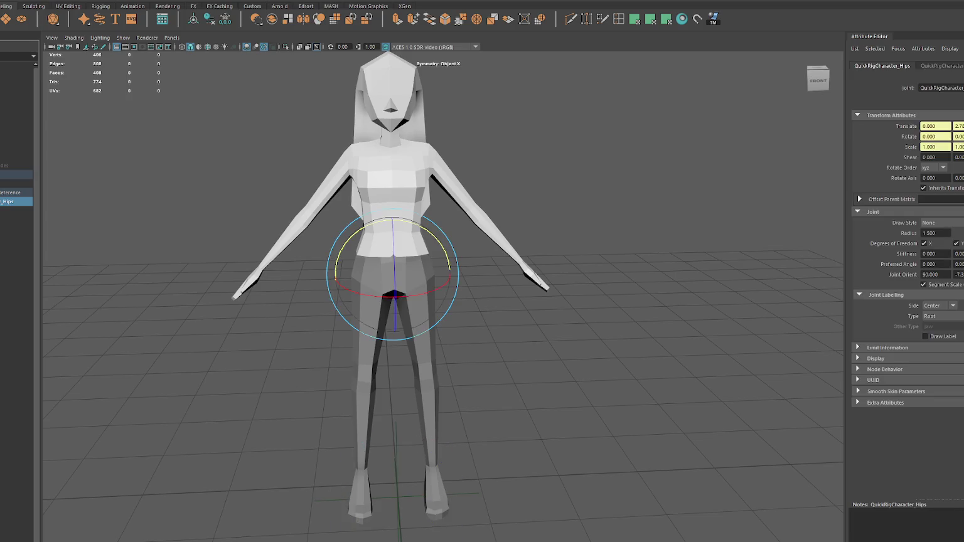
click(16, 210)
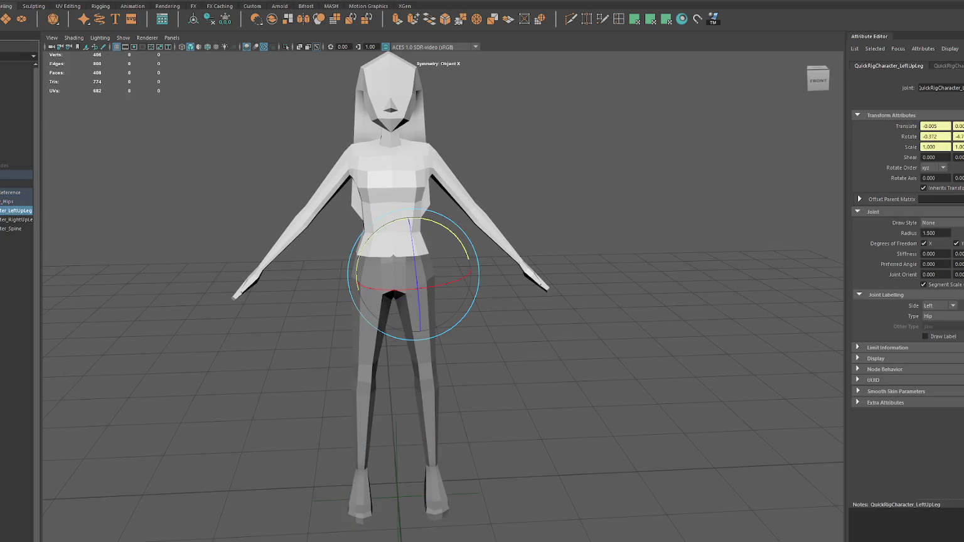
Step: Test-bend the left upper leg, undo the changes, and select Low_Poly with its skeleton
drag(414, 263, 423, 338)
key(ctrl+z)
key(ctrl+z)
key(ctrl+z)
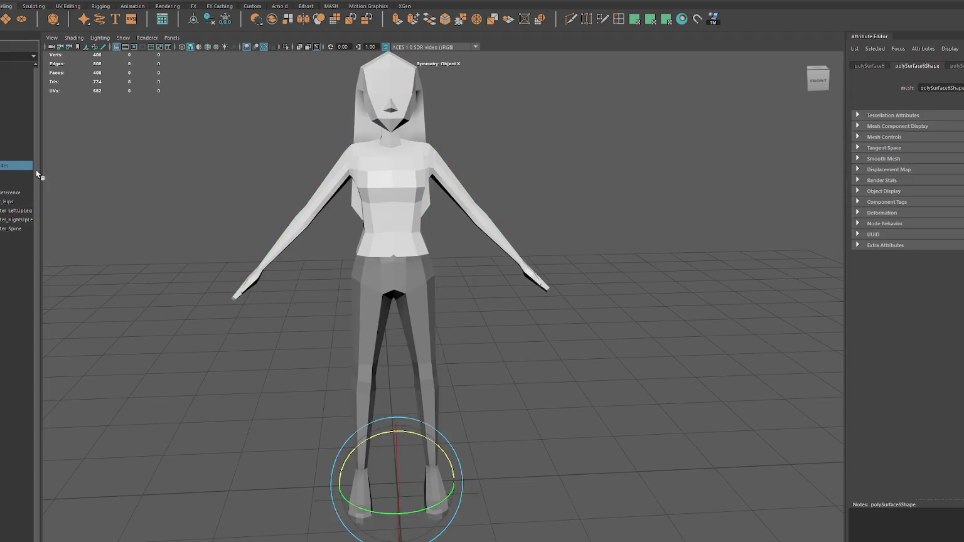
key(ctrl+z)
key(shift+z)
key(shift+z)
key(shift+z)
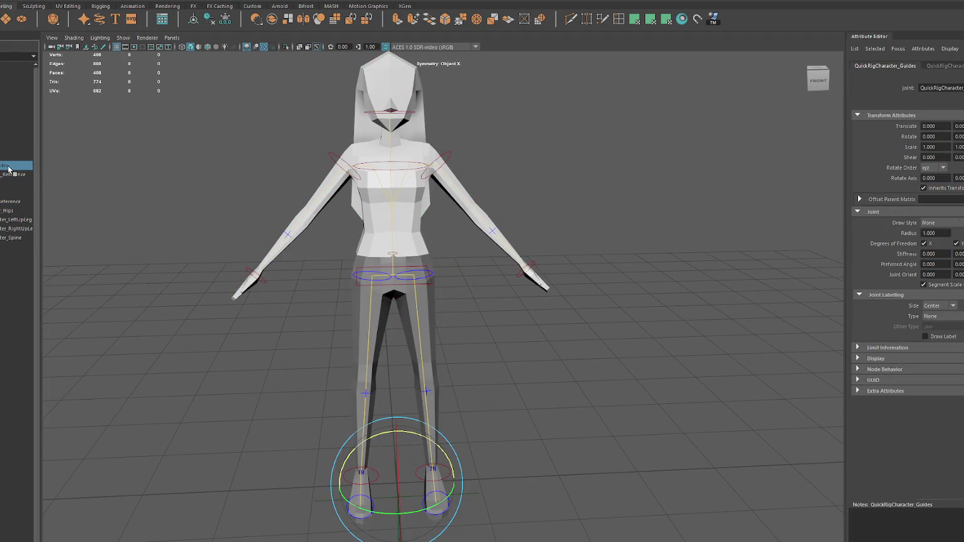
key(shift+z)
key(shift+z)
key(shift+z)
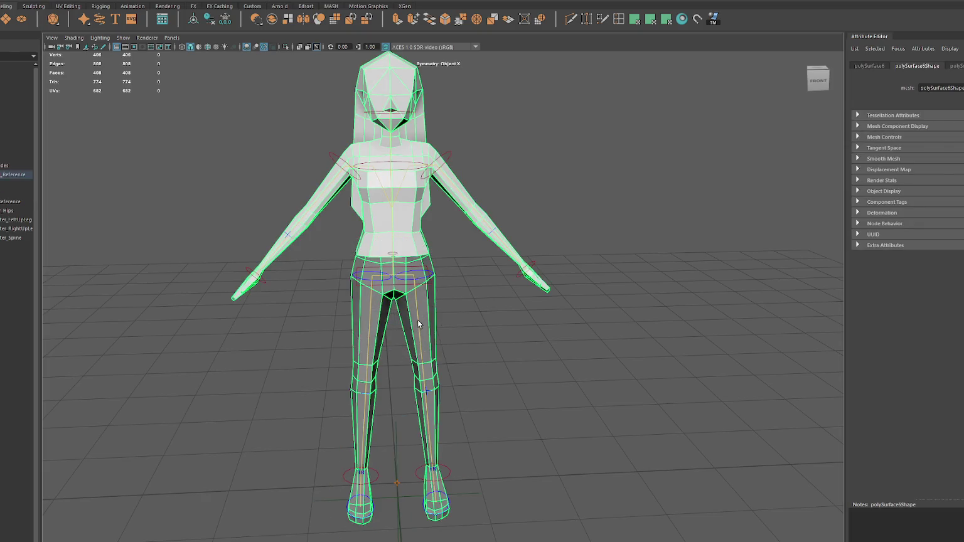
key(shift+z)
key(ctrl+z)
key(ctrl+z)
key(ctrl+z)
key(ctrl+z)
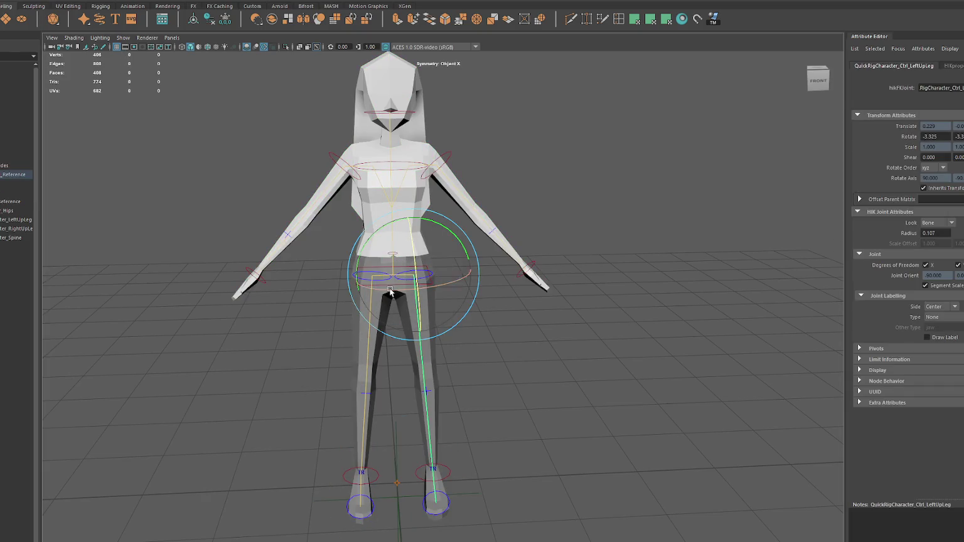
key(ctrl+z)
key(ctrl+z)
key(ctrl+z)
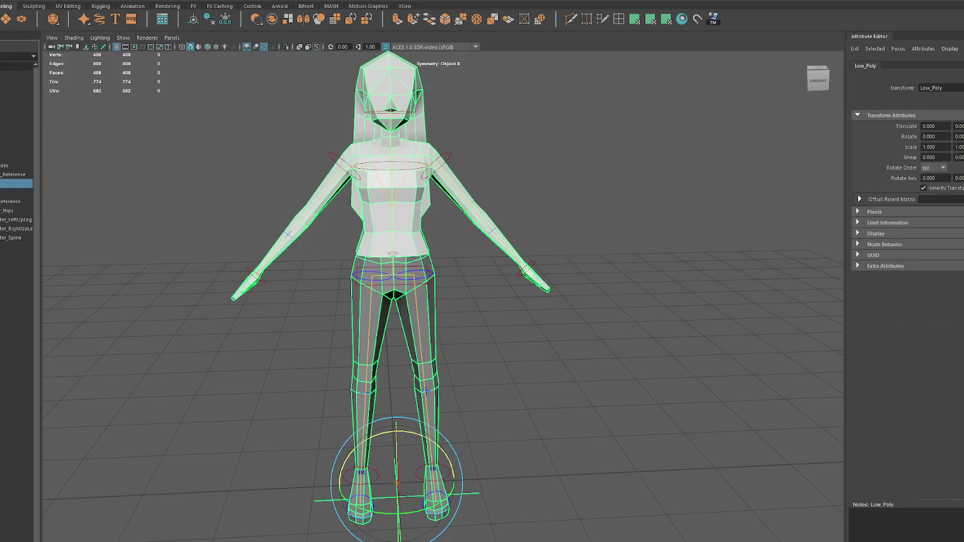
drag(13, 184, 10, 178)
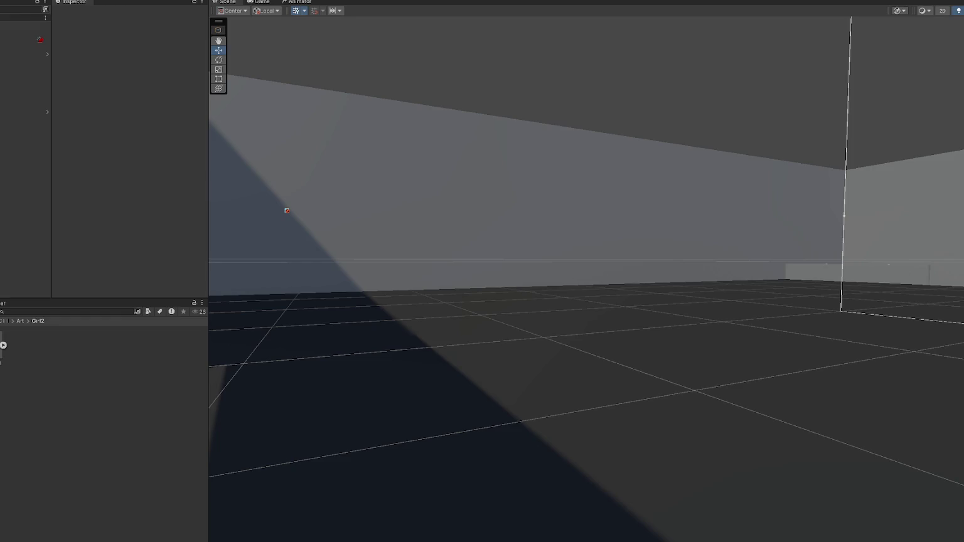
Step: Import the character into Girl2 as Woman1 1, adjust materials, disable constraints, and set a Humanoid rig
drag(51, 359, 51, 358)
click(12, 353)
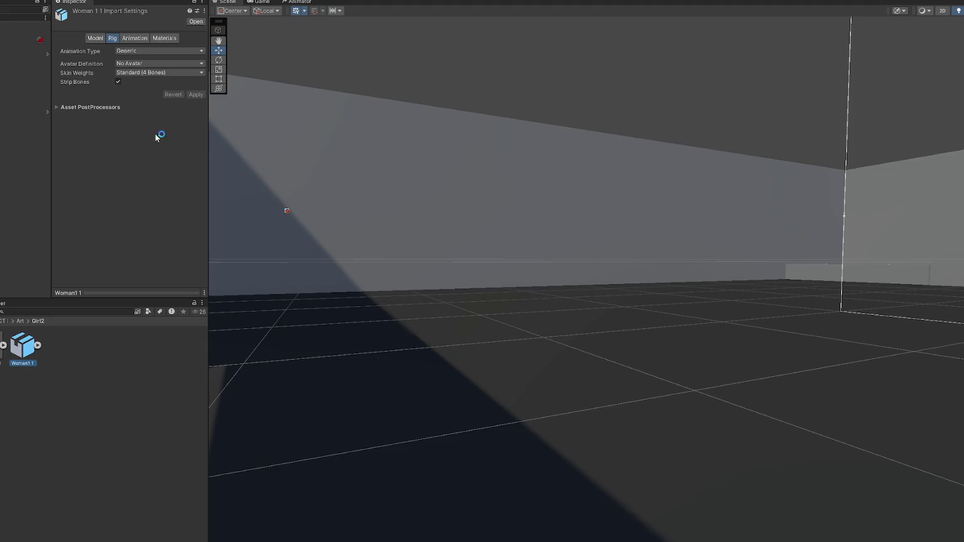
click(158, 39)
click(160, 51)
click(144, 60)
click(131, 37)
click(120, 52)
click(109, 38)
click(157, 50)
click(145, 81)
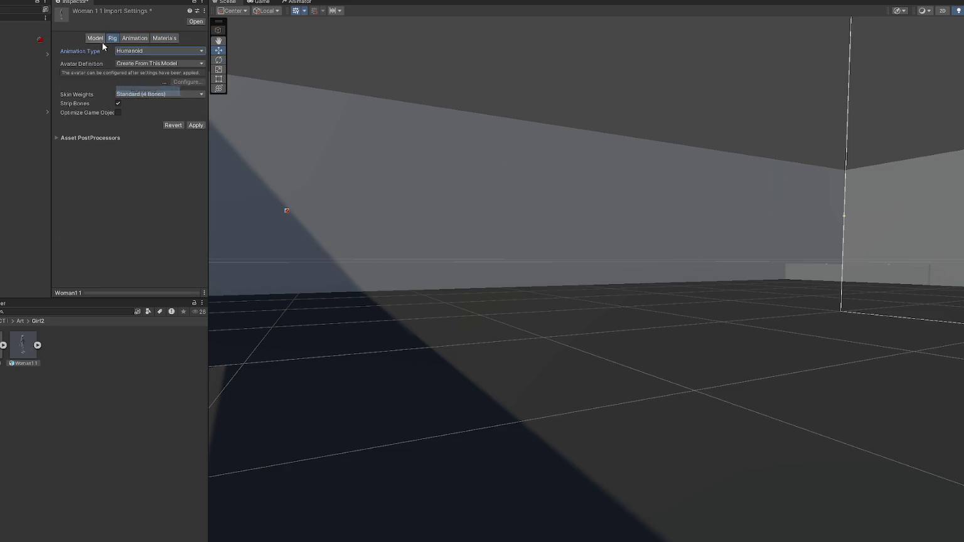
Step: Turn off unit conversion, blend shapes, visibility, cameras and lights, keep the original hierarchy, and apply
click(93, 39)
click(118, 67)
click(118, 85)
click(118, 95)
click(118, 104)
click(118, 113)
click(118, 122)
click(118, 130)
scroll(157, 150, down, 2)
click(190, 268)
Step: Place Woman1 1 in the scene and apply a 0.32 import scale factor
drag(24, 346, 0, 217)
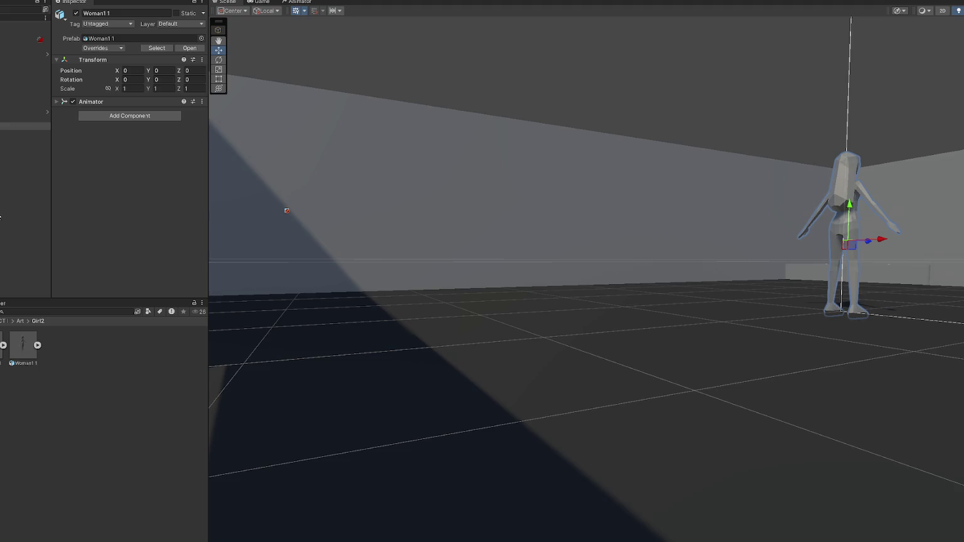
click(23, 345)
click(140, 59)
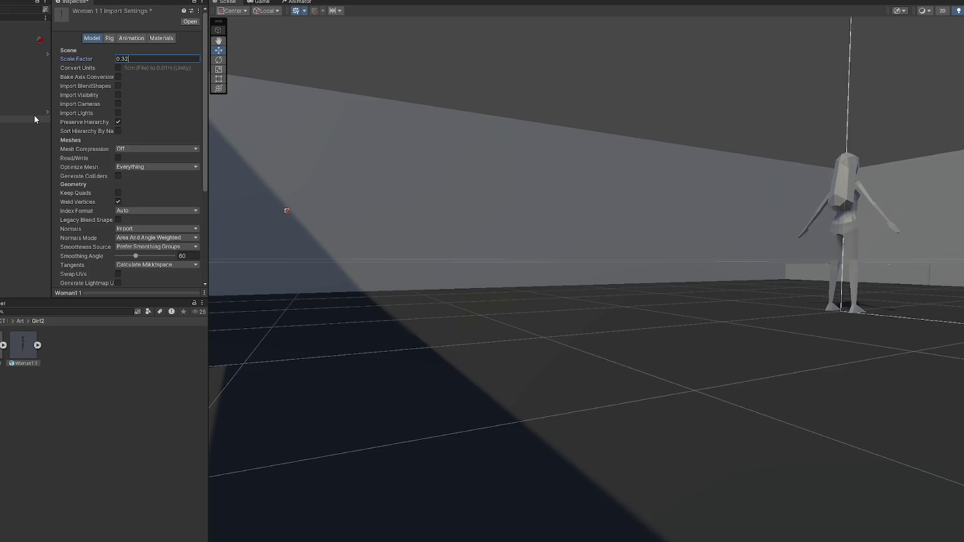
scroll(184, 230, down, 6)
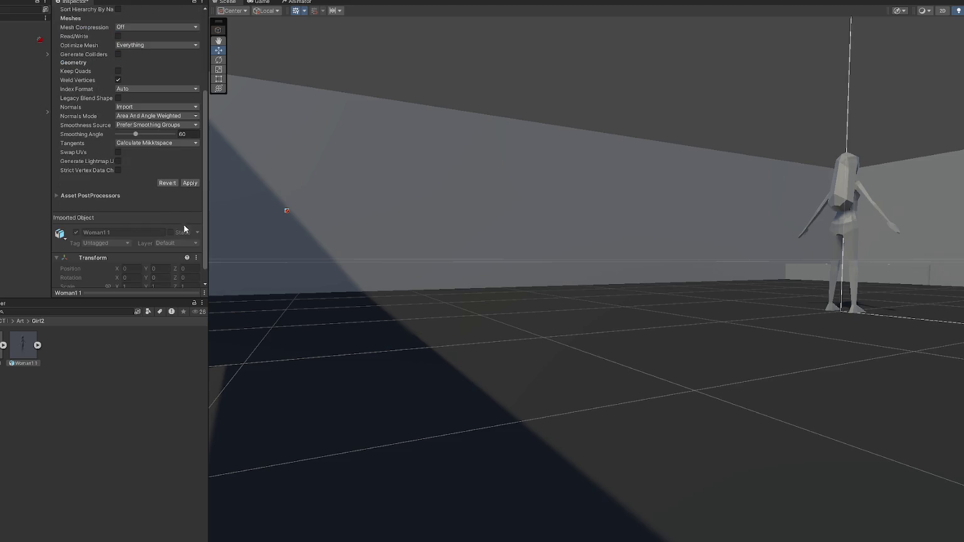
click(189, 182)
Step: Frame Woman1 1 from the front and parent it under the Player object
click(25, 126)
key(f)
alt+drag(728, 282, 462, 290)
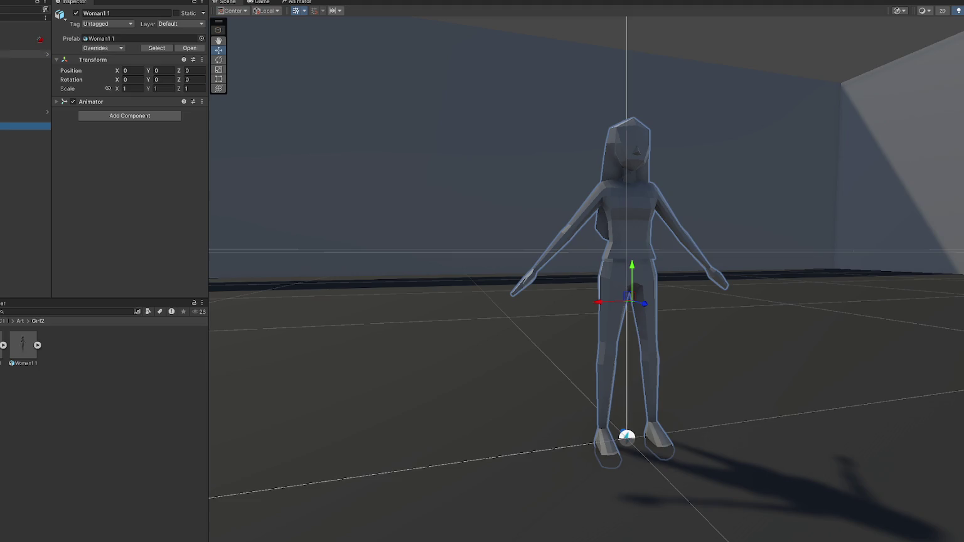
drag(25, 125, 17, 55)
click(17, 55)
click(49, 55)
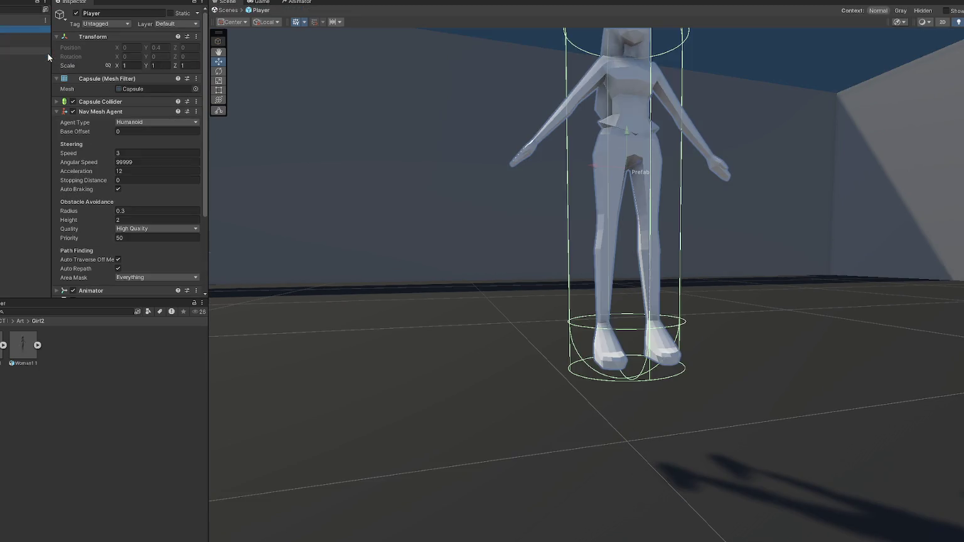
click(5, 20)
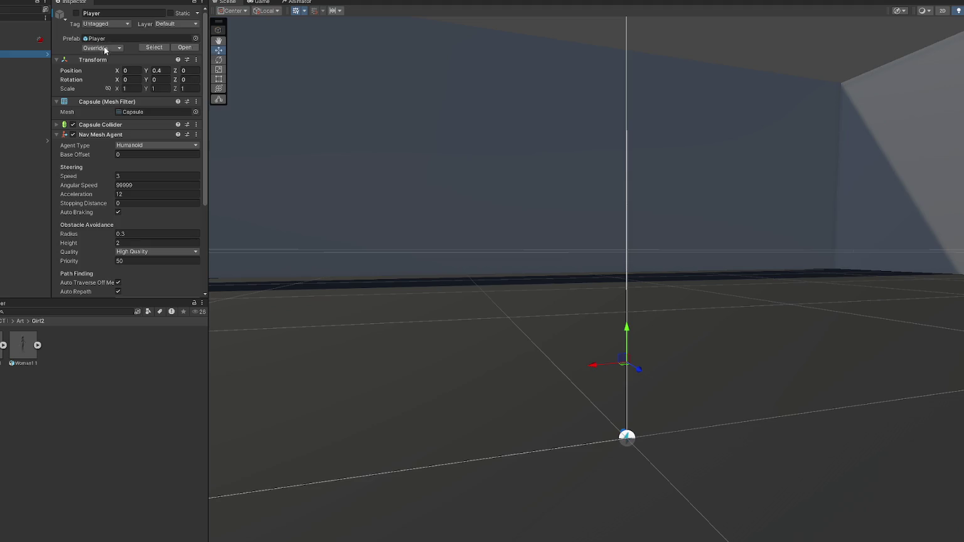
click(47, 55)
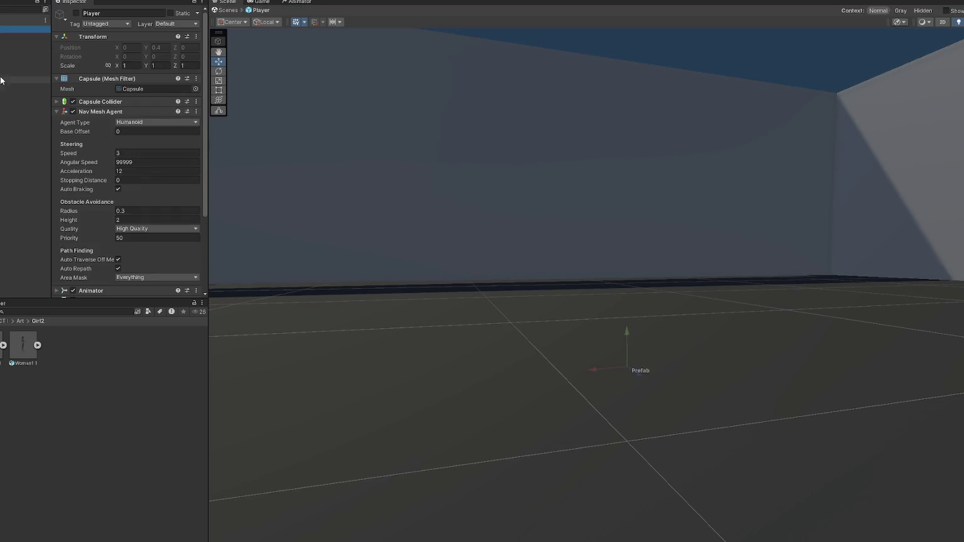
click(25, 36)
click(25, 30)
click(115, 112)
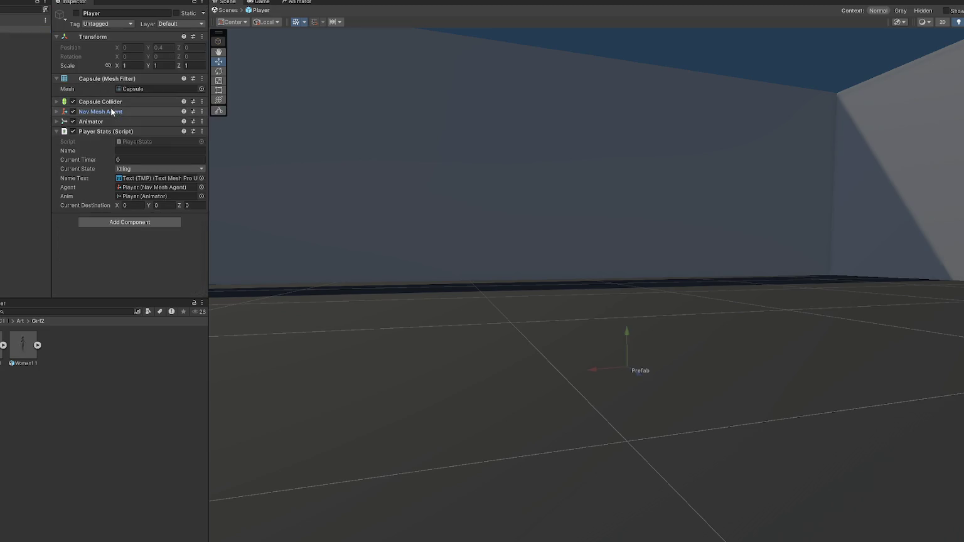
click(113, 121)
click(150, 141)
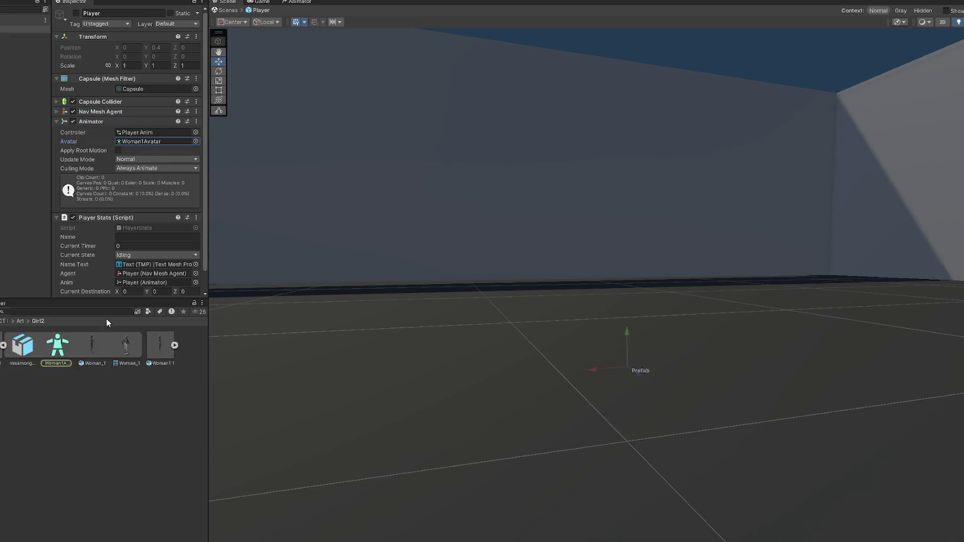
scroll(128, 255, down, 2)
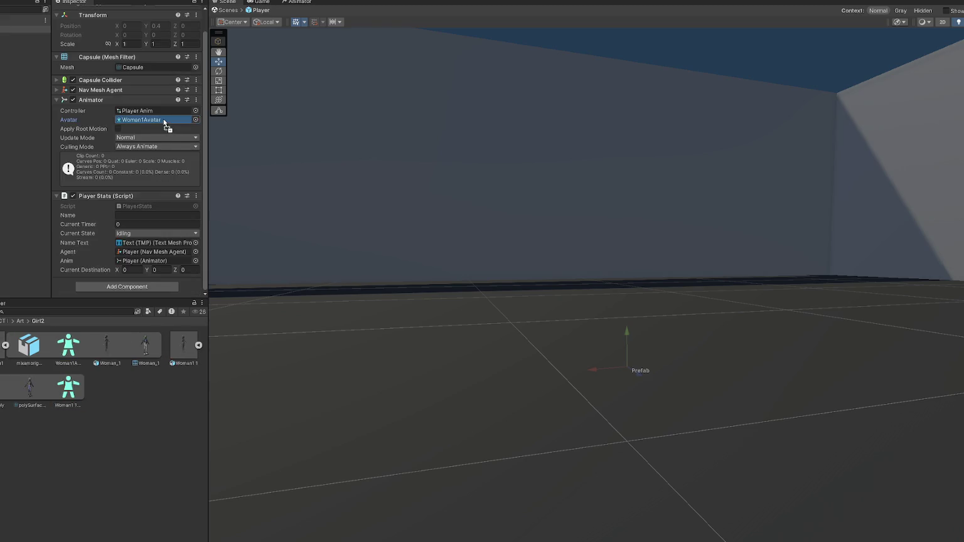
click(25, 80)
click(25, 105)
click(25, 29)
click(25, 79)
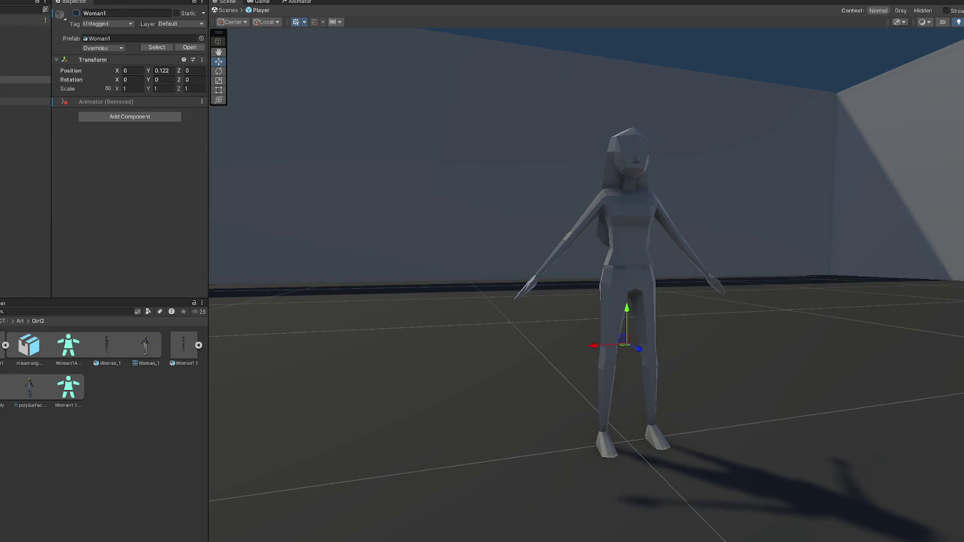
click(25, 37)
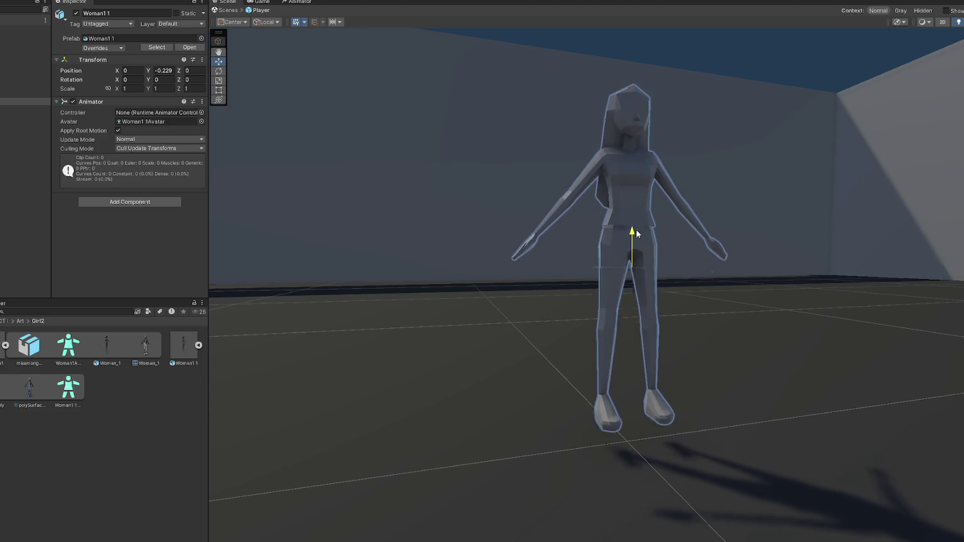
click(26, 29)
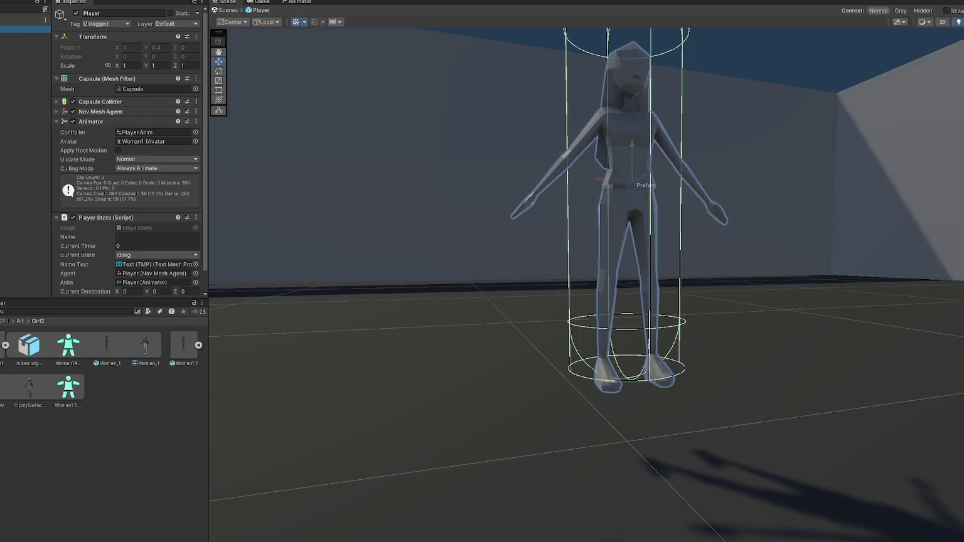
Step: Raise the Woman1 1 model upward inside the Player capsule
key(f)
click(600, 305)
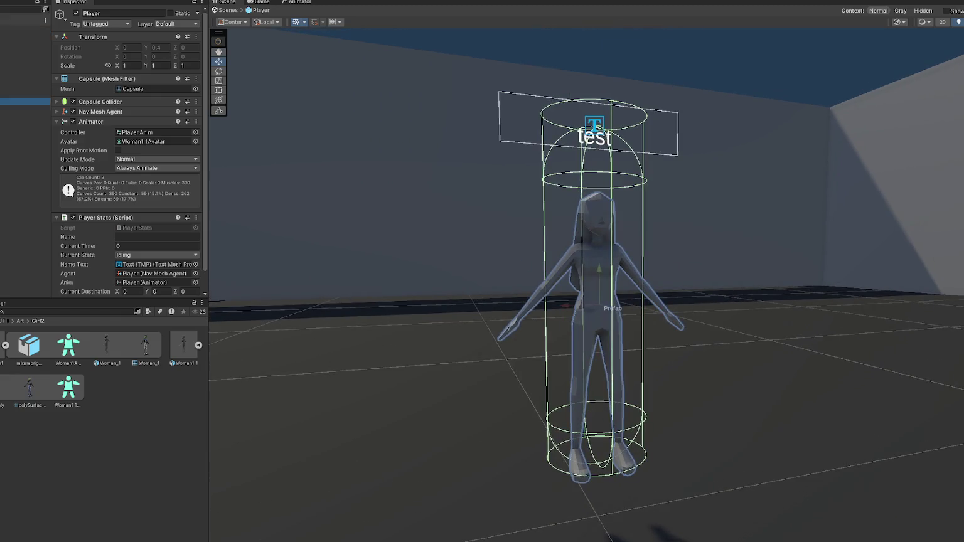
drag(600, 306, 600, 276)
right_drag(601, 280, 308, 215)
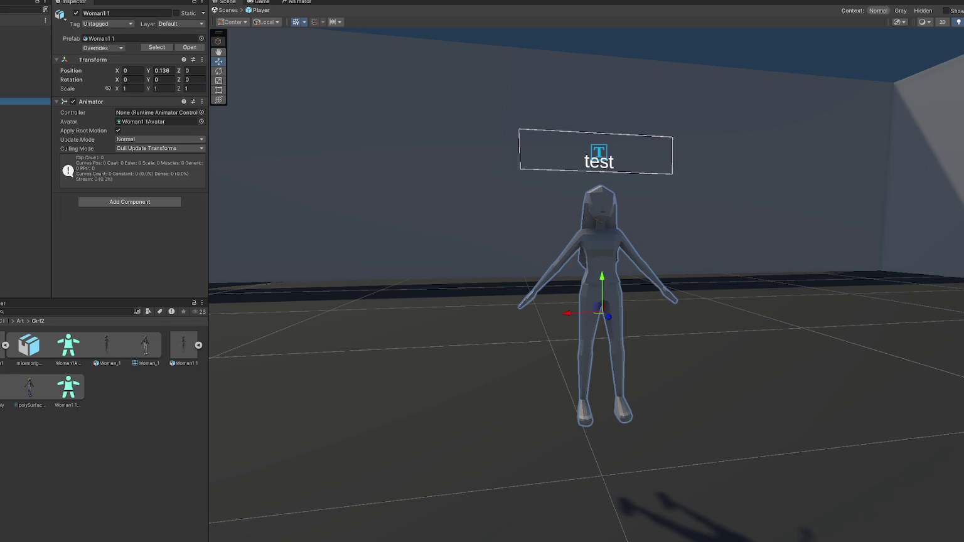
Step: Lower and deactivate the old Player, then drag a new Player prefab instance to the origin
click(25, 54)
drag(604, 251, 615, 321)
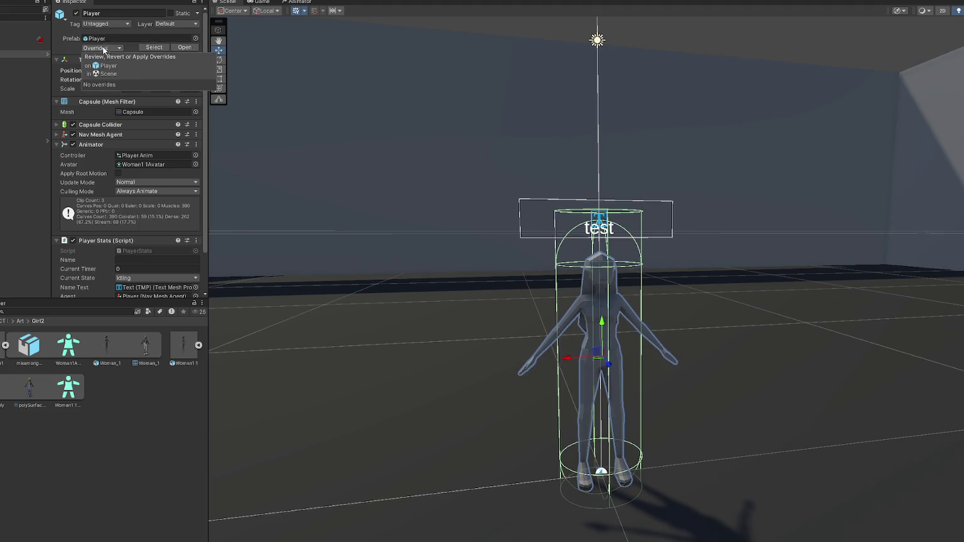
click(25, 54)
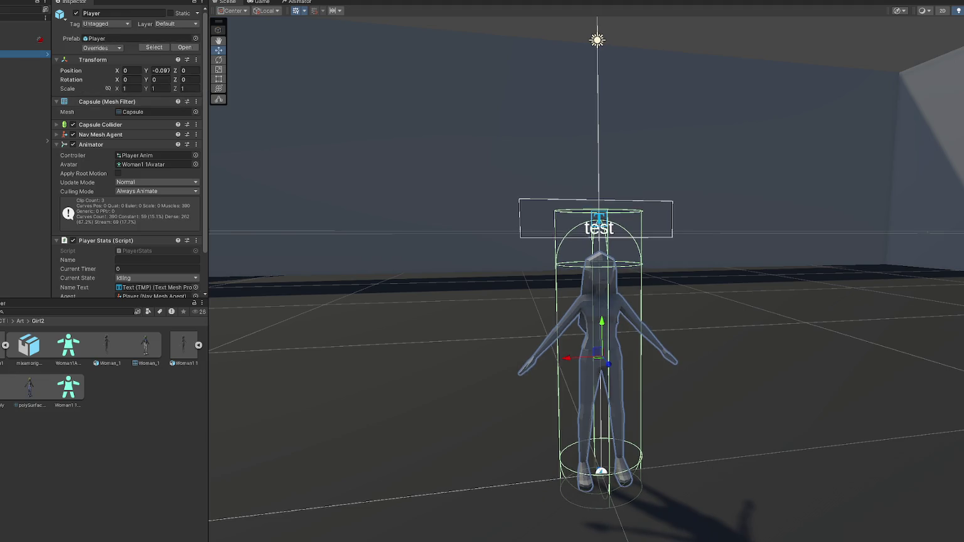
click(76, 13)
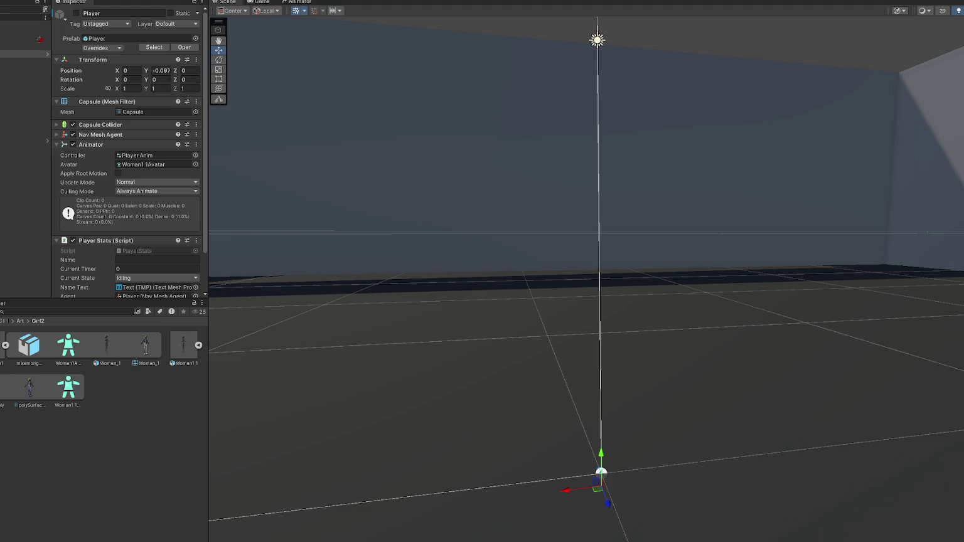
click(2, 338)
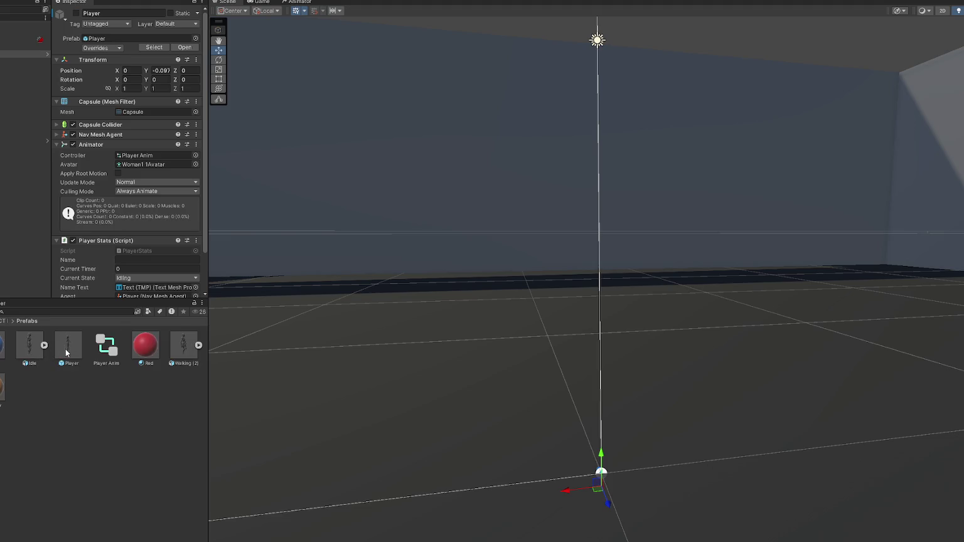
drag(71, 352, 25, 155)
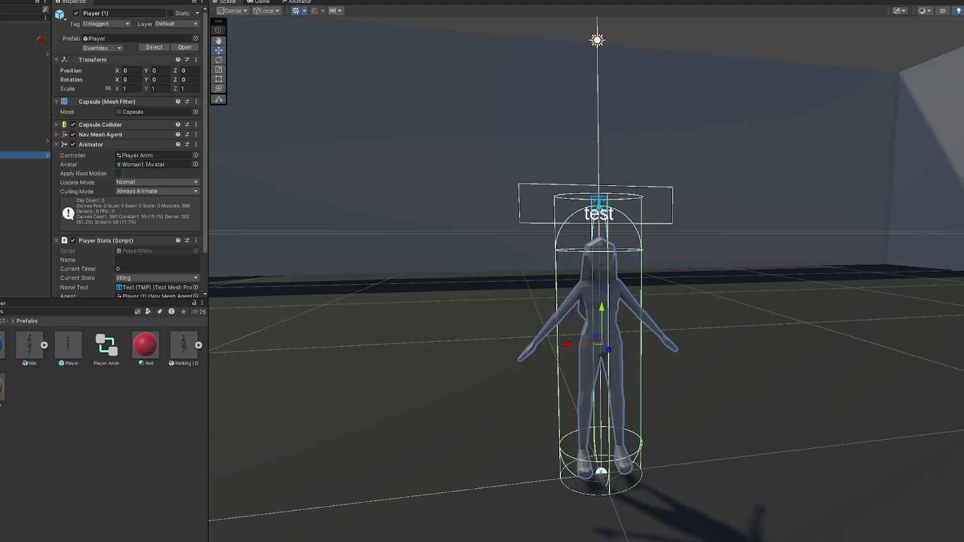
Step: Set the new Player's Position Y to 0
alt+drag(419, 256, 266, 216)
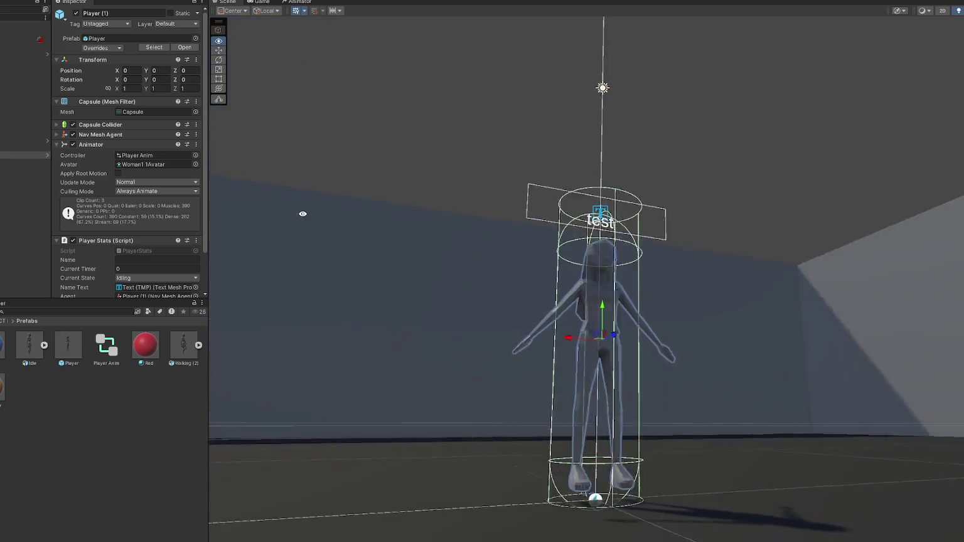
click(48, 155)
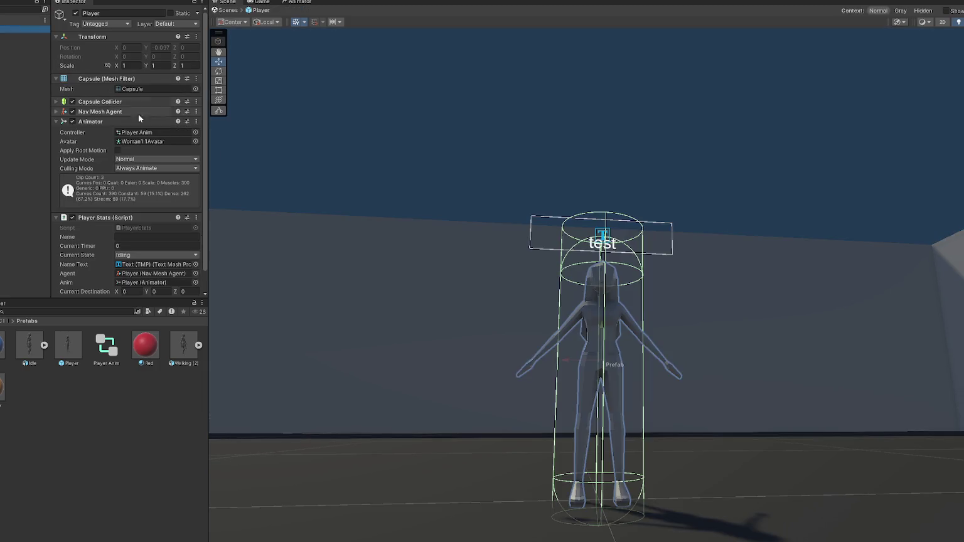
click(13, 101)
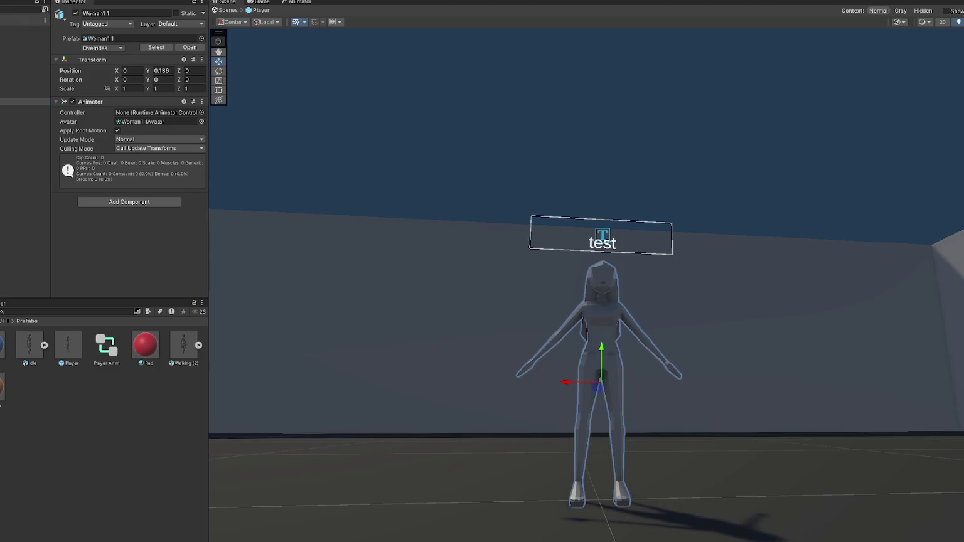
click(7, 19)
click(162, 70)
text(0)
Step: Lower Woman1 1 slightly inside the Player prefab, exit prefab mode, and press Play
click(47, 54)
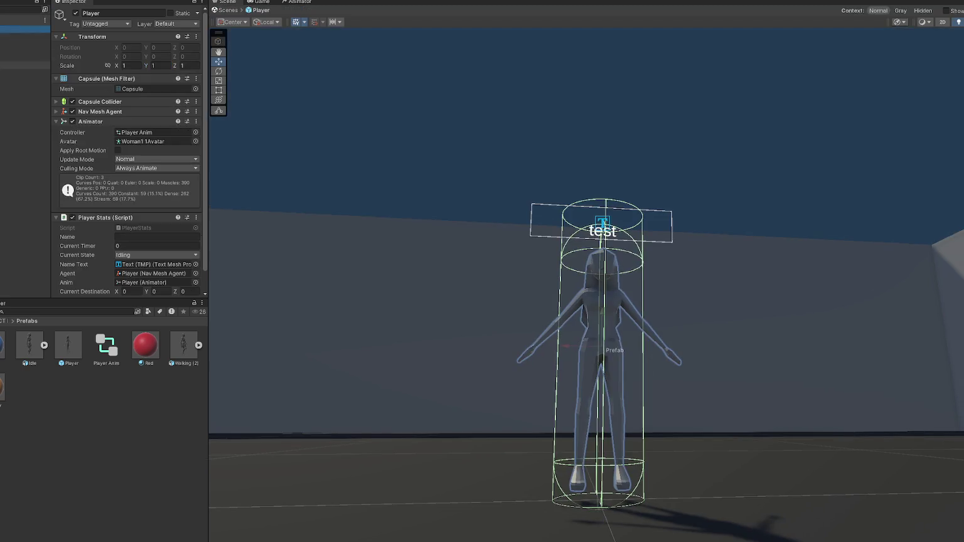
click(25, 101)
mouse_move(597, 323)
mouse_down()
mouse_move(603, 344)
mouse_move(624, 355)
mouse_move(619, 342)
mouse_move(597, 339)
mouse_up()
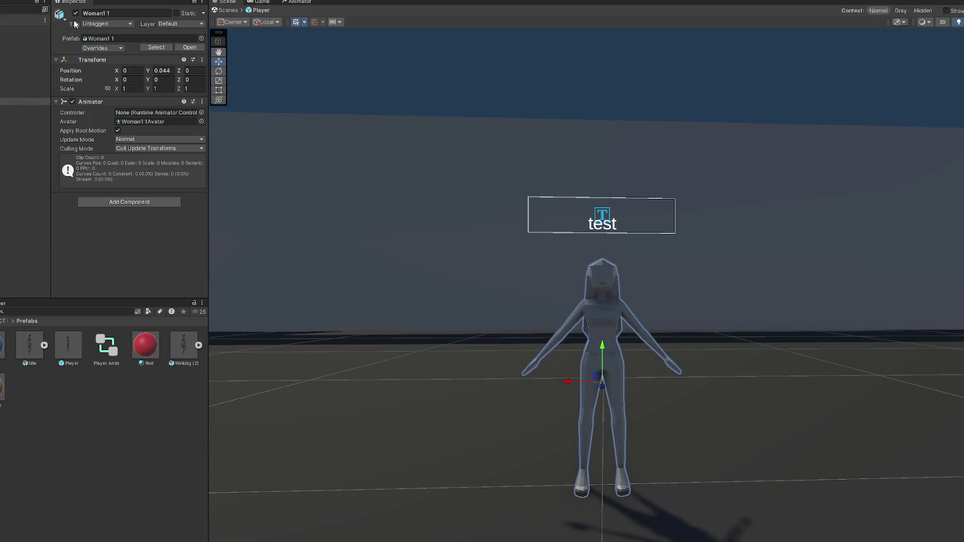
click(227, 10)
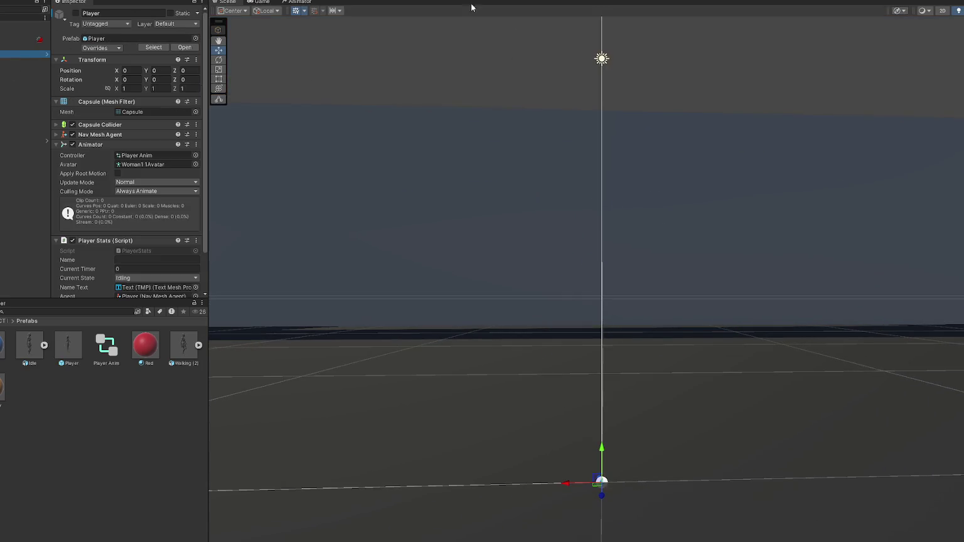
key(ctrl+p)
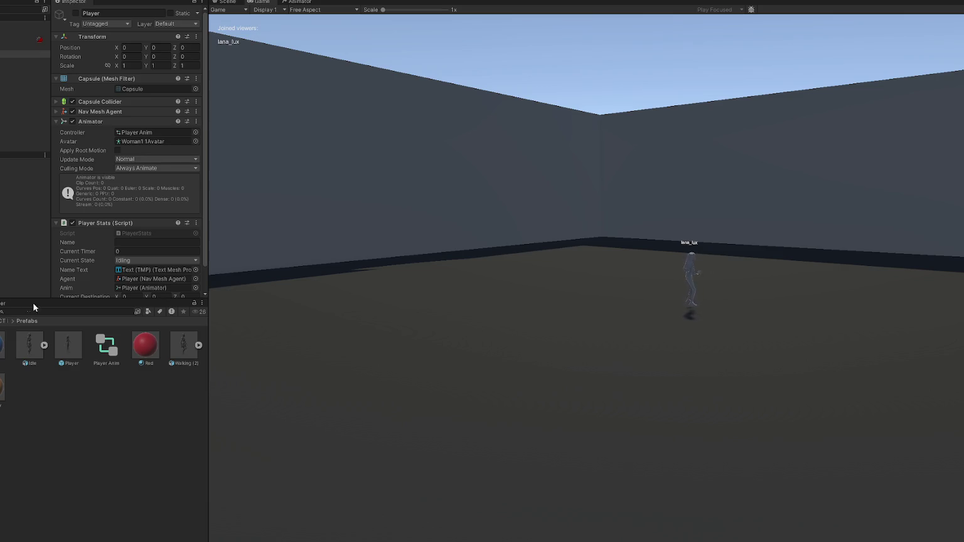
Step: Stop the game, open the Player prefab and set its capsule collider Center Y to 1.03
key(ctrl+p)
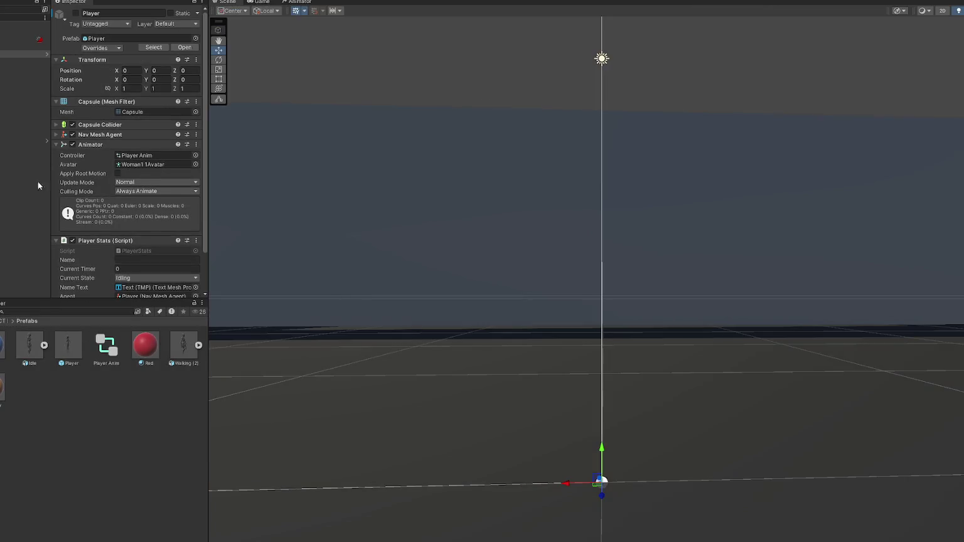
click(6, 143)
click(47, 54)
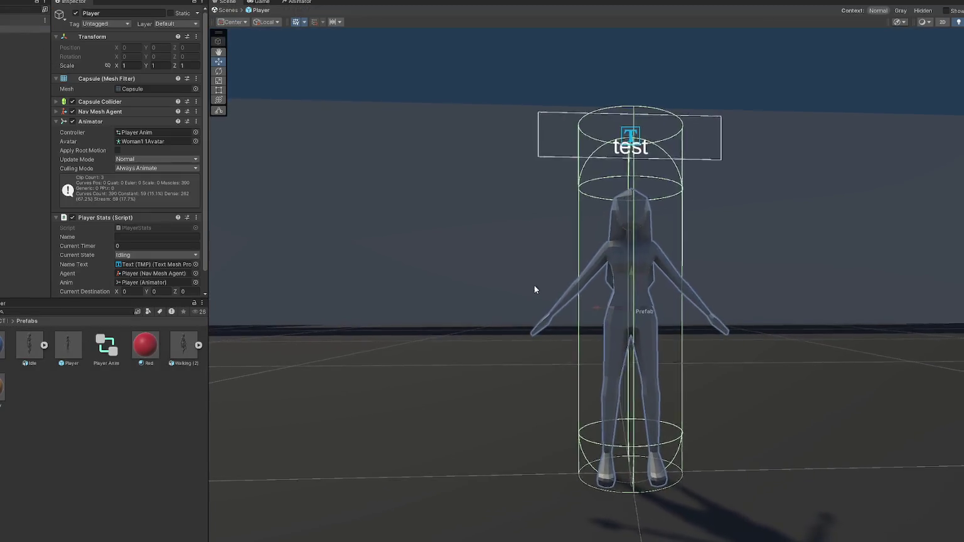
alt+drag(527, 289, 525, 263)
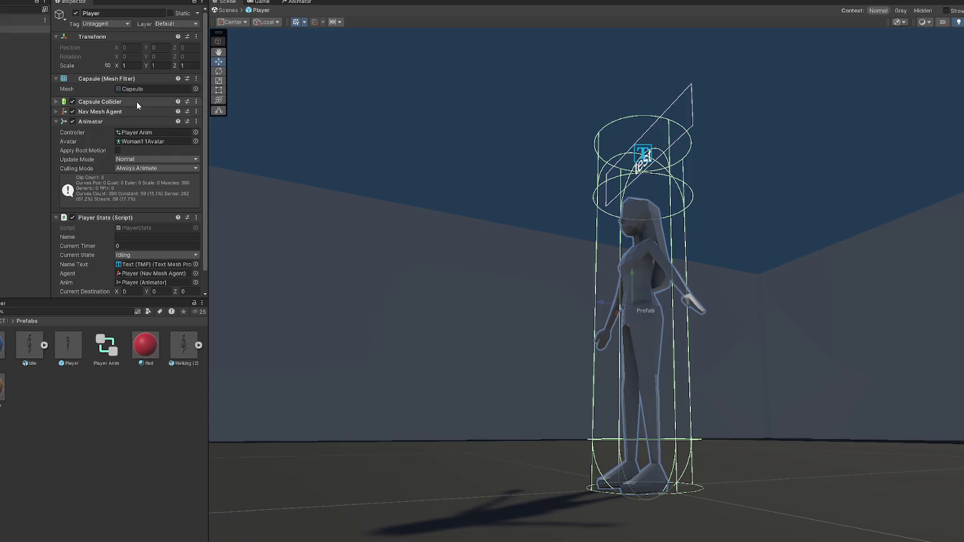
click(137, 101)
drag(149, 152, 150, 151)
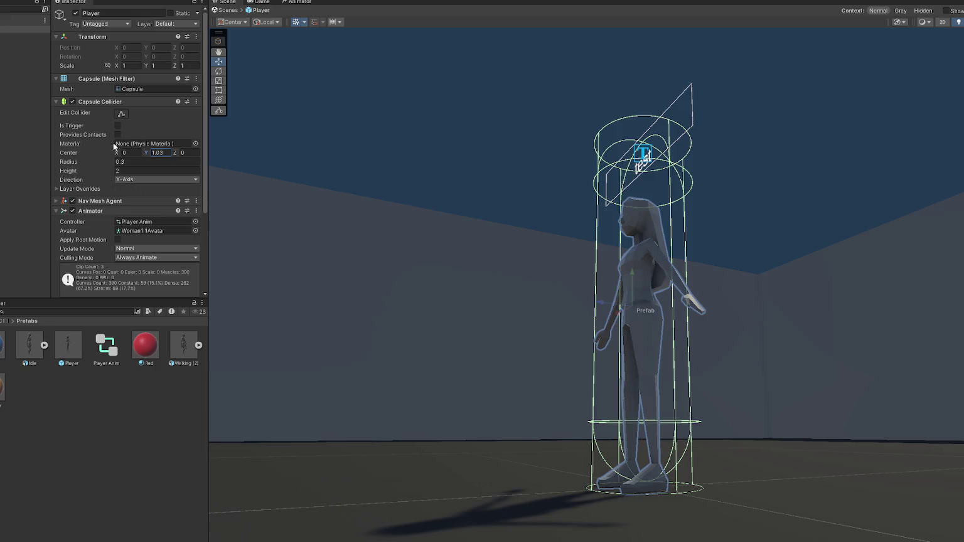
click(100, 101)
Step: Try adjusting the Nav Mesh Agent Base Offset, then run the game to test the collider
click(101, 111)
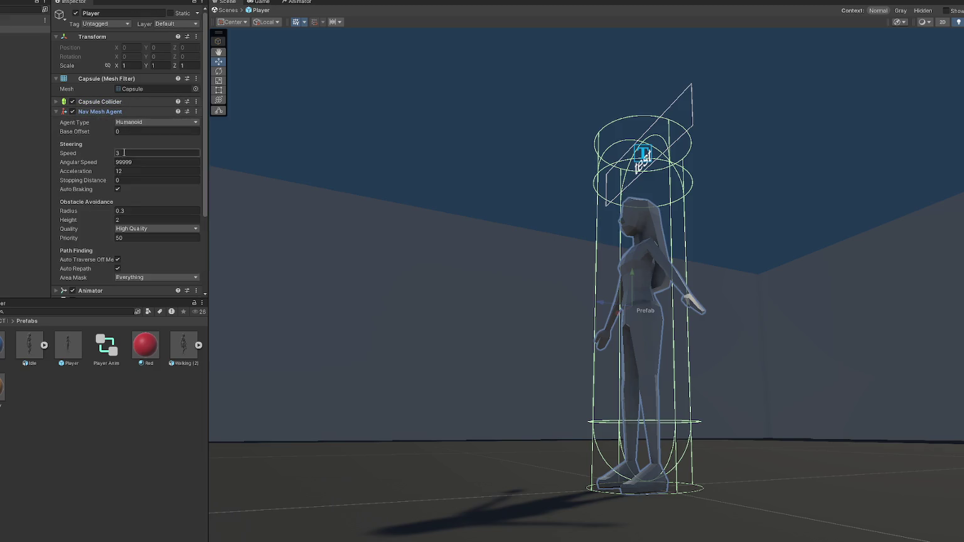
drag(95, 133, 97, 133)
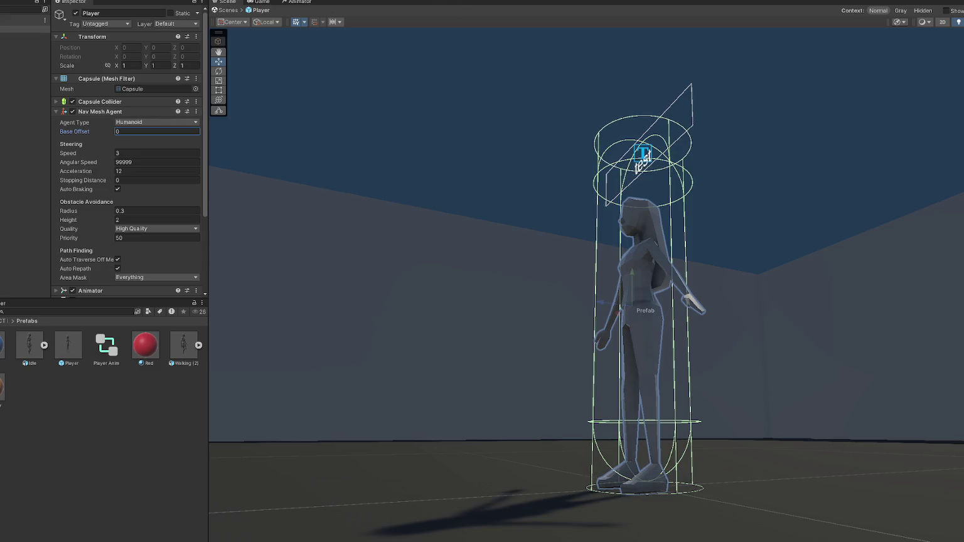
key(ctrl+p)
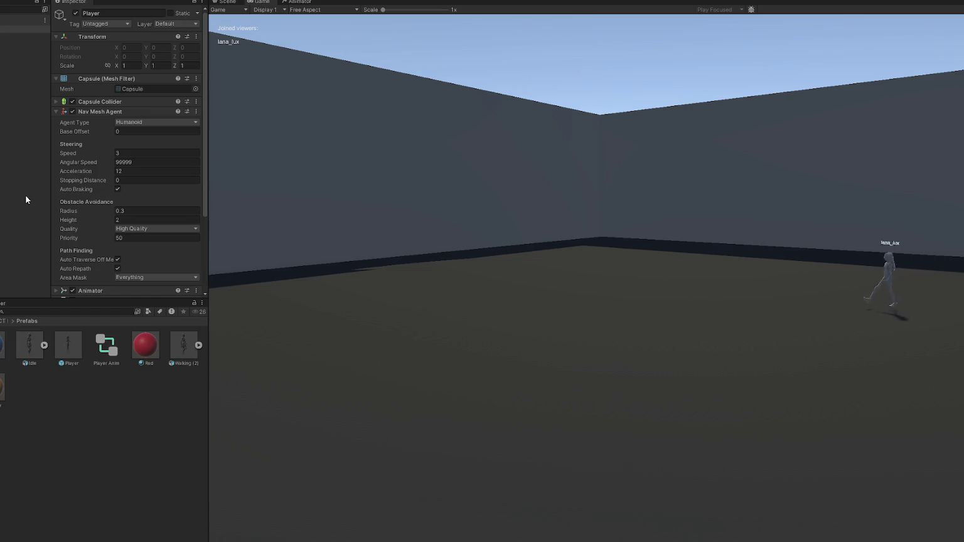
Step: Exit Play mode and save the modified Player prefab
click(47, 87)
click(44, 95)
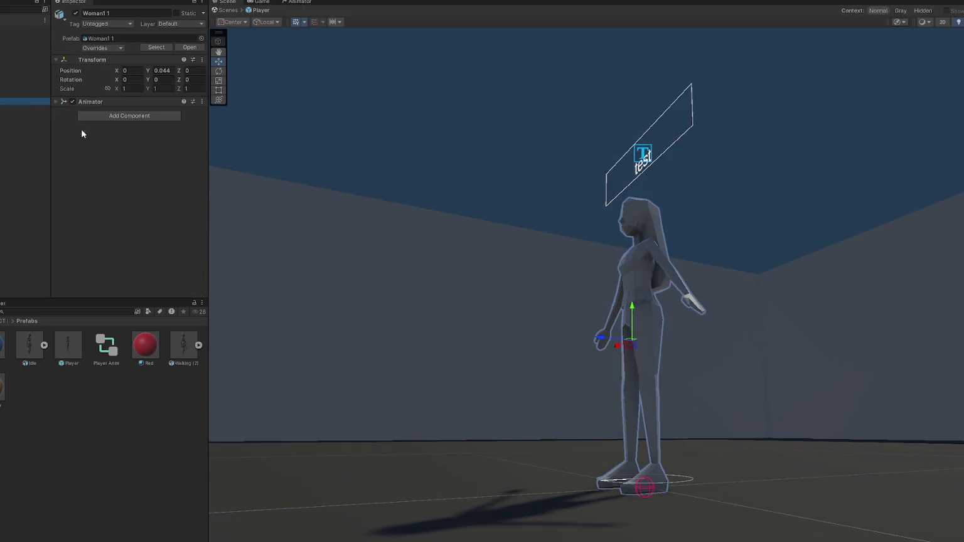
scroll(430, 256, up, 2)
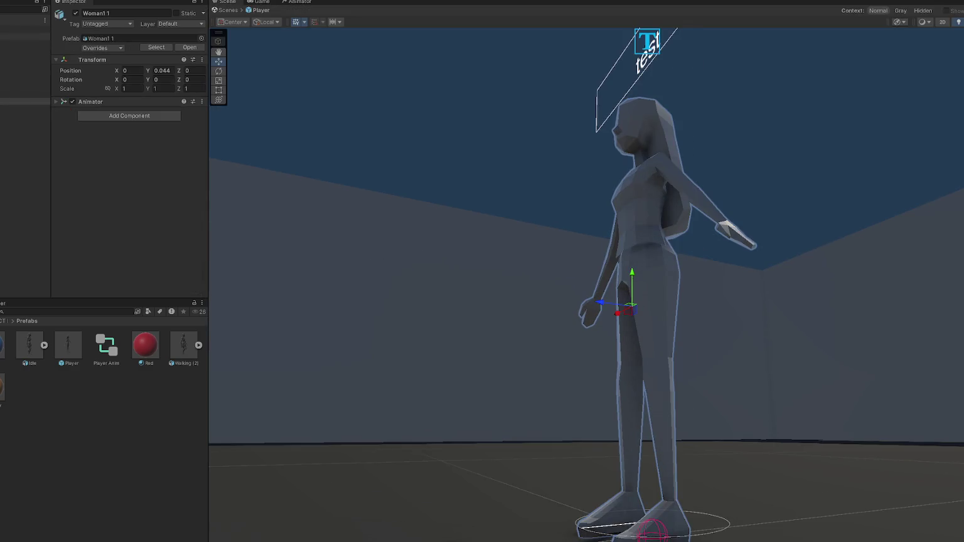
click(457, 302)
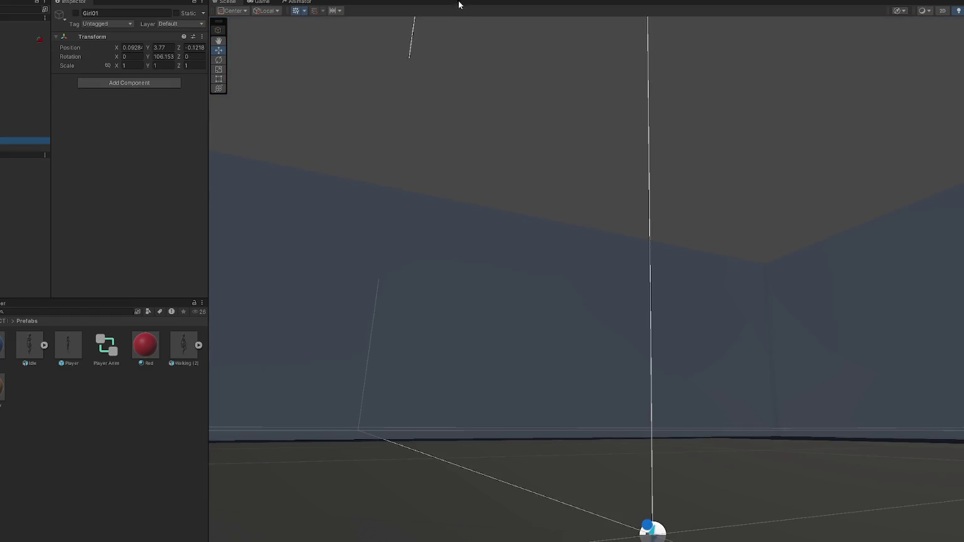
Step: Run the game and inspect the walking character from several angles in Scene view
key(ctrl+p)
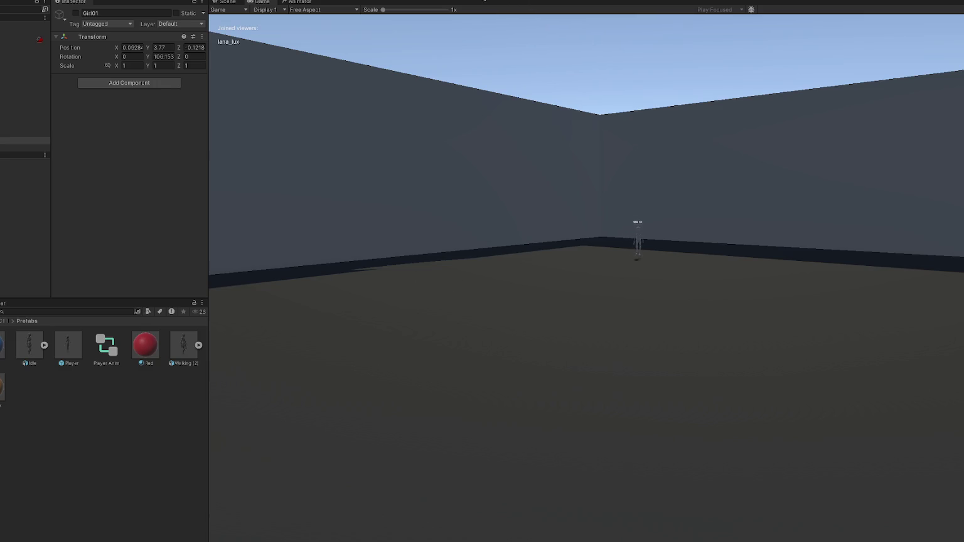
key(ctrl+p)
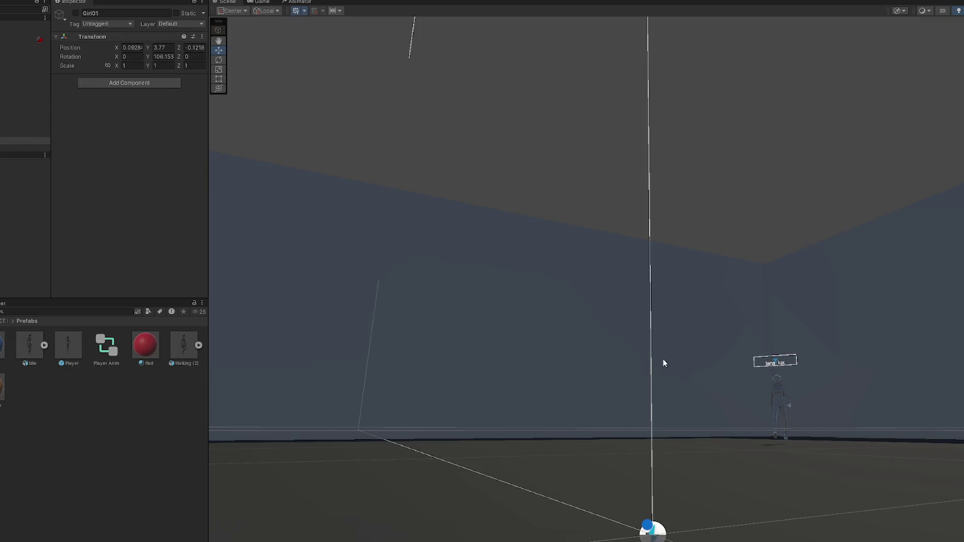
click(783, 399)
key(f)
alt+drag(743, 364, 502, 361)
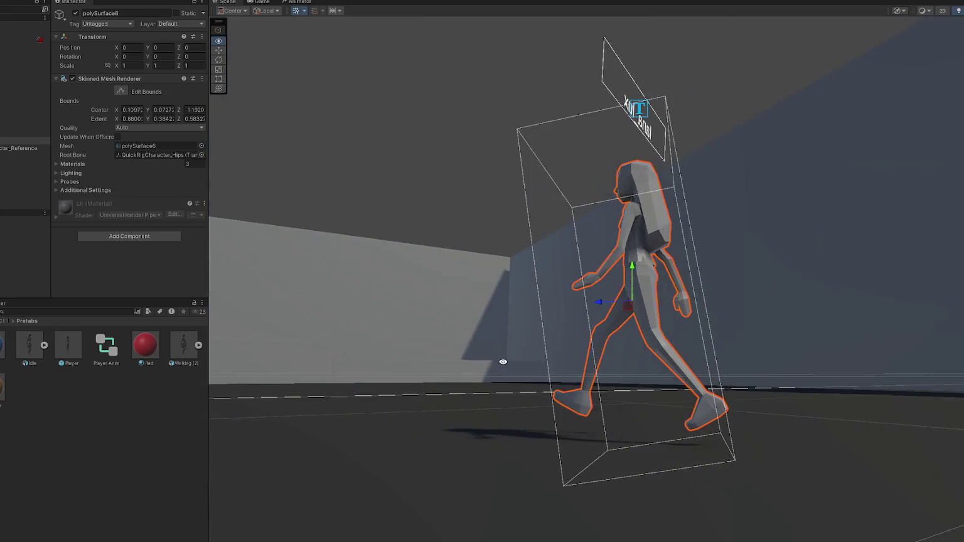
click(25, 90)
mouse_move(533, 258)
alt+mouse_down()
mouse_move(99, 242)
mouse_move(368, 262)
mouse_move(691, 267)
mouse_move(474, 78)
alt+mouse_up()
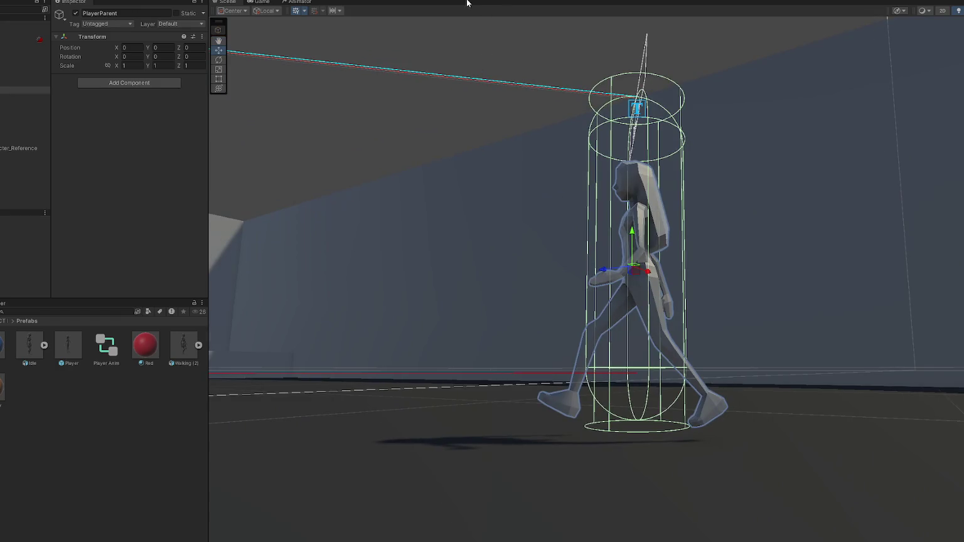
click(25, 206)
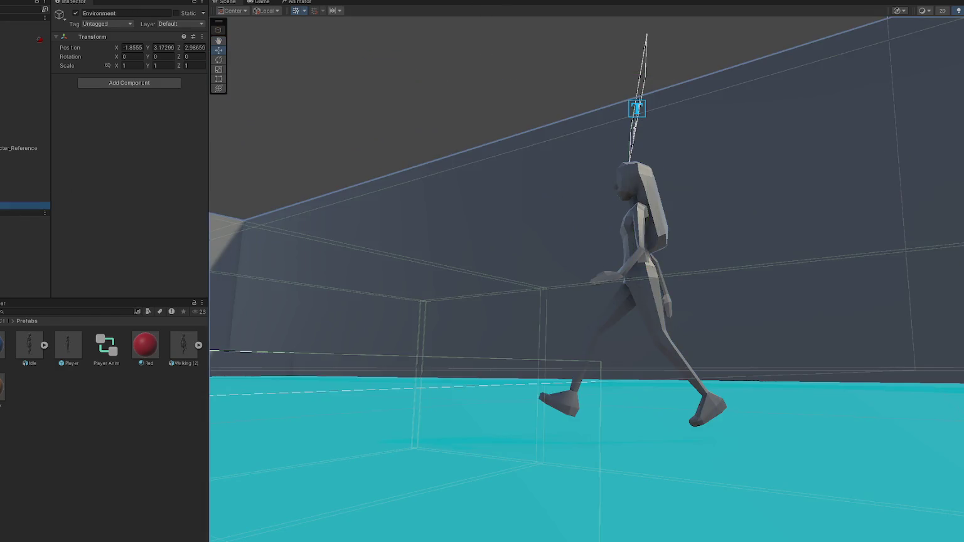
mouse_move(390, 435)
alt+mouse_down()
mouse_move(499, 419)
mouse_move(441, 409)
mouse_move(301, 415)
mouse_move(646, 493)
mouse_move(571, 452)
alt+mouse_up()
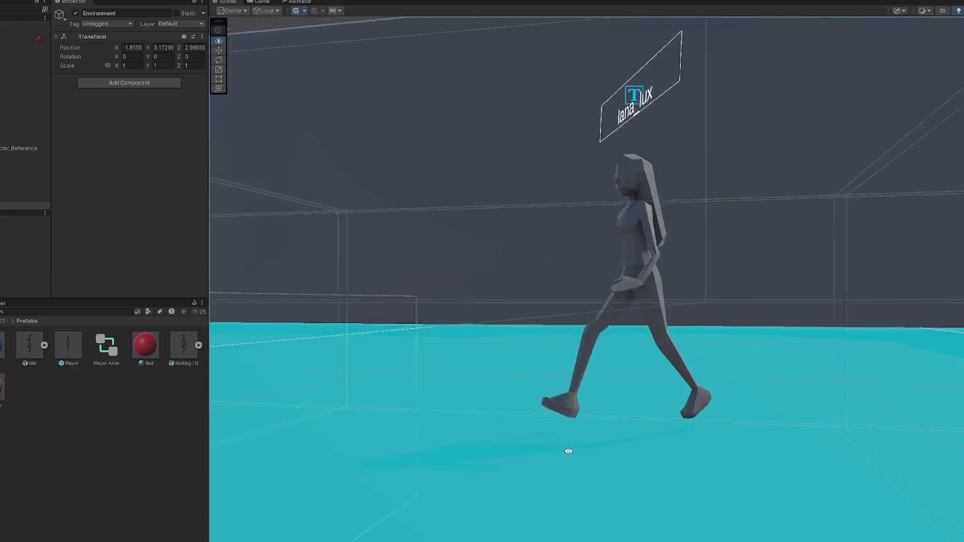
click(25, 90)
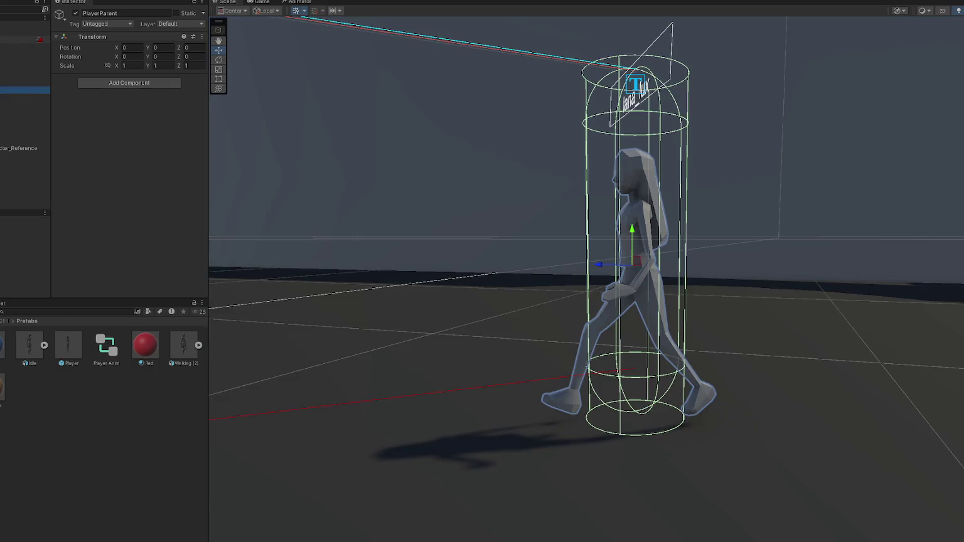
Step: Stop the test run and reopen the Player prefab for editing
key(ctrl+z)
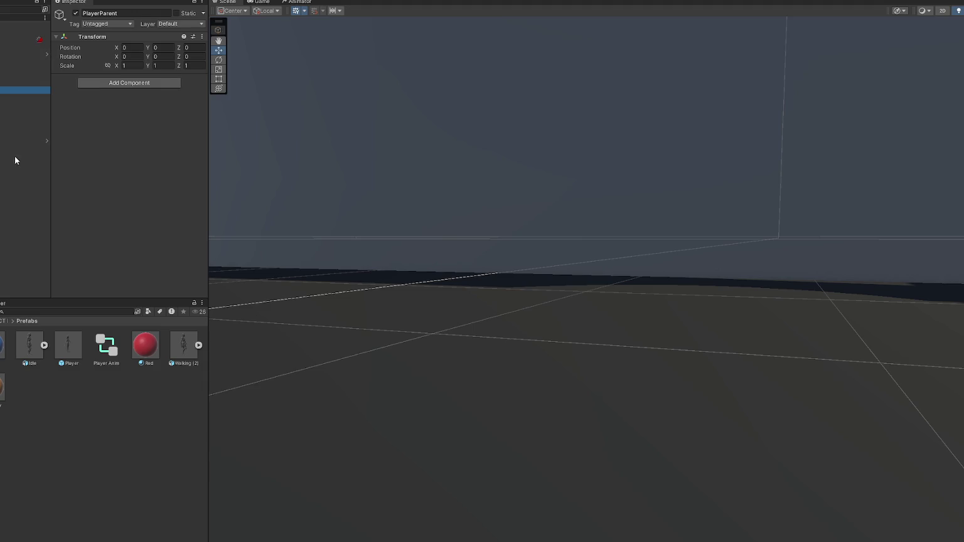
key(ctrl+z)
key(ctrl+z)
click(47, 54)
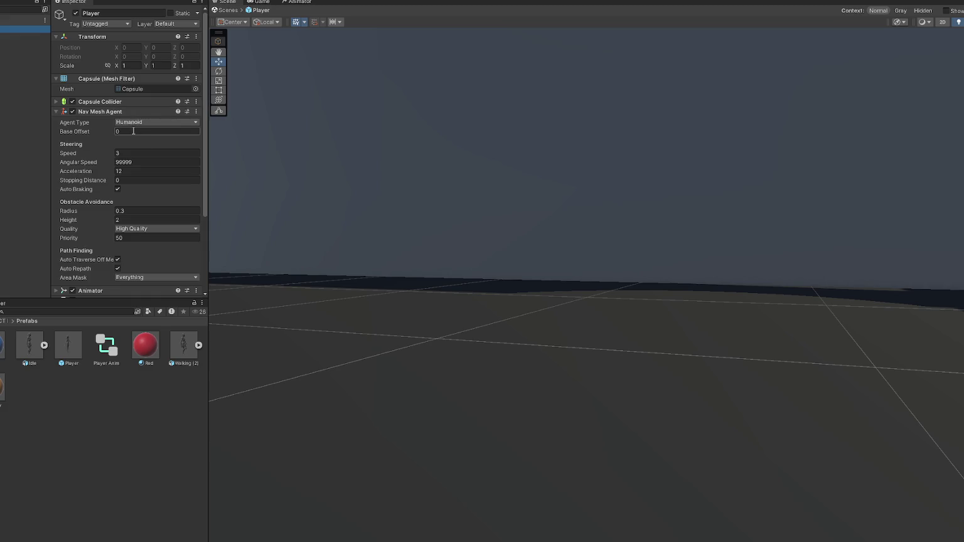
Step: Raise the Woman1 1 model in the Player prefab to Position Y 0.052
scroll(133, 157, down, 3)
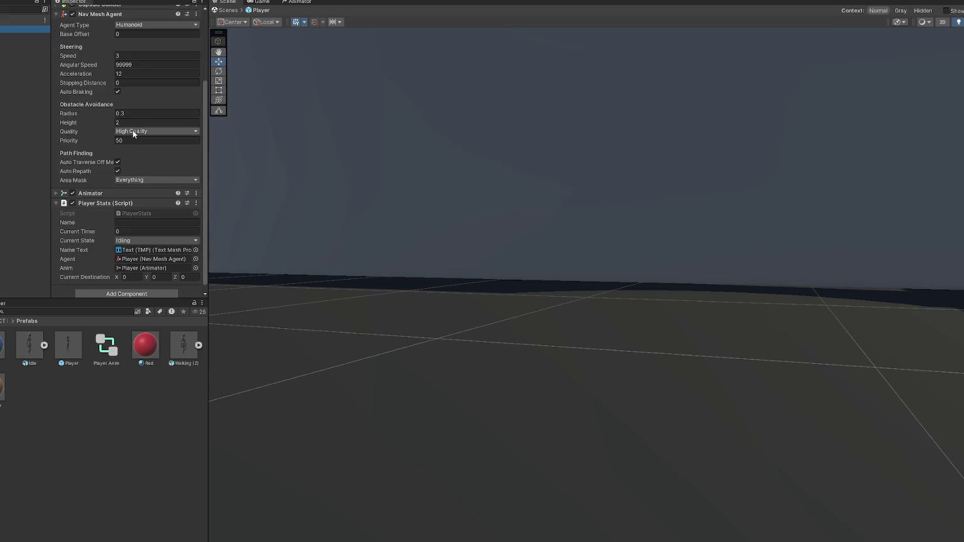
click(18, 36)
click(3, 67)
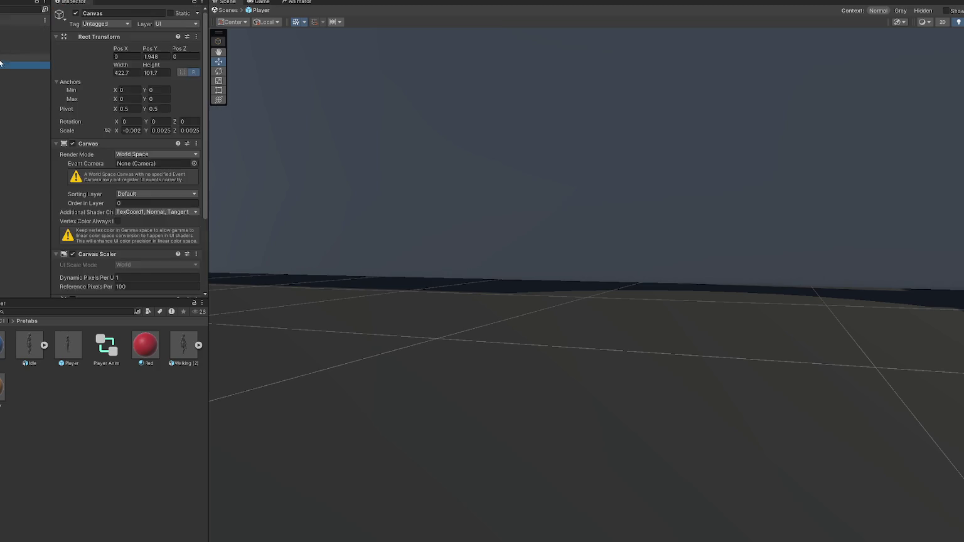
click(3, 36)
click(4, 68)
key(f)
mouse_move(321, 161)
alt+mouse_down()
mouse_move(339, 129)
mouse_move(81, 115)
mouse_move(879, 125)
alt+mouse_up()
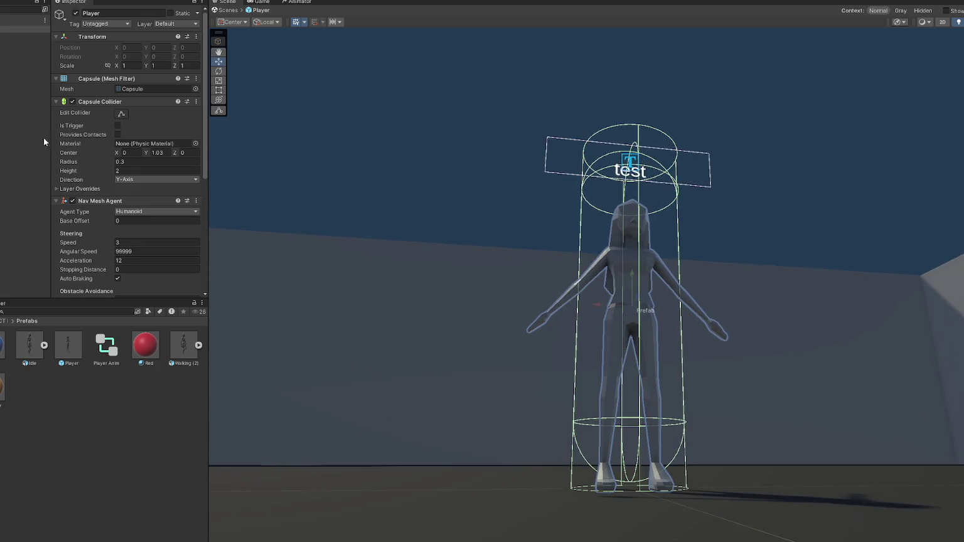
click(25, 101)
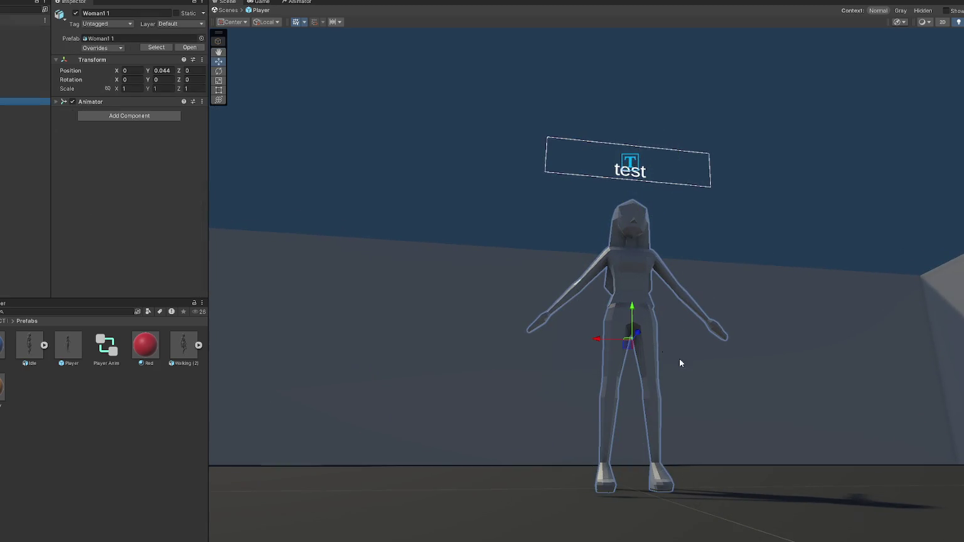
drag(631, 305, 626, 304)
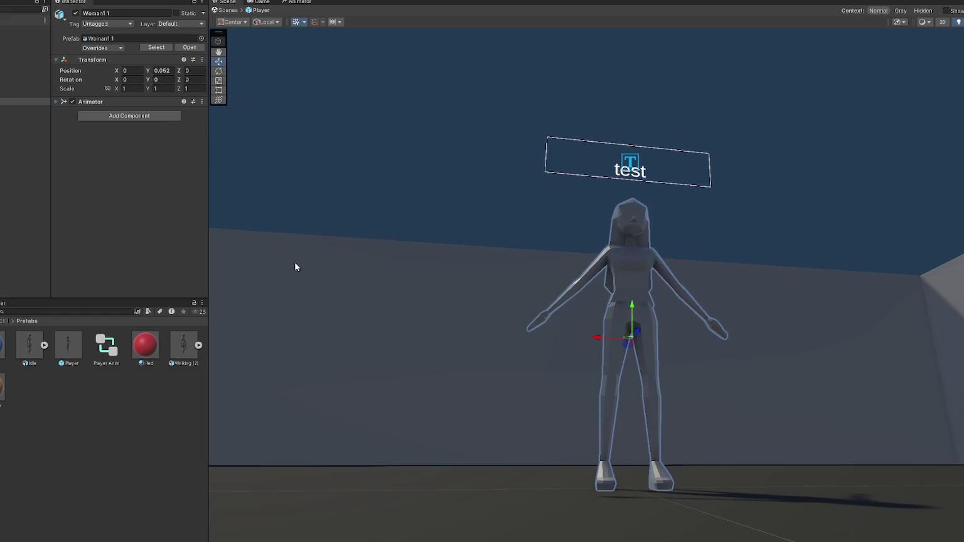
Step: Set the Player's Nav Mesh Agent Base Offset to -0.3
click(19, 41)
mouse_move(439, 314)
alt+mouse_down()
mouse_move(490, 315)
mouse_move(629, 349)
mouse_move(507, 344)
mouse_move(253, 226)
alt+mouse_up()
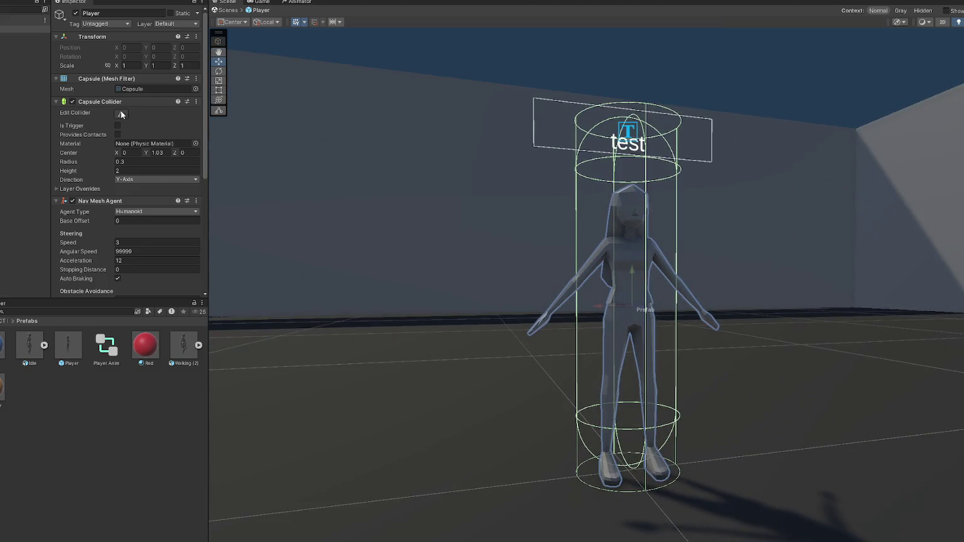
scroll(130, 190, down, 2)
click(133, 173)
text(-/3)
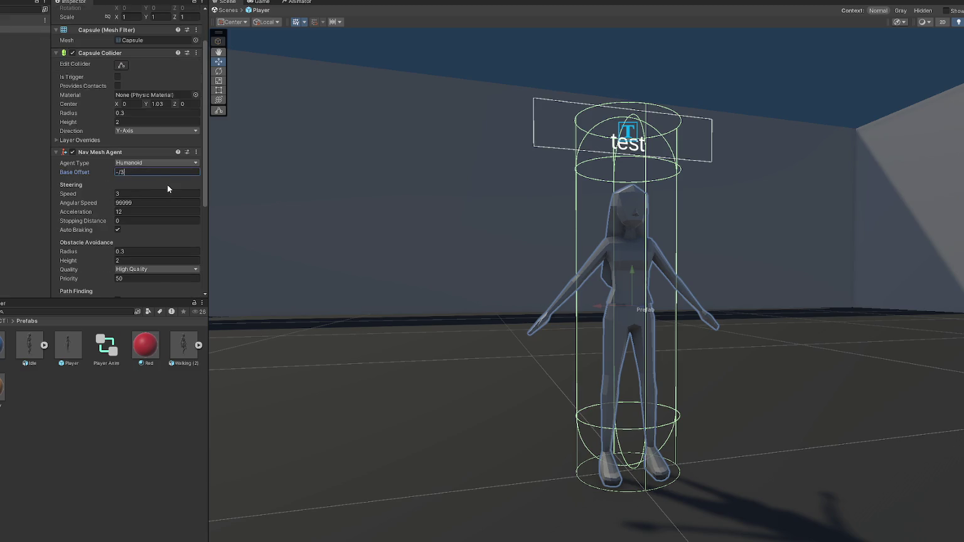
key(BackSpace)
text(0.3)
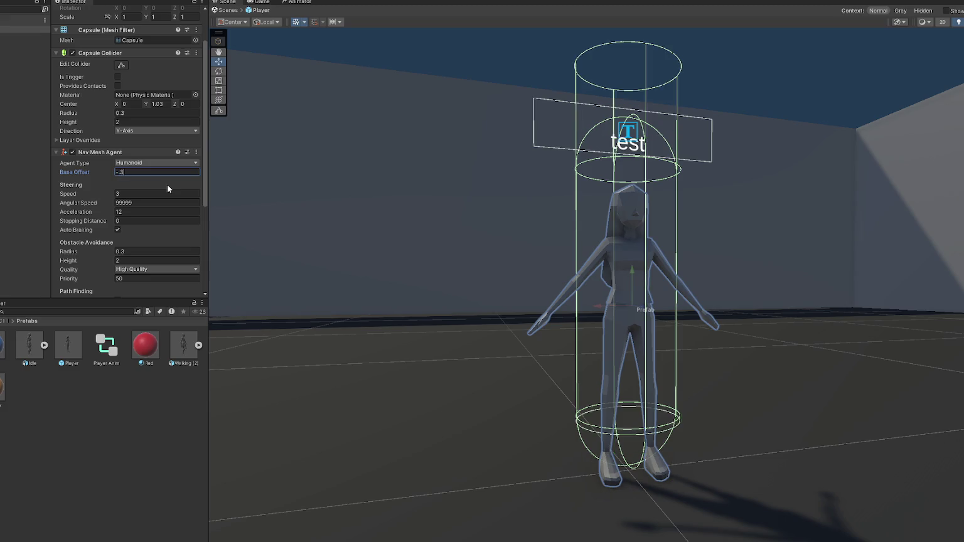
alt+drag(440, 239, 538, 226)
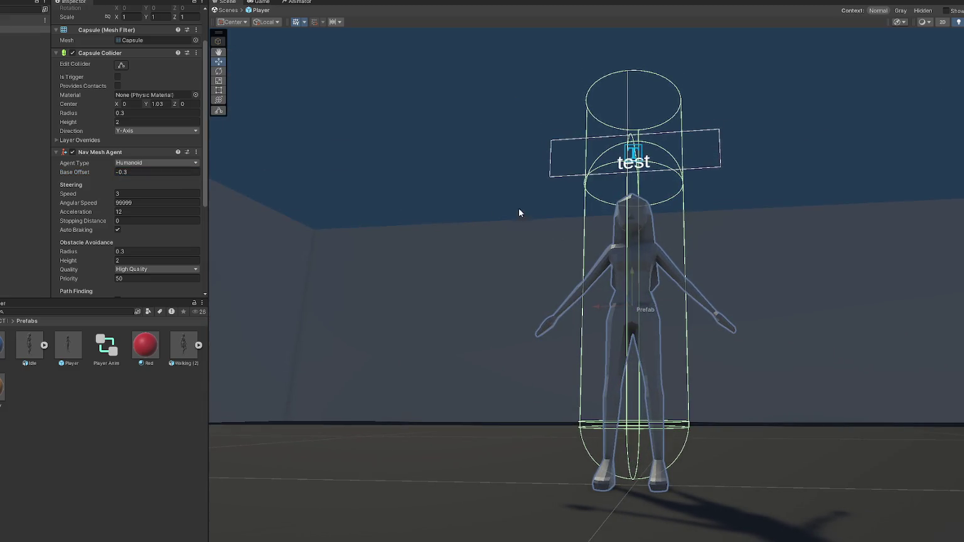
Step: Exit prefab mode, save the changes and run the game
click(25, 30)
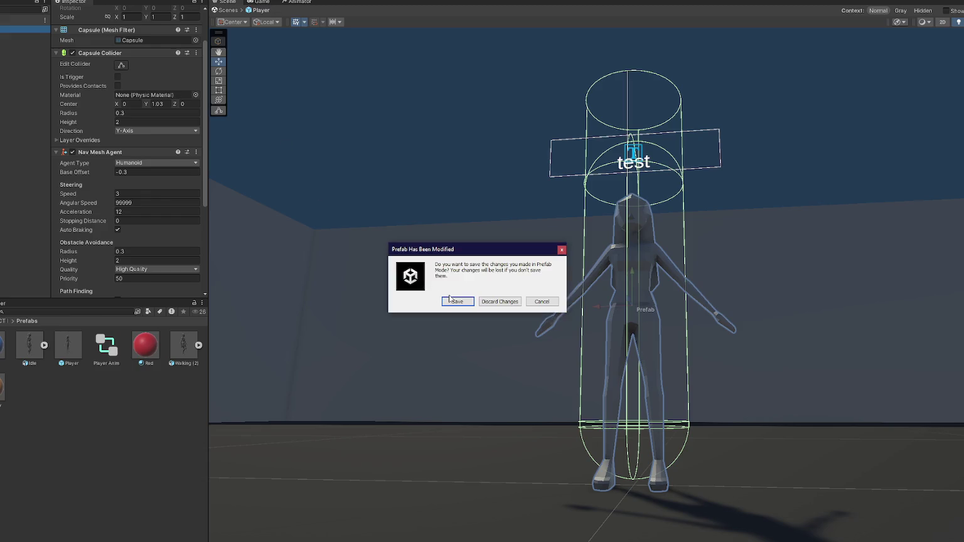
click(450, 300)
click(471, 30)
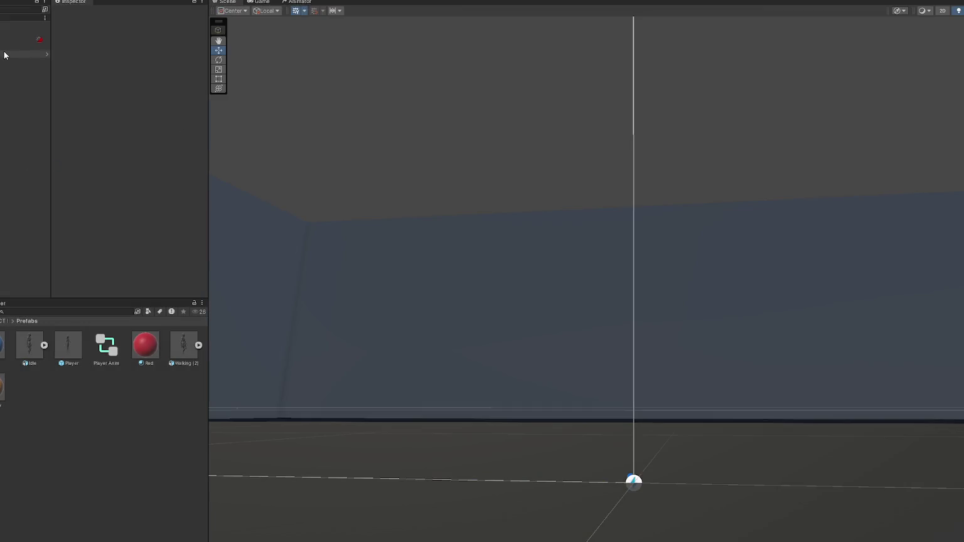
Step: Stop the game, reopen the Player prefab and set the agent Base Offset to 0
click(5, 53)
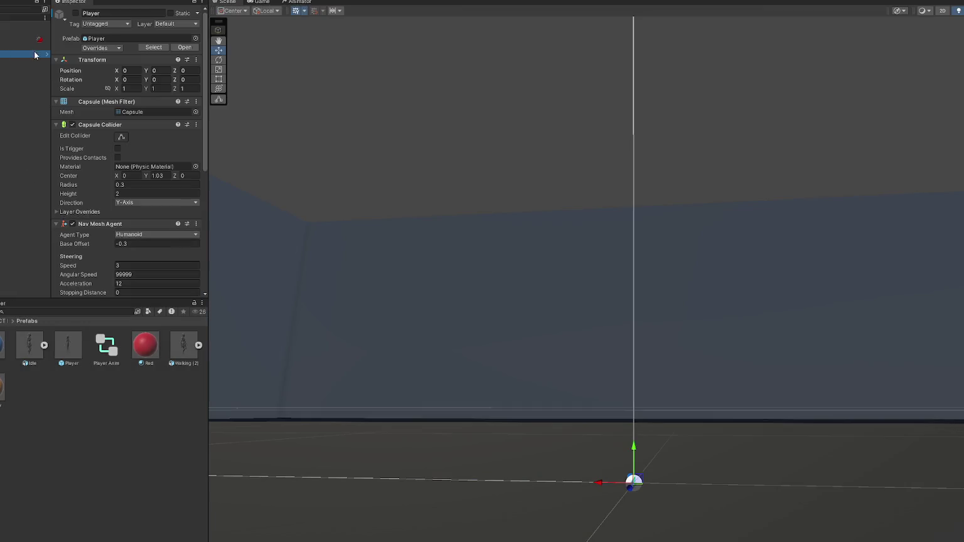
click(46, 56)
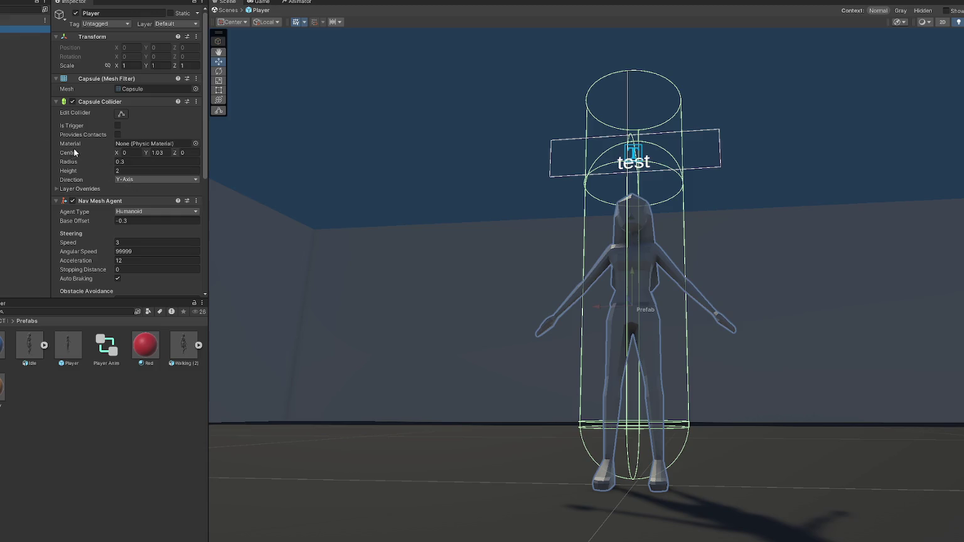
click(141, 221)
text(0)
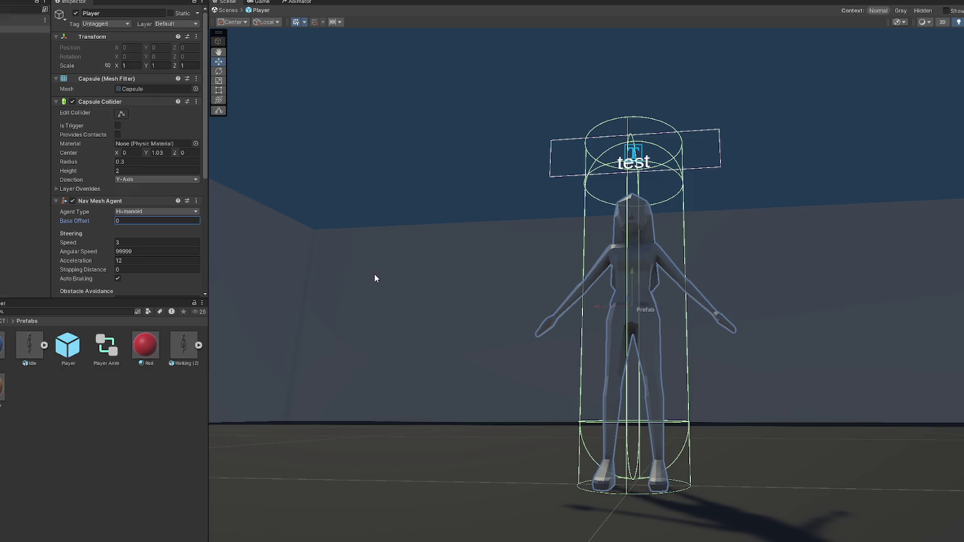
Step: Return to the scene and apply all overrides to the Player prefab
click(3, 20)
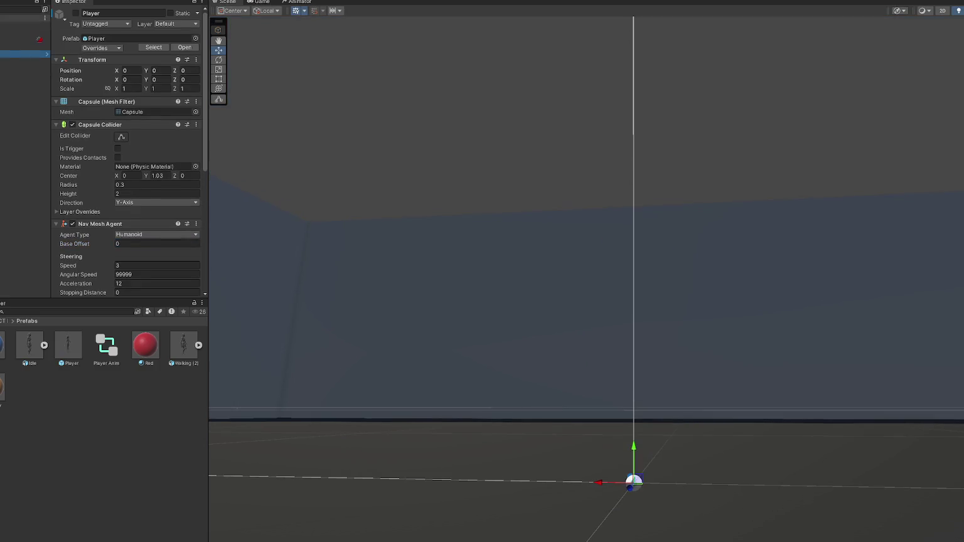
click(91, 48)
click(179, 93)
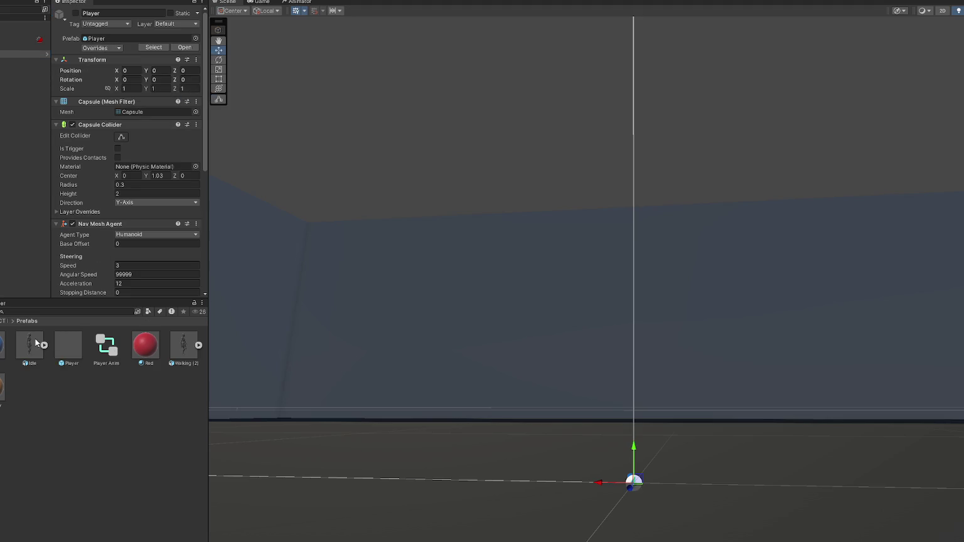
Step: Deactivate the scene Player object, undoing stray prefab placements, and start play mode
drag(475, 491, 482, 488)
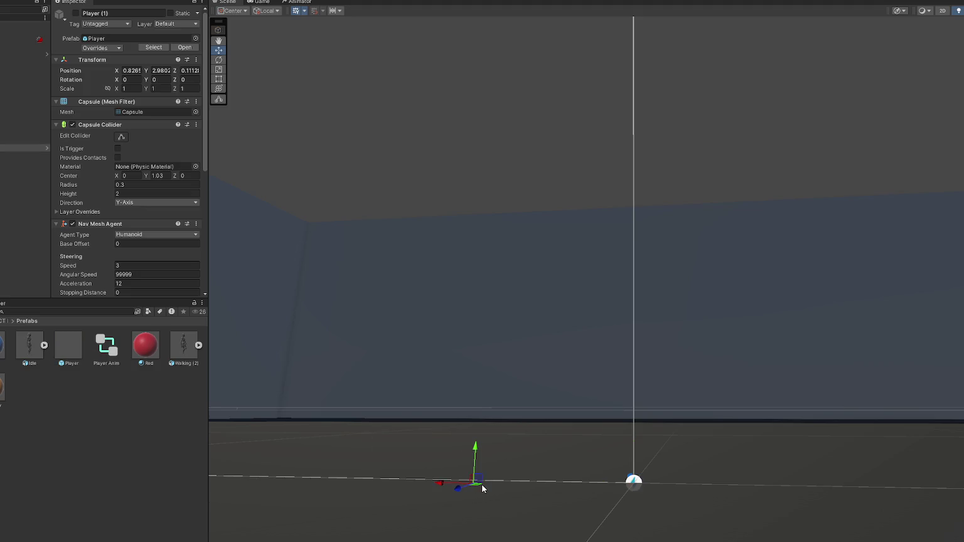
key(ctrl+z)
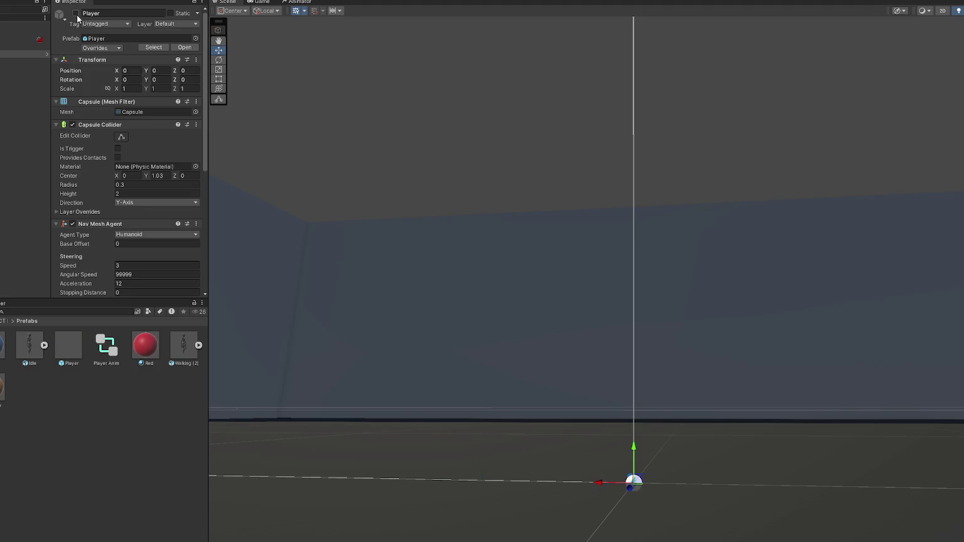
click(76, 14)
click(76, 14)
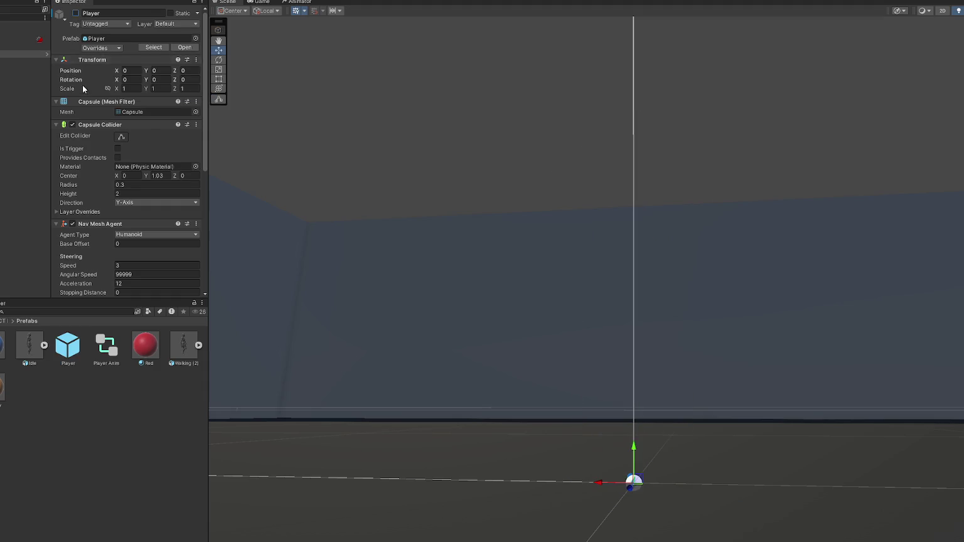
mouse_move(68, 345)
mouse_down()
mouse_move(435, 508)
mouse_move(455, 508)
mouse_up()
alt+drag(571, 501, 569, 442)
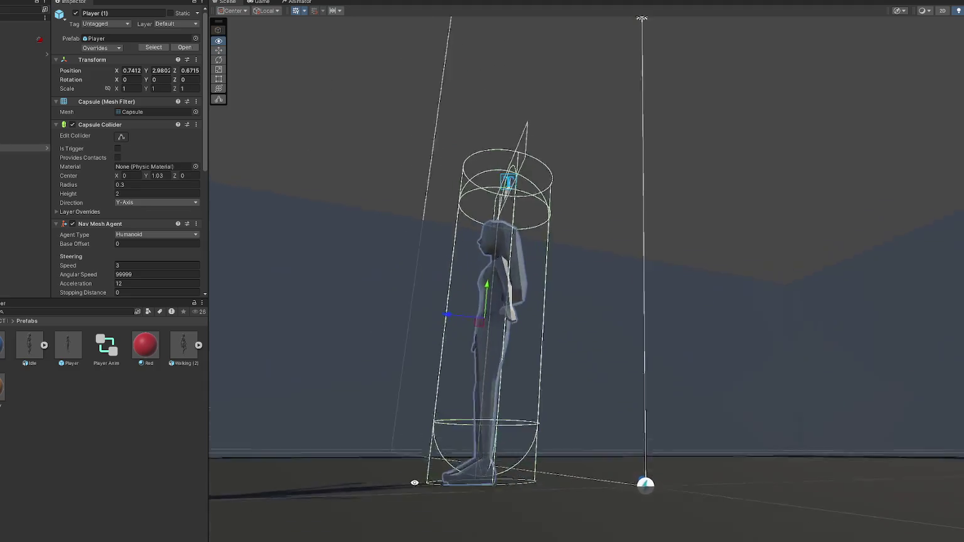
key(ctrl+z)
click(460, 1)
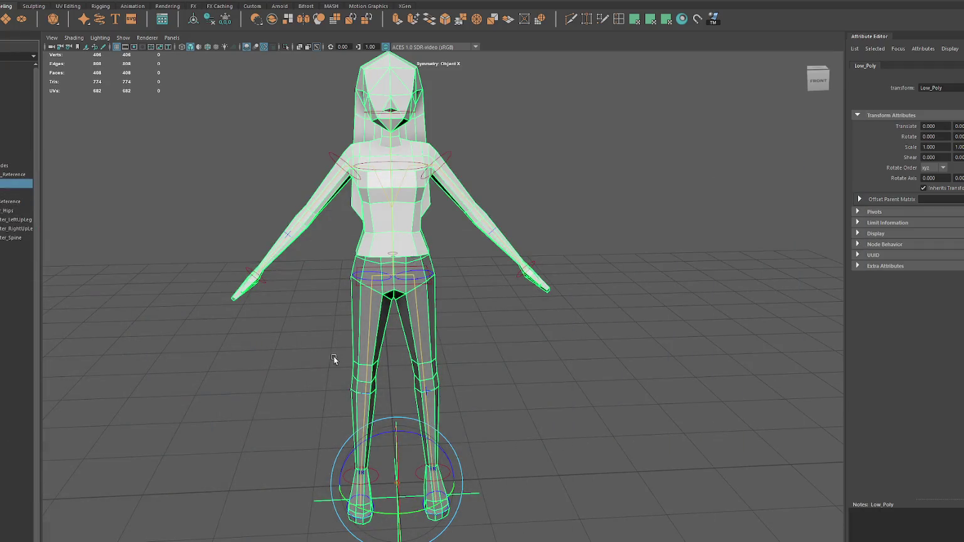
click(334, 358)
Step: Delete the quick-rig guide skeleton objects
key(f)
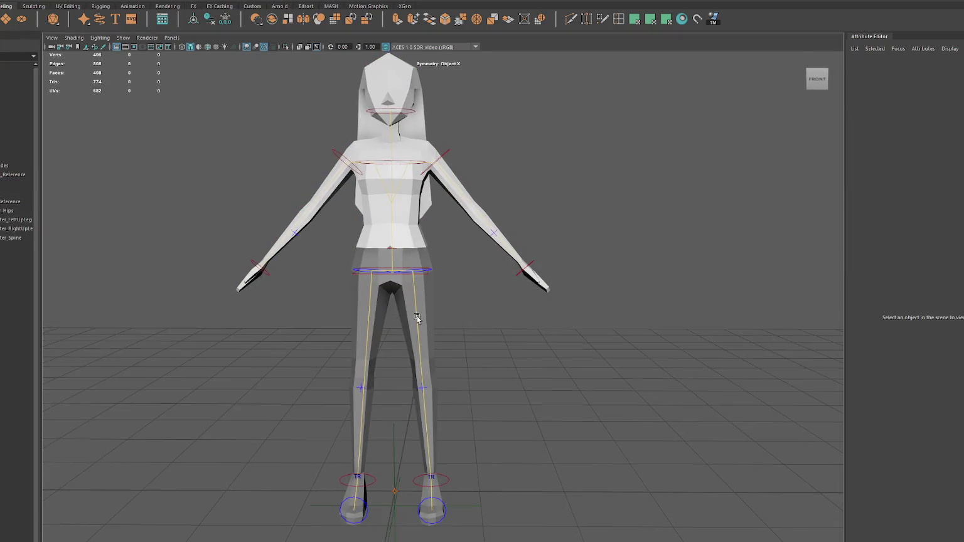
click(13, 183)
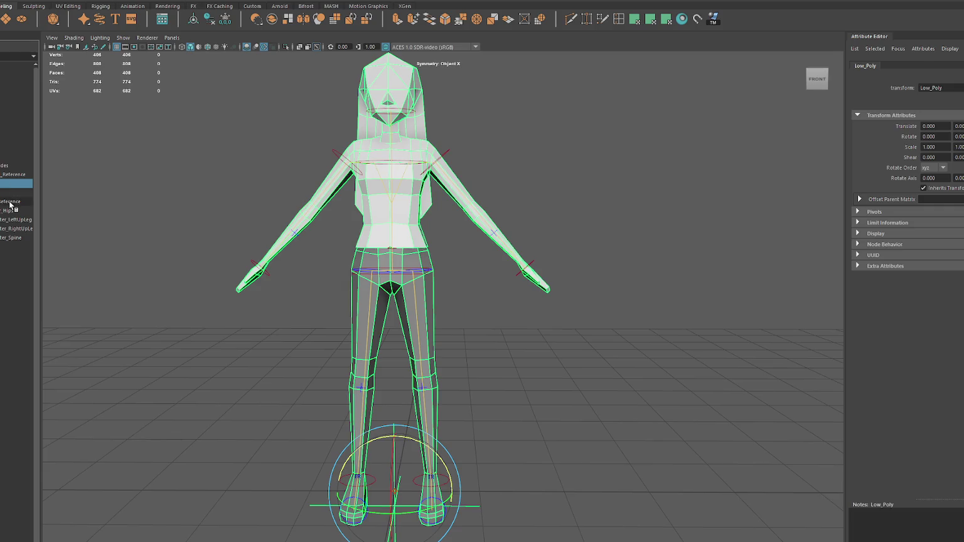
click(10, 202)
ctrl+click(7, 170)
key(Delete)
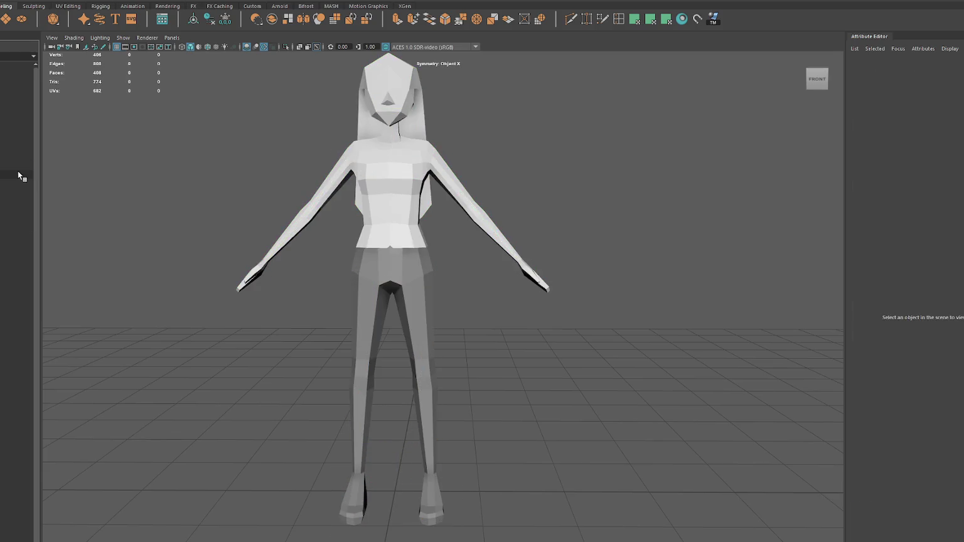
Step: Scale the Low_Poly group to 0.35 on X, Y and Z
click(14, 169)
scroll(338, 220, down, 3)
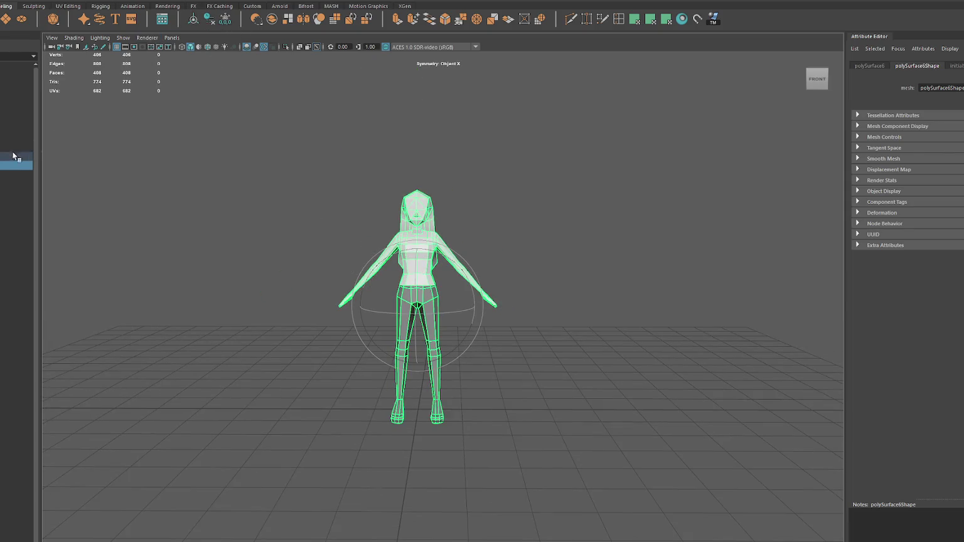
key(Up)
key(w)
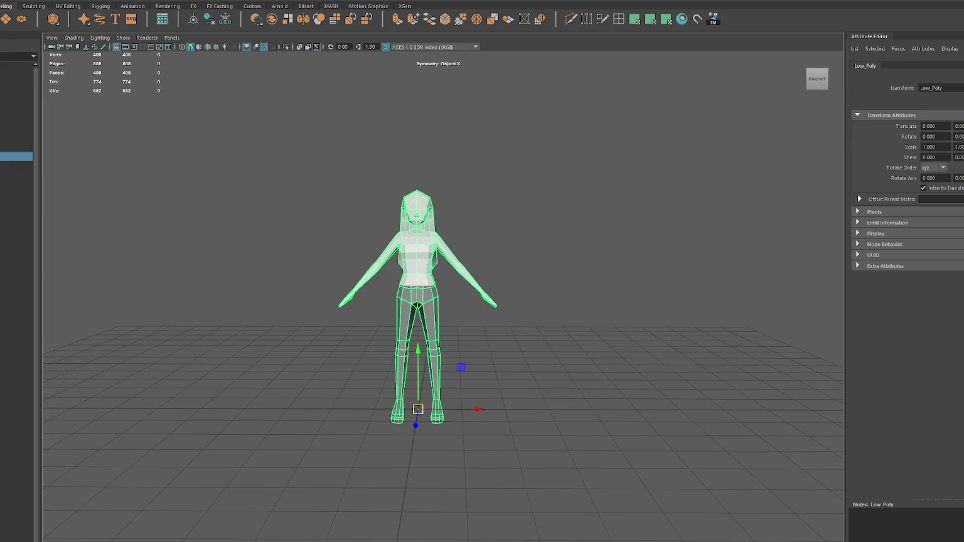
key(ctrl+a)
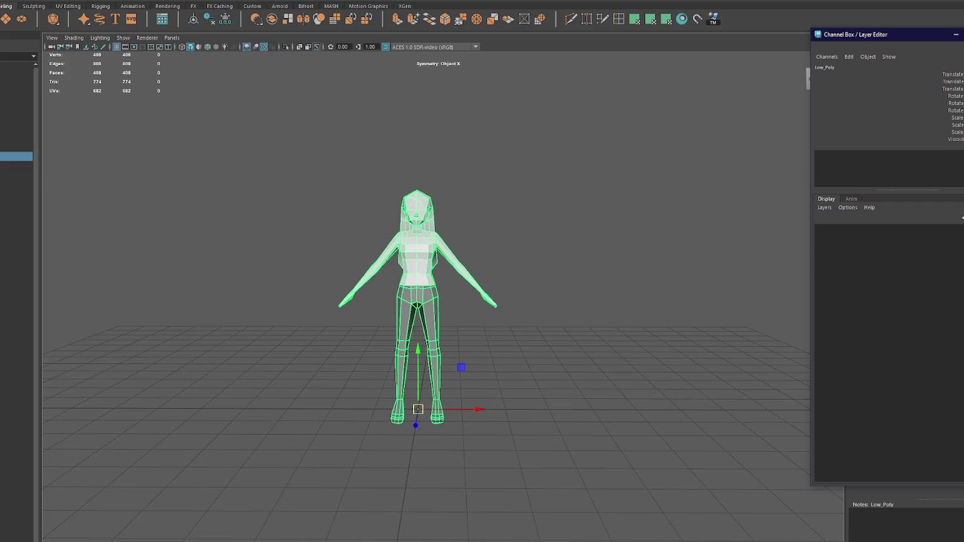
text(0.35)
key(Return)
text(0.35)
key(Return)
text(0.35)
key(Return)
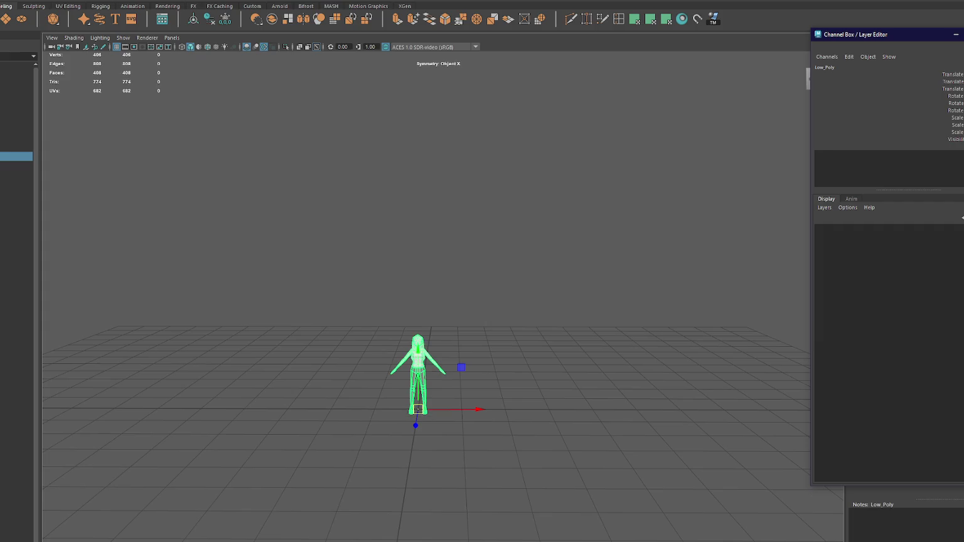
key(ctrl+a)
scroll(430, 394, up, 3)
Step: Orbit around the shrunken character to check its new size
mouse_move(430, 395)
alt+mouse_down()
mouse_move(537, 313)
mouse_move(475, 345)
alt+mouse_up()
scroll(476, 345, up, 3)
mouse_move(467, 302)
alt+mouse_down()
mouse_move(458, 372)
mouse_move(383, 389)
alt+mouse_up()
scroll(317, 424, up, 2)
drag(317, 423, 325, 234)
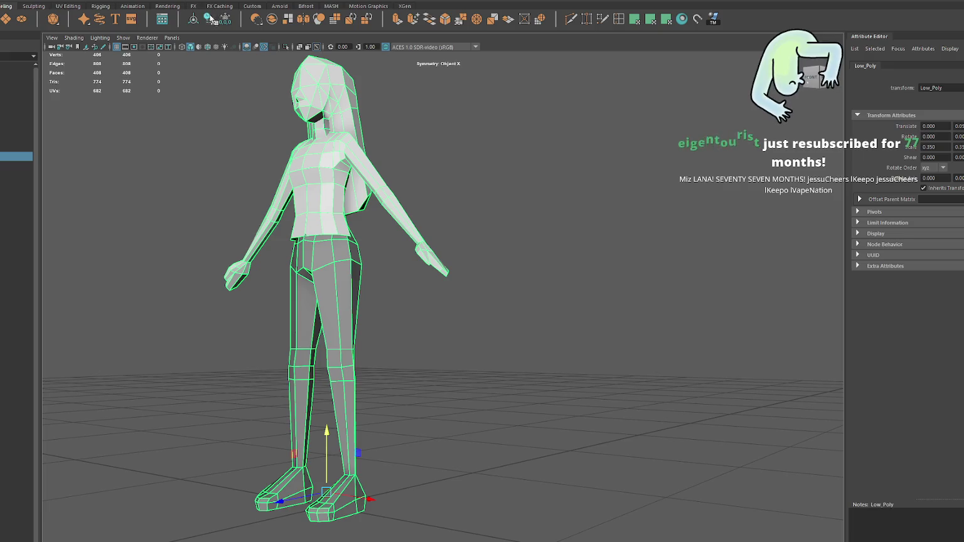
click(324, 280)
Step: Select the child mesh polySurface6 and bring up its component selection menu
click(338, 257)
key(F11)
key(F8)
key(f)
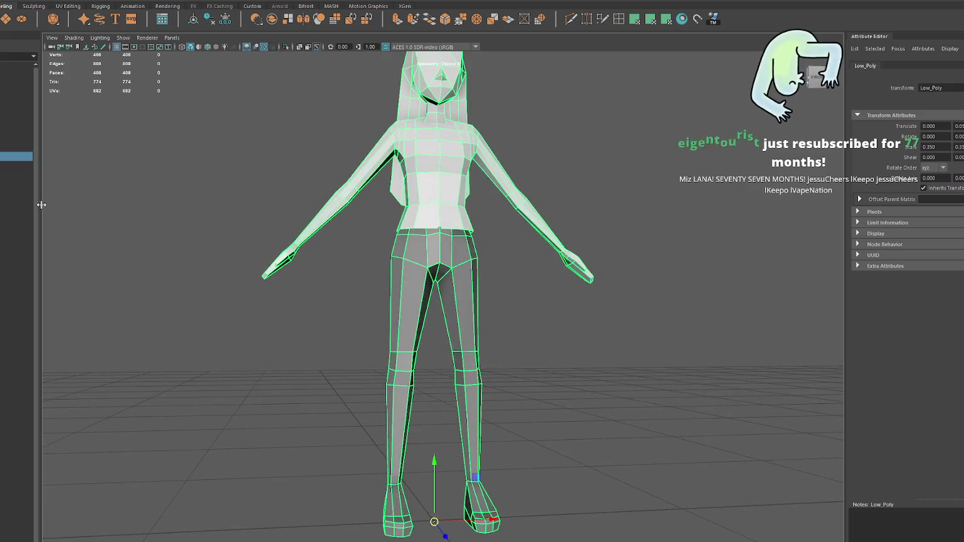
alt+drag(443, 530, 442, 512)
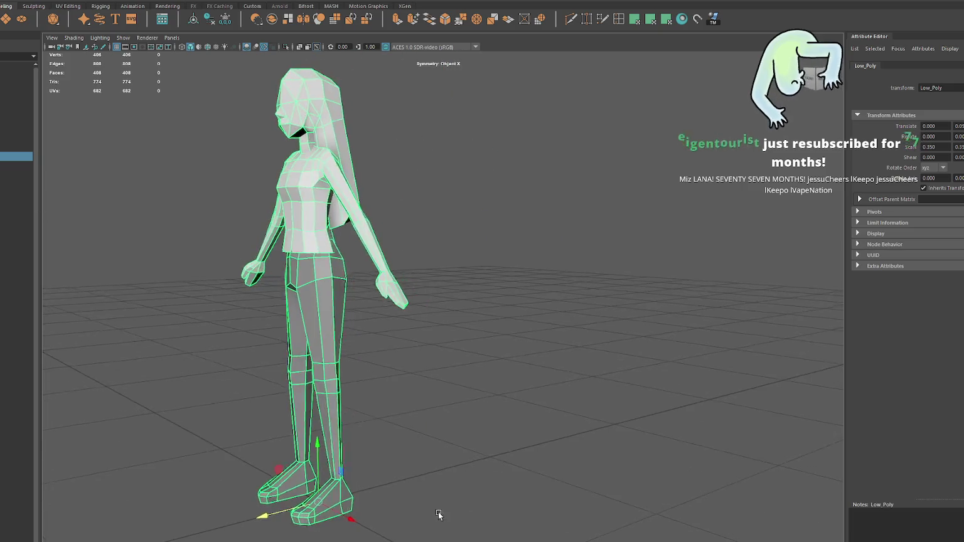
key(Down)
alt+drag(212, 262, 284, 260)
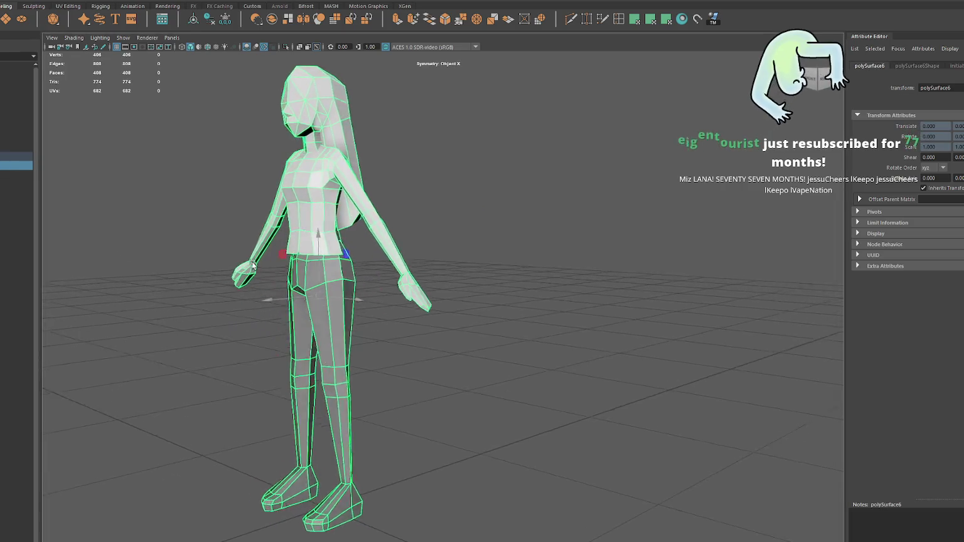
mouse_move(257, 353)
alt+mouse_down()
mouse_move(302, 295)
mouse_move(318, 295)
mouse_move(214, 307)
mouse_move(212, 328)
alt+mouse_up()
right_click(431, 295)
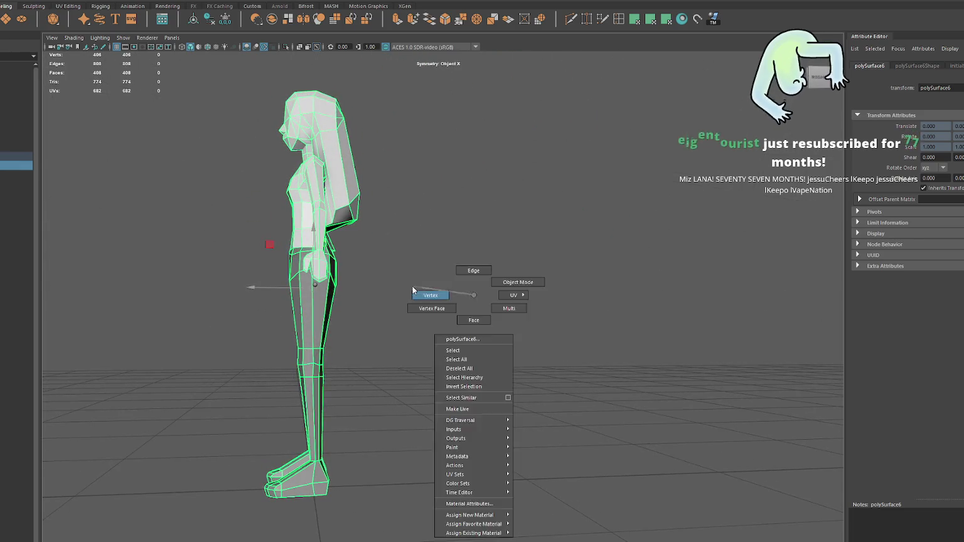
Step: Select the knee edge loop and inspect the leg and foot from several angles
click(469, 271)
double_click(322, 364)
key(w)
alt+drag(308, 449, 321, 381)
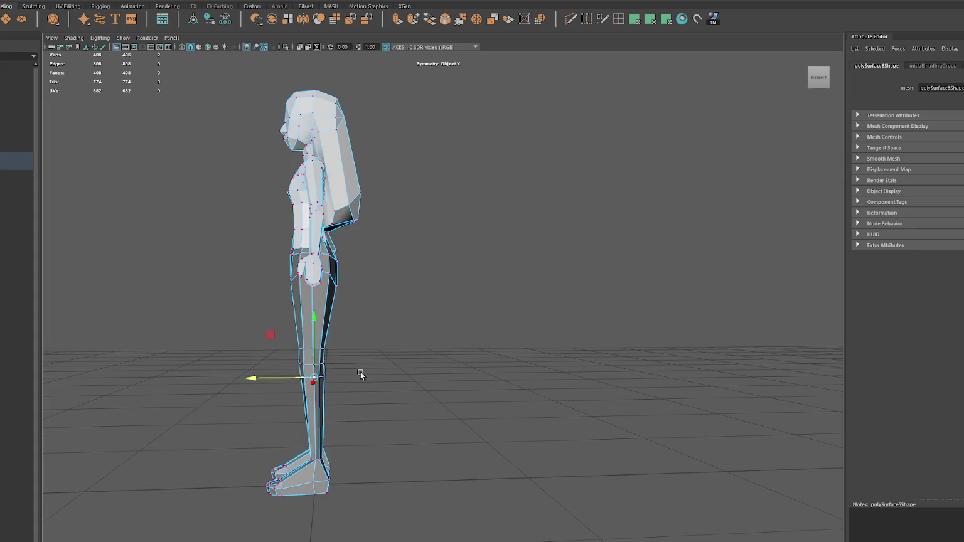
alt+drag(361, 377, 361, 363)
click(313, 477)
mouse_move(313, 477)
alt+mouse_down()
mouse_move(565, 477)
mouse_move(492, 481)
alt+mouse_up()
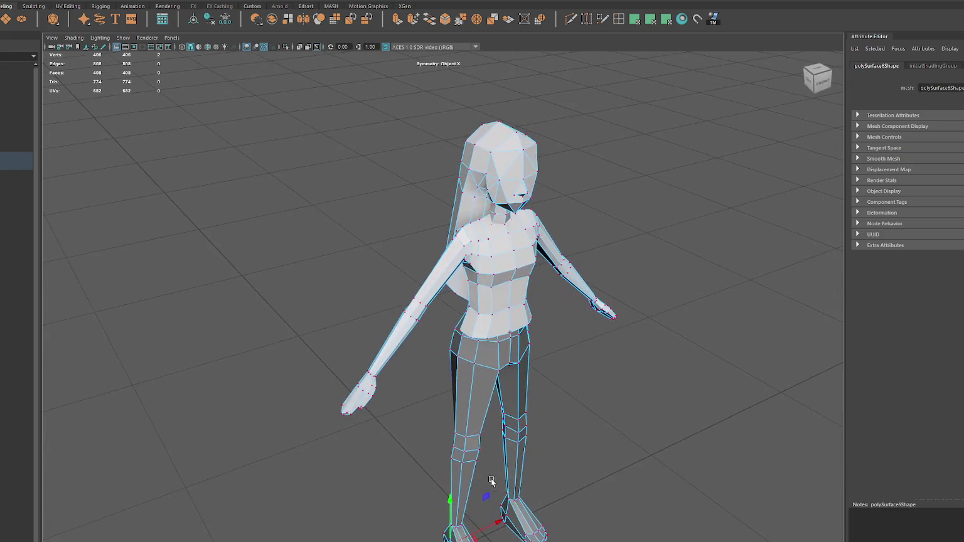
click(447, 534)
alt+drag(446, 534, 457, 540)
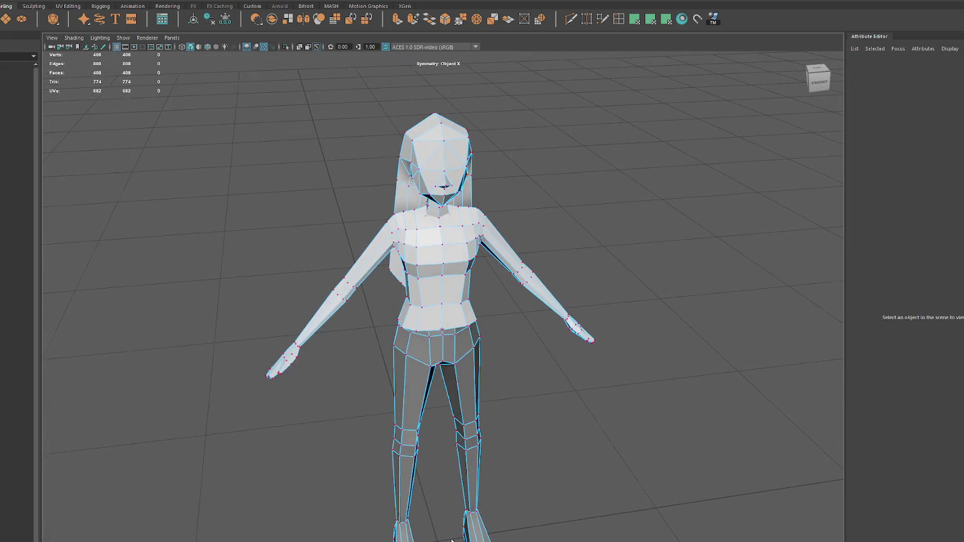
click(394, 538)
Step: Turn on Object X symmetry and frame the legs and feet
click(325, 1)
click(326, 1)
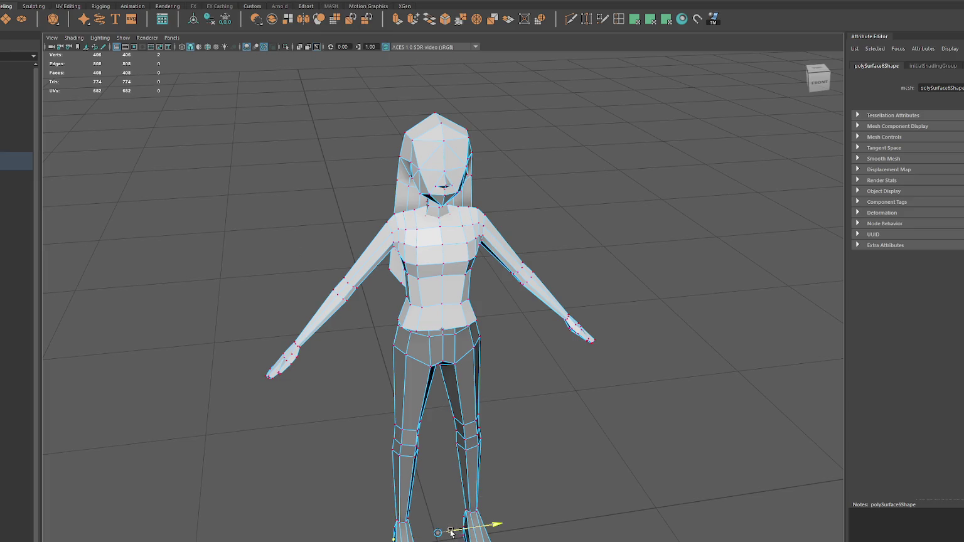
alt+middle_drag(441, 533, 432, 364)
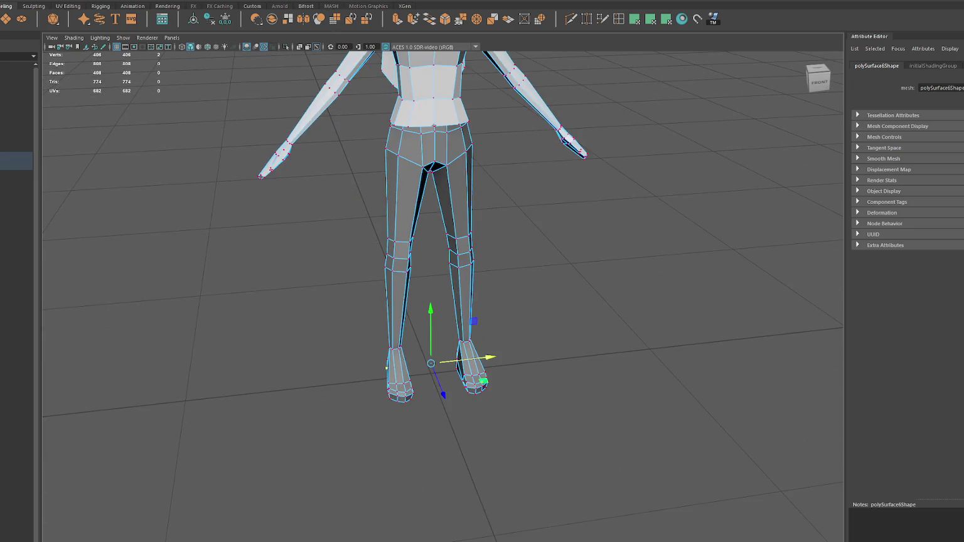
click(325, 3)
click(342, 15)
click(355, 370)
scroll(355, 371, up, 2)
scroll(361, 404, up, 3)
Step: Move a foot vertex sideways, then select the left-ankle vertex
click(361, 402)
mouse_move(383, 398)
mouse_down()
mouse_move(351, 394)
mouse_move(448, 391)
mouse_up()
click(449, 391)
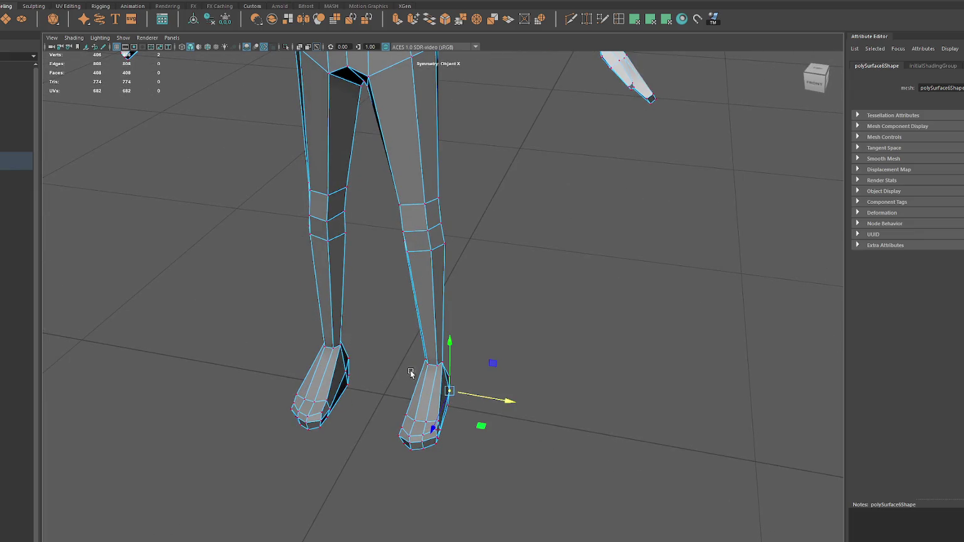
click(360, 377)
click(345, 370)
click(335, 350)
click(329, 351)
click(332, 351)
click(335, 351)
Step: Switch to wireframe display and select leg and knee vertices from a side view
mouse_move(336, 351)
alt+mouse_down()
mouse_move(312, 325)
mouse_move(369, 196)
mouse_move(366, 273)
alt+mouse_up()
key(4)
click(358, 188)
key(w)
mouse_move(366, 312)
alt+mouse_down()
mouse_move(366, 295)
mouse_move(392, 353)
alt+mouse_up()
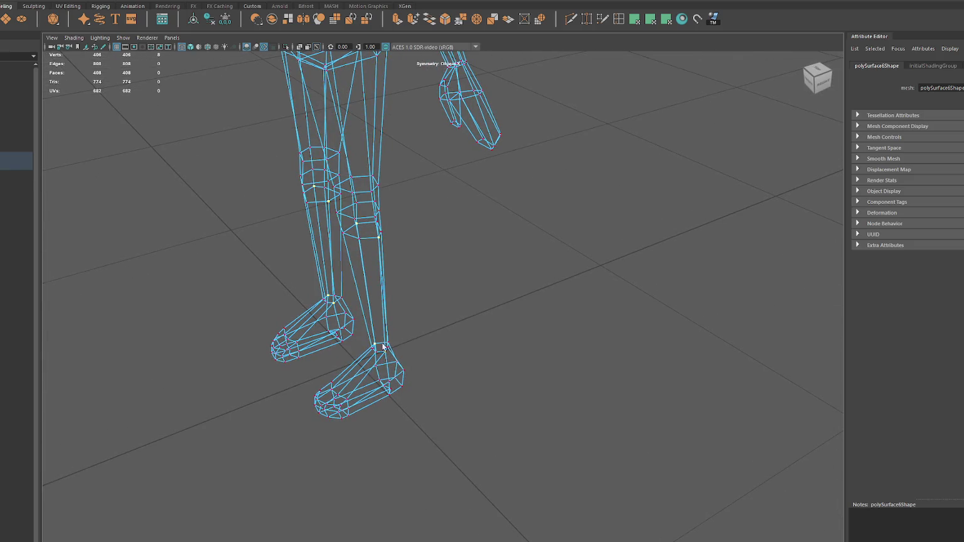
mouse_move(600, 218)
alt+mouse_down()
mouse_move(386, 208)
mouse_move(394, 194)
mouse_move(478, 205)
mouse_move(468, 196)
alt+mouse_up()
click(477, 213)
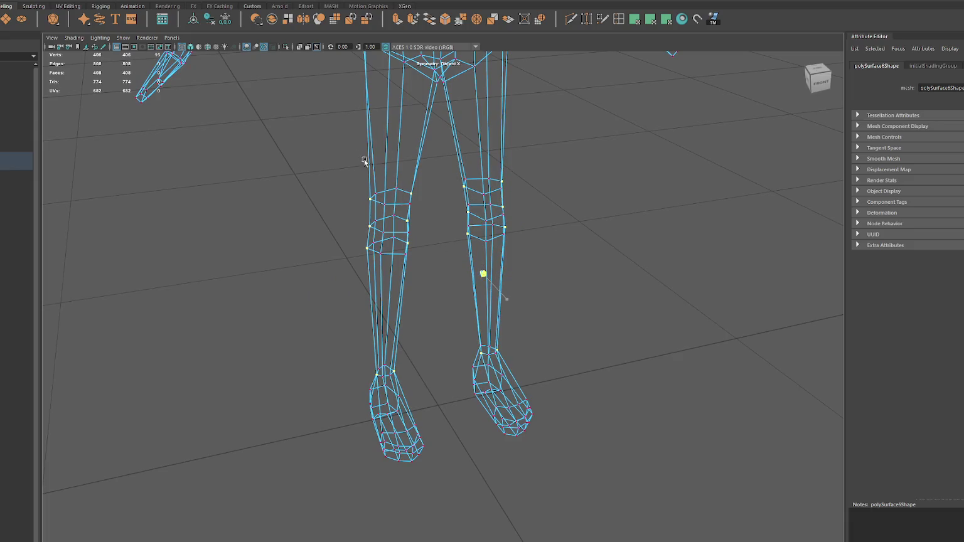
Step: Select the knee vertices on both legs and nudge them slightly outward
key(5)
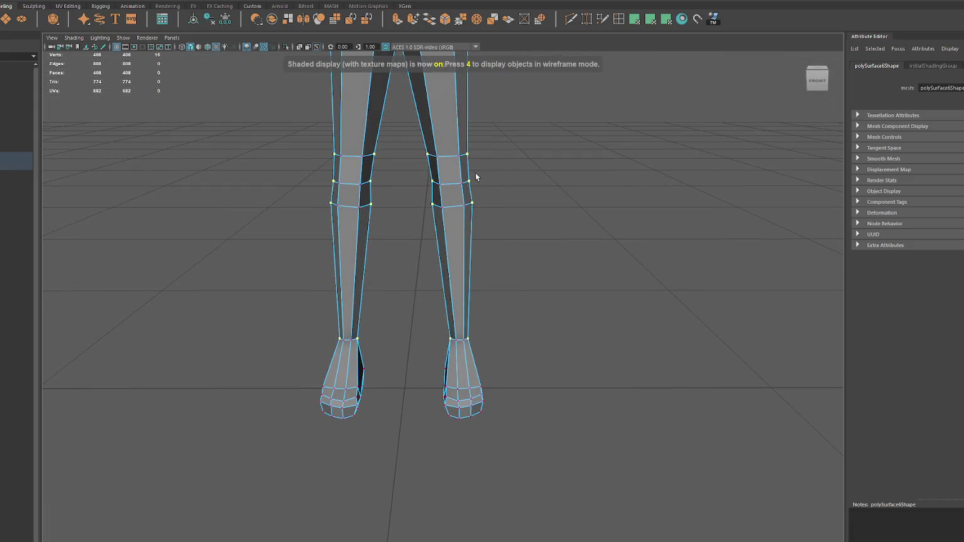
click(468, 182)
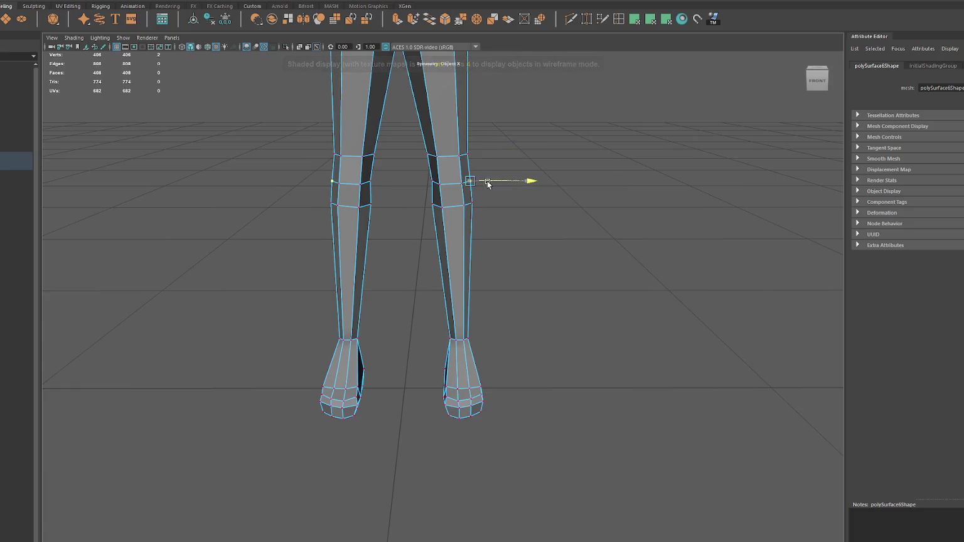
scroll(485, 172, down, 1)
click(430, 181)
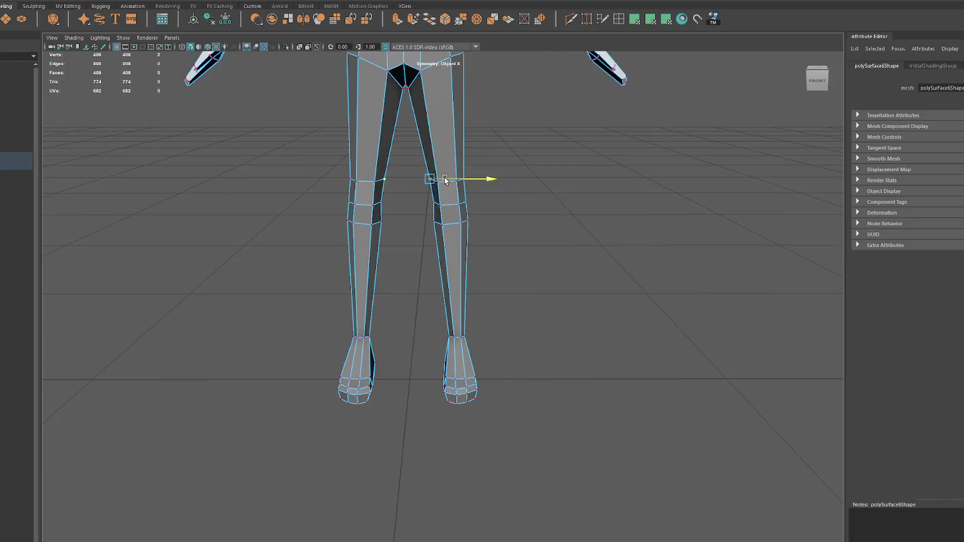
click(379, 183)
drag(395, 183, 396, 182)
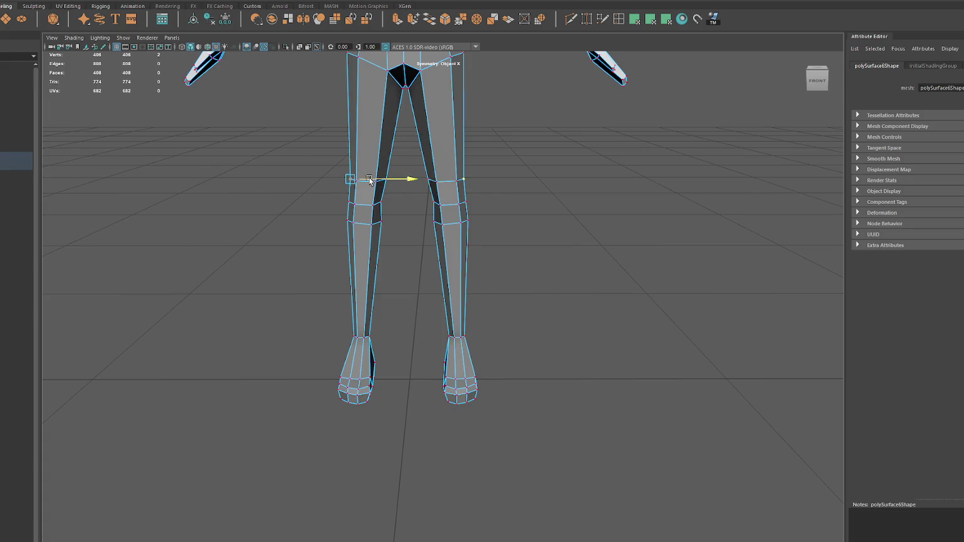
scroll(477, 194, down, 3)
Step: Return to object mode, switch to plain shaded display (5) and select the body mesh
right_drag(477, 192, 486, 182)
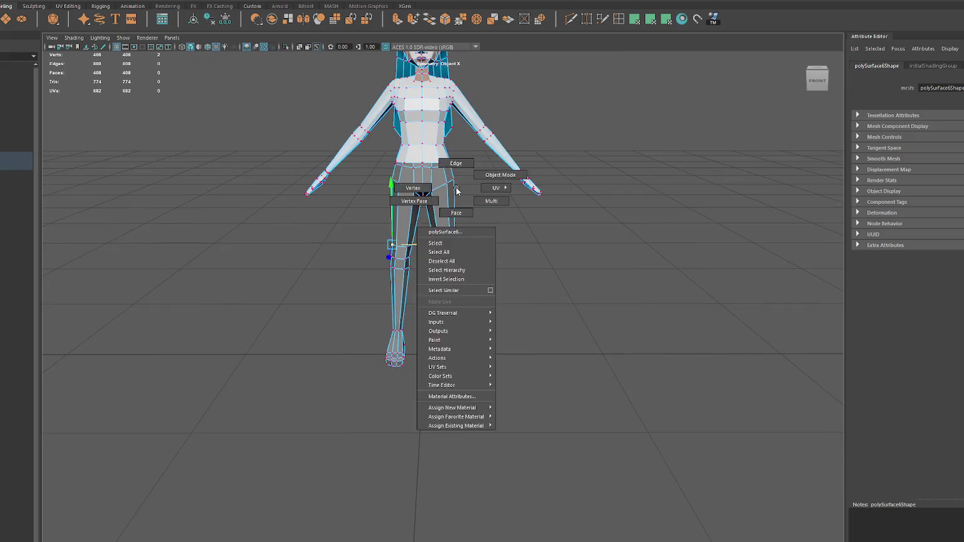
mouse_move(486, 182)
alt+mouse_down()
mouse_move(599, 179)
mouse_move(588, 180)
alt+mouse_up()
click(474, 206)
mouse_move(418, 200)
alt+mouse_down()
mouse_move(529, 200)
mouse_move(499, 182)
mouse_move(351, 190)
mouse_move(319, 179)
mouse_move(177, 204)
mouse_move(477, 168)
mouse_move(476, 188)
mouse_move(380, 182)
mouse_move(433, 227)
alt+mouse_up()
click(499, 155)
key(5)
scroll(448, 189, up, 3)
click(379, 182)
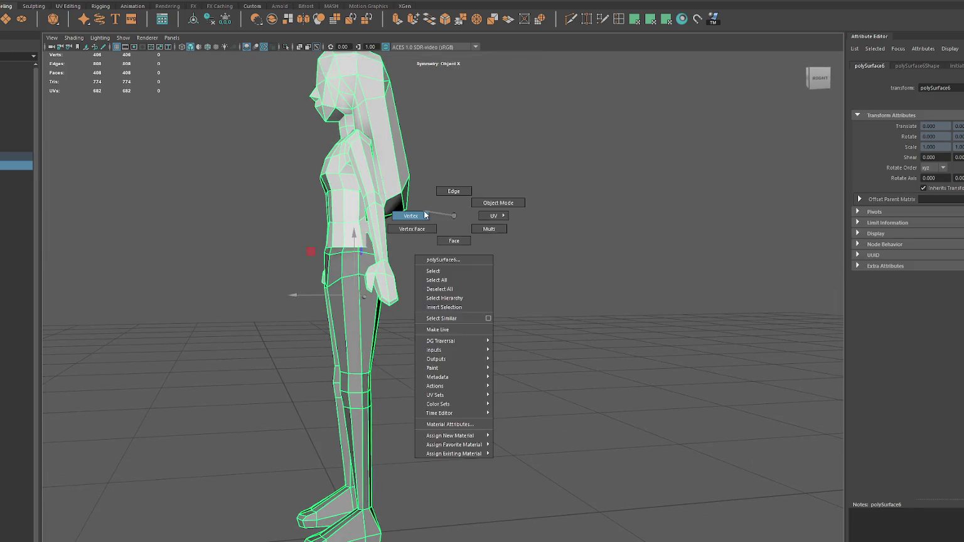
Step: Switch the body mesh to vertex mode and select vertices around the hips
right_drag(433, 227, 409, 216)
alt+drag(408, 219, 379, 244)
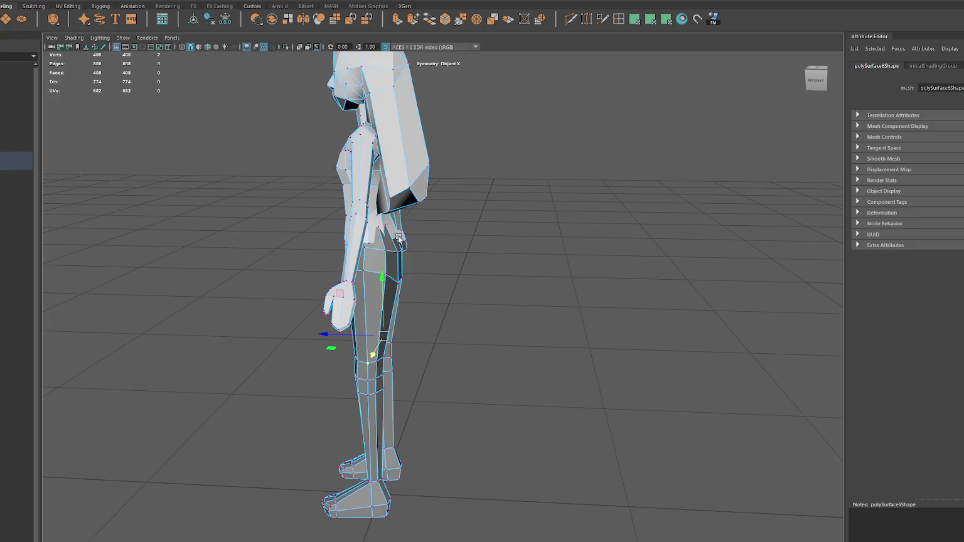
click(381, 222)
click(388, 244)
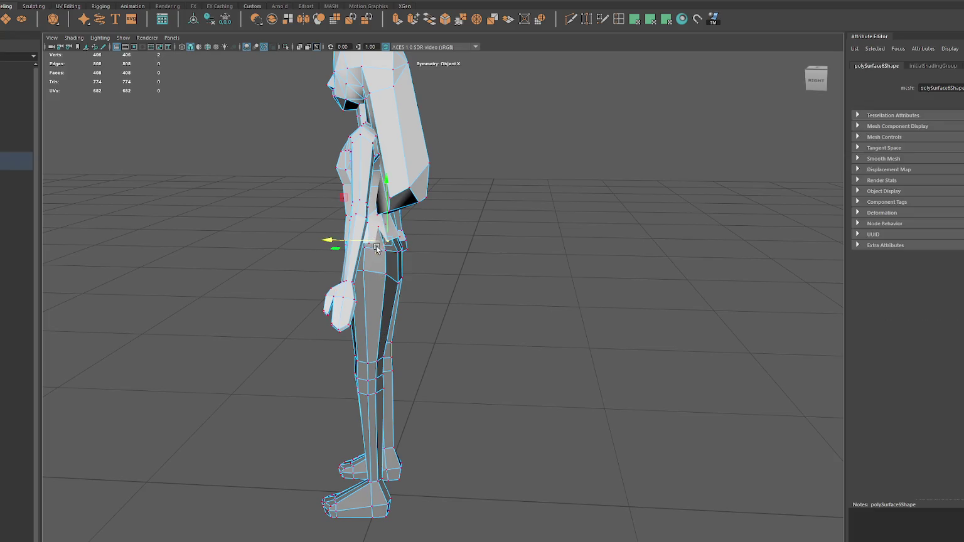
click(376, 253)
mouse_move(416, 243)
alt+mouse_down()
mouse_move(359, 240)
mouse_move(567, 223)
mouse_move(489, 200)
mouse_move(448, 283)
mouse_move(450, 239)
alt+mouse_up()
click(440, 264)
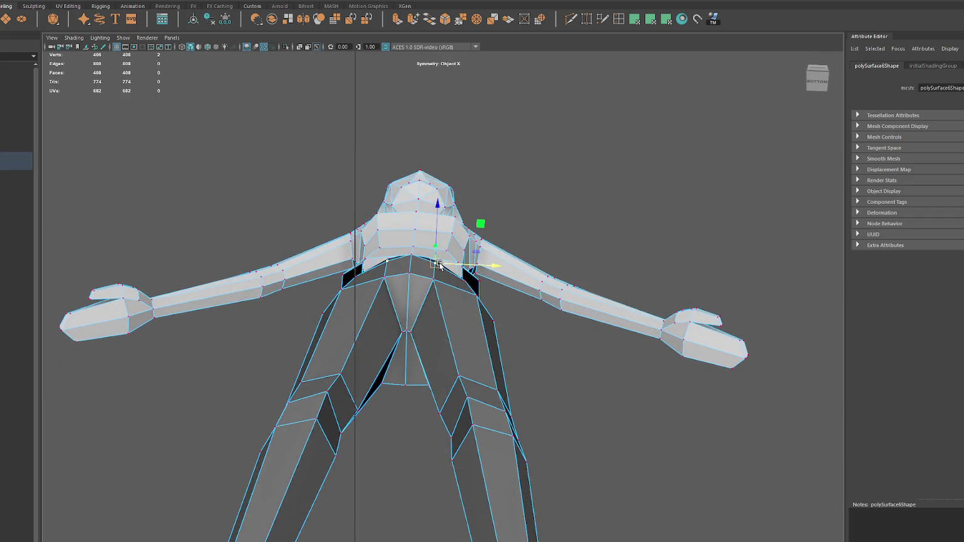
shift+click(450, 258)
alt+drag(450, 259, 446, 294)
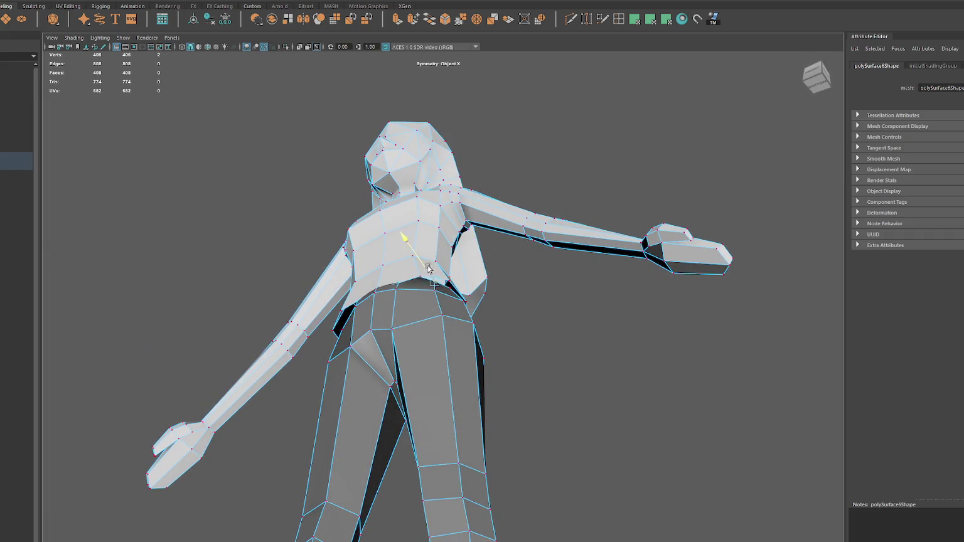
Step: Shift the mirrored waist vertices up and left, and raise the armpit vertices
click(450, 284)
middle_drag(424, 276, 422, 271)
alt+drag(422, 271, 442, 277)
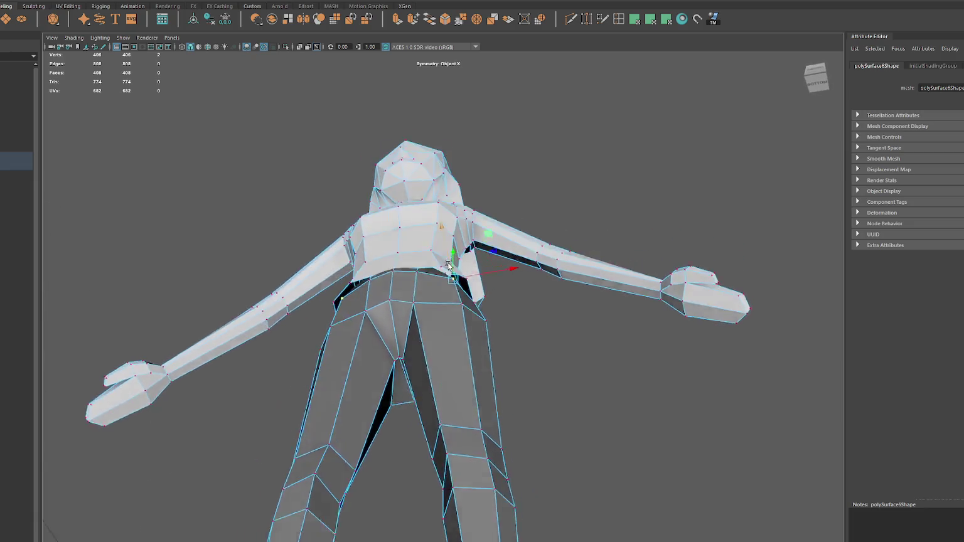
middle_drag(444, 266, 437, 254)
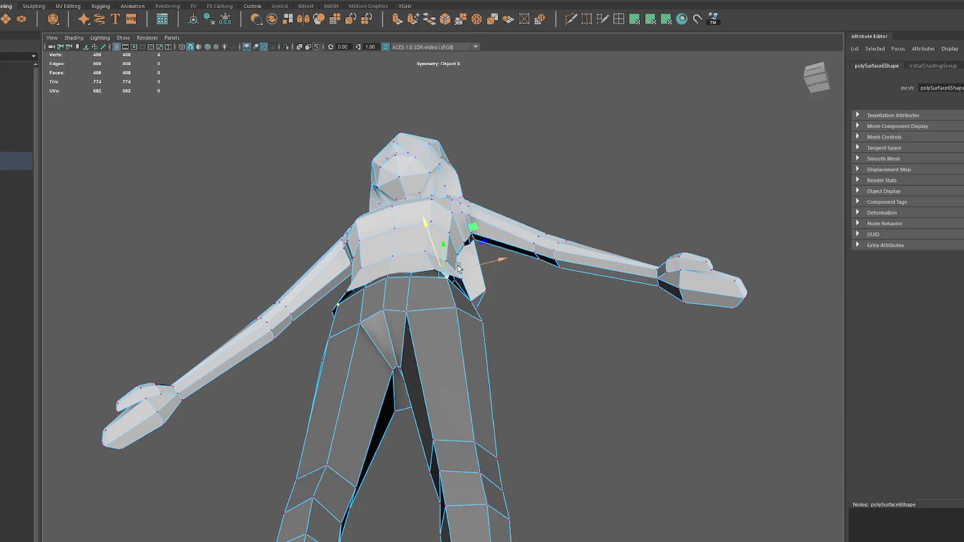
alt+drag(460, 269, 490, 268)
middle_drag(465, 259, 467, 239)
mouse_move(466, 240)
alt+mouse_down()
mouse_move(430, 287)
mouse_move(480, 279)
mouse_move(510, 302)
mouse_move(561, 283)
mouse_move(558, 275)
alt+mouse_up()
Step: Select waist and back-chest vertices, raise the chest vertex slightly, then undo it
double_click(525, 310)
mouse_move(429, 318)
alt+mouse_down()
mouse_move(542, 357)
mouse_move(488, 295)
mouse_move(508, 294)
alt+mouse_up()
click(425, 326)
click(515, 289)
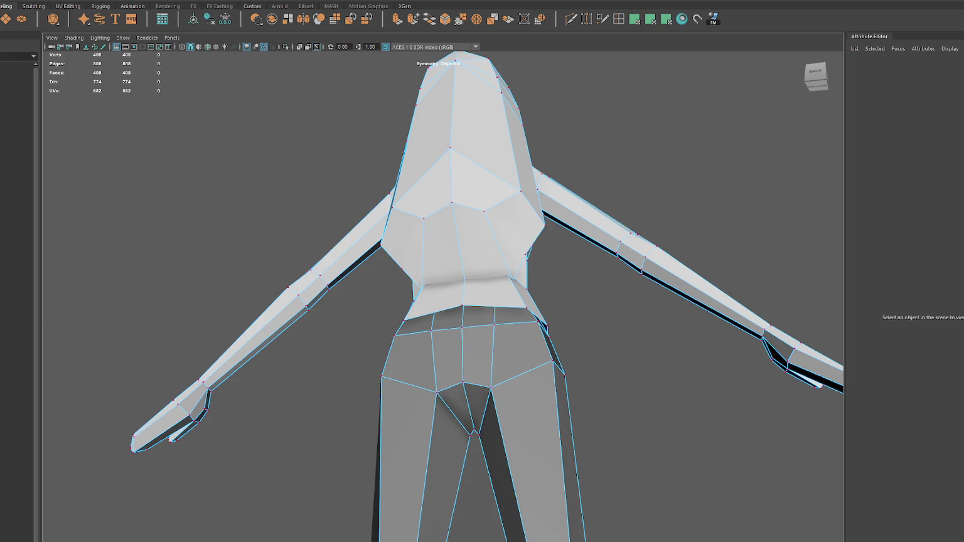
click(464, 302)
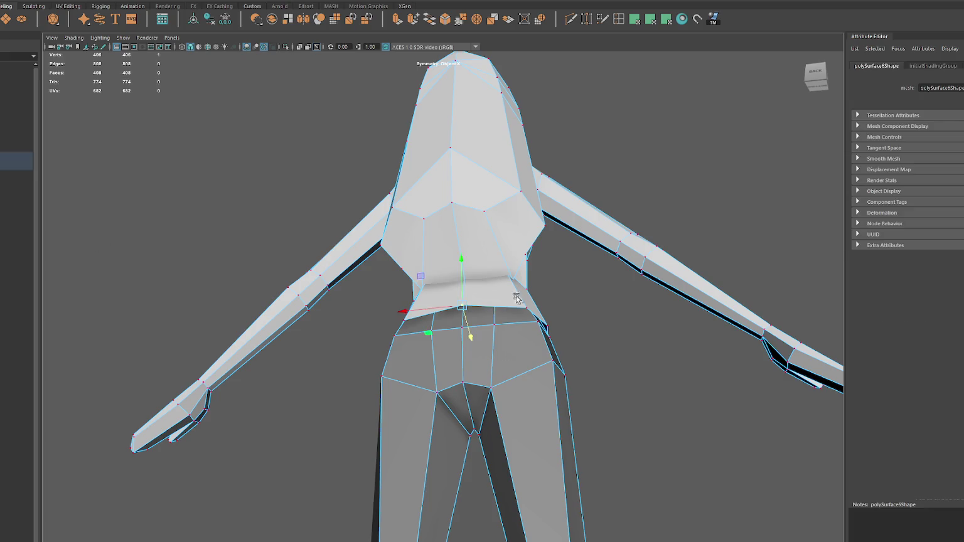
alt+drag(463, 302, 524, 266)
mouse_move(471, 316)
alt+mouse_down()
mouse_move(584, 313)
mouse_move(469, 291)
alt+mouse_up()
click(379, 283)
click(463, 276)
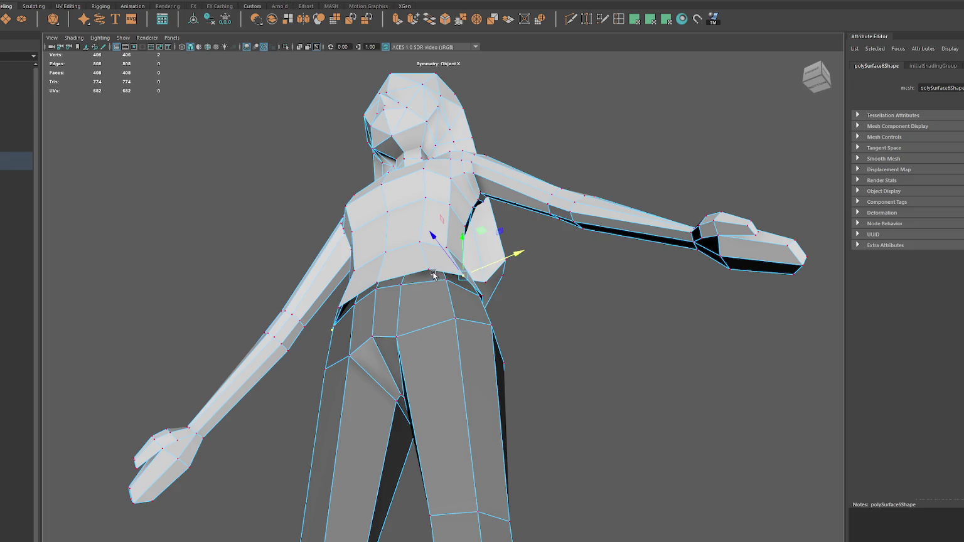
click(414, 240)
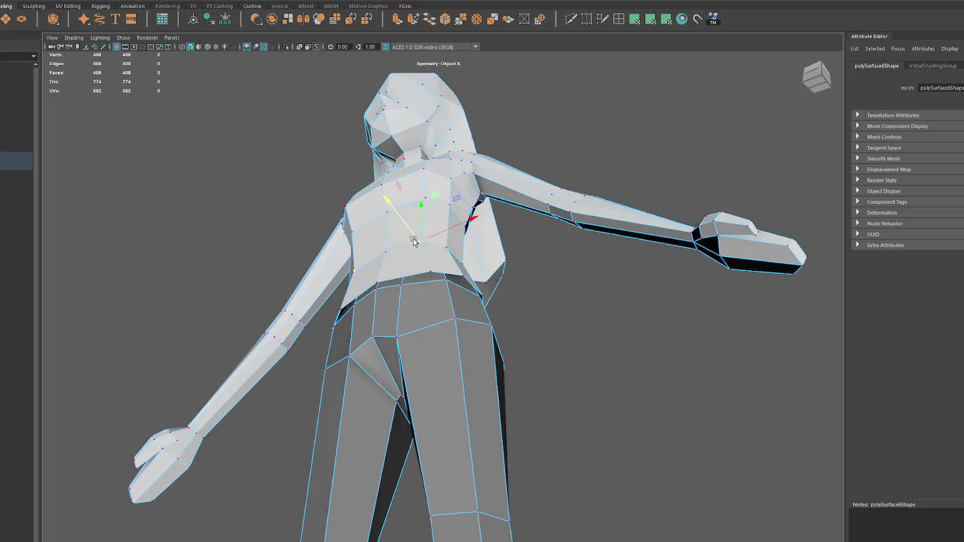
key(ctrl+z)
key(ctrl+z)
drag(458, 270, 463, 263)
key(ctrl+z)
key(ctrl+z)
key(ctrl+z)
key(ctrl+z)
key(ctrl+z)
key(ctrl+z)
key(ctrl+z)
key(ctrl+z)
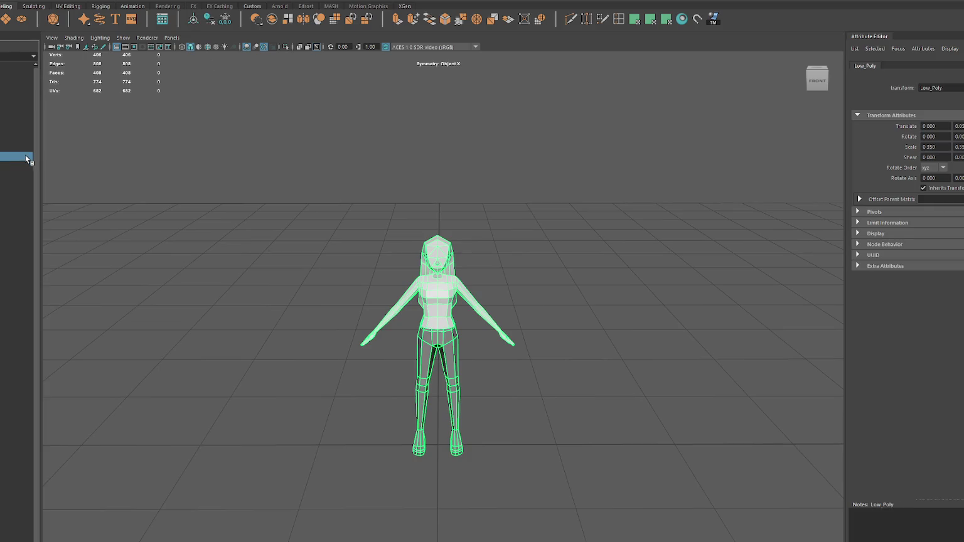
Step: Duplicate the body, undo the extra copies, and separate the mesh into its pieces
scroll(496, 253, up, 3)
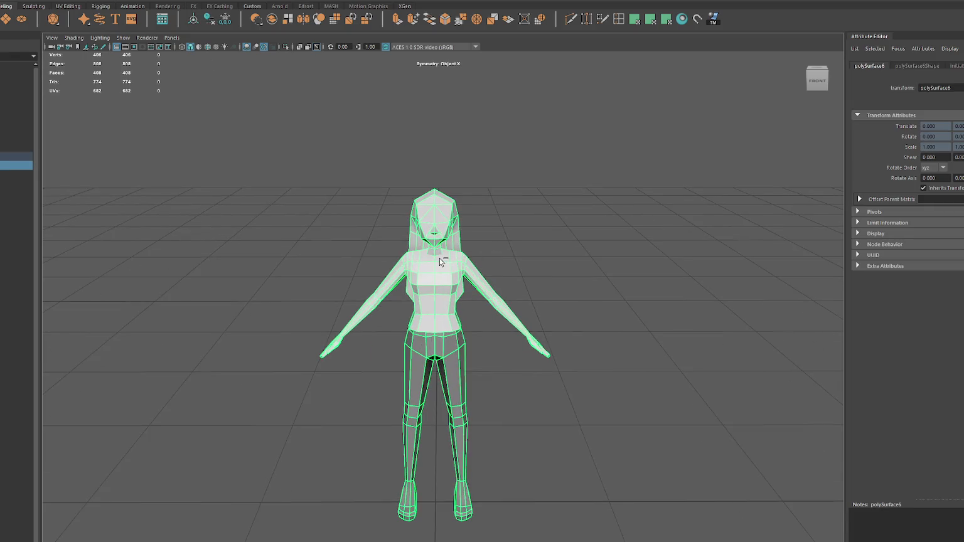
key(ctrl+d)
key(ctrl+d)
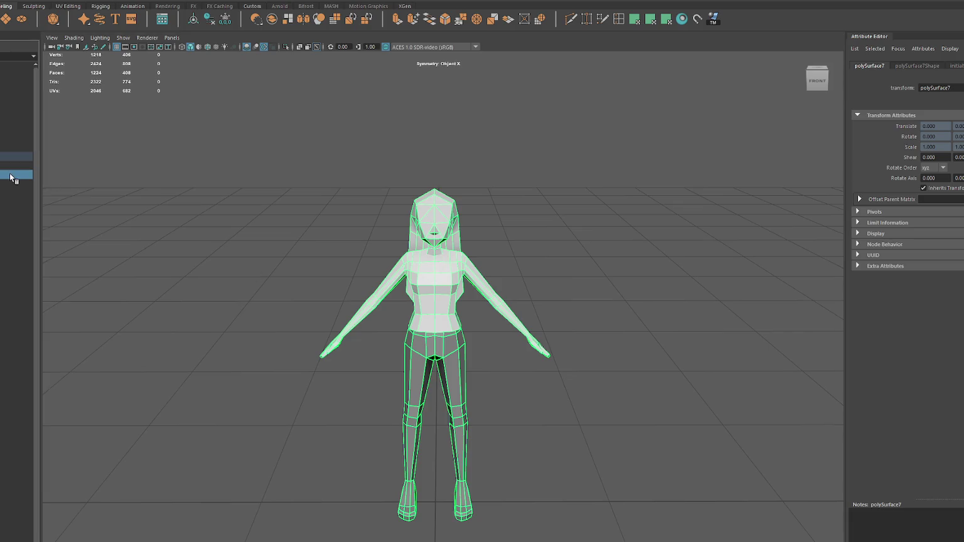
key(ctrl+z)
key(ctrl+z)
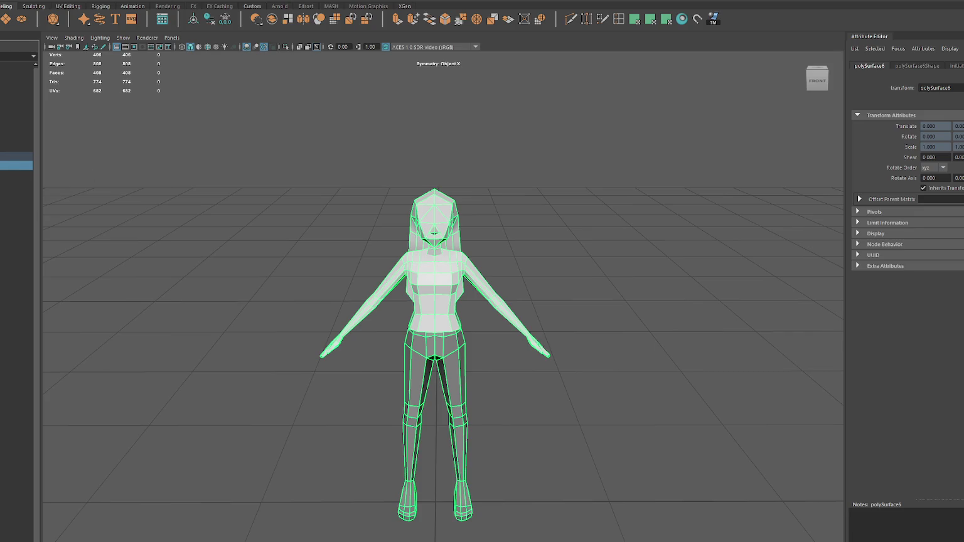
click(100, 18)
click(22, 165)
Step: Combine the head pieces into one mesh, then check the torso-and-arms and legs meshes
drag(366, 172, 501, 243)
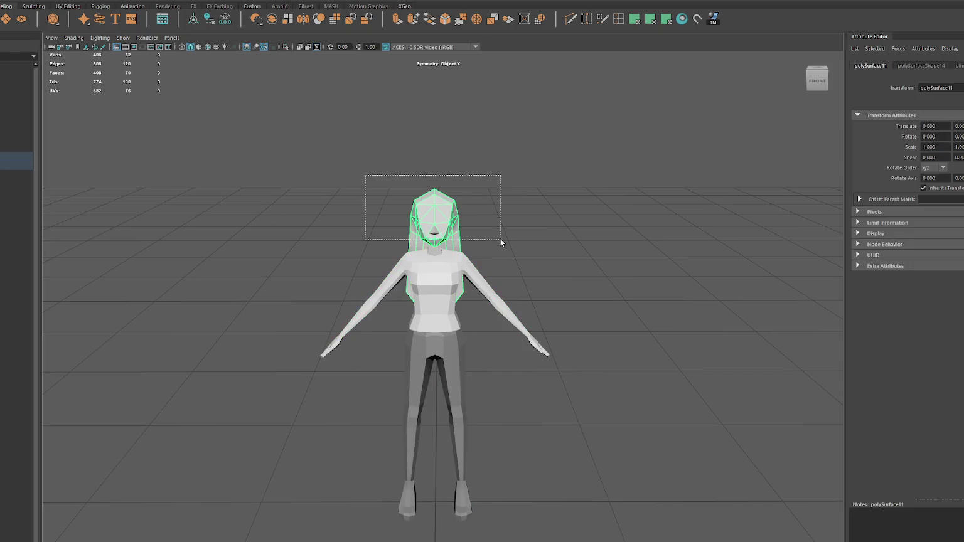
click(73, 1)
click(89, 14)
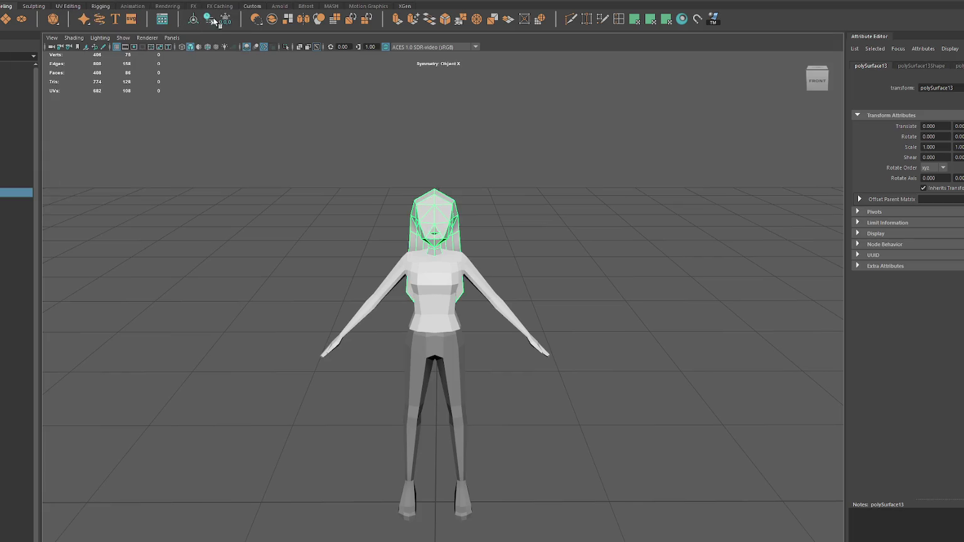
click(453, 298)
click(438, 357)
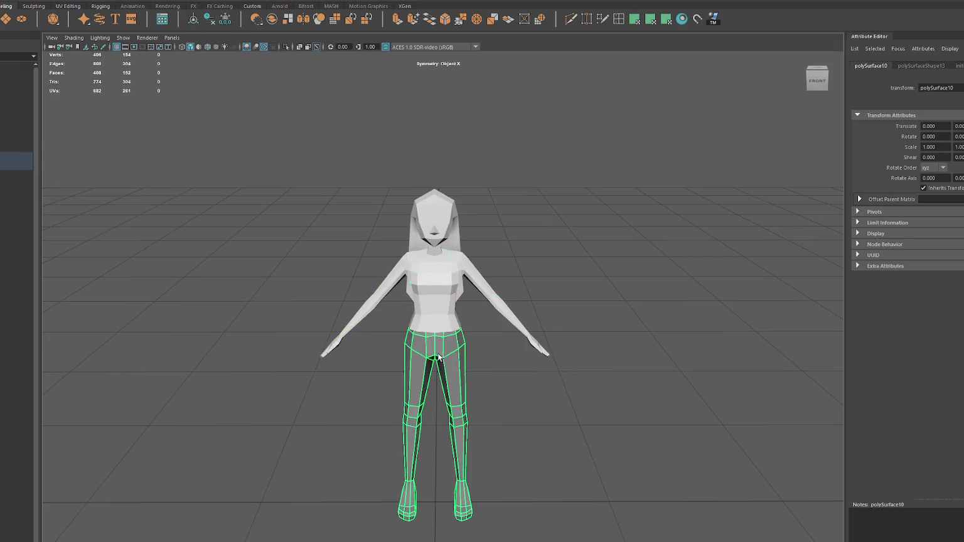
mouse_move(496, 325)
alt+mouse_down()
mouse_move(433, 308)
mouse_move(507, 312)
mouse_move(496, 305)
alt+mouse_up()
scroll(483, 295, up, 3)
Step: Scroll through the PlanetBuilder listing and advance the gameplay screenshots twice
scroll(476, 294, down, 2)
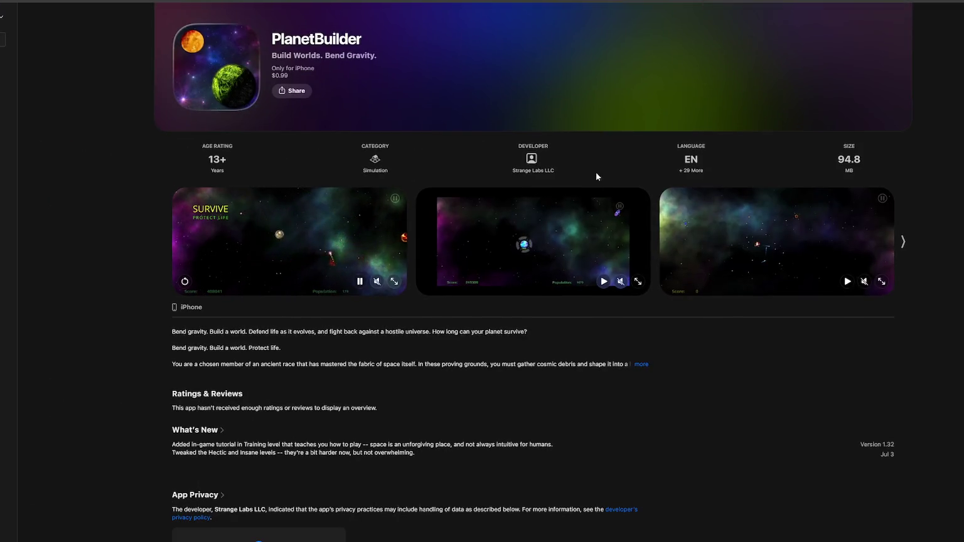
scroll(596, 172, down, 3)
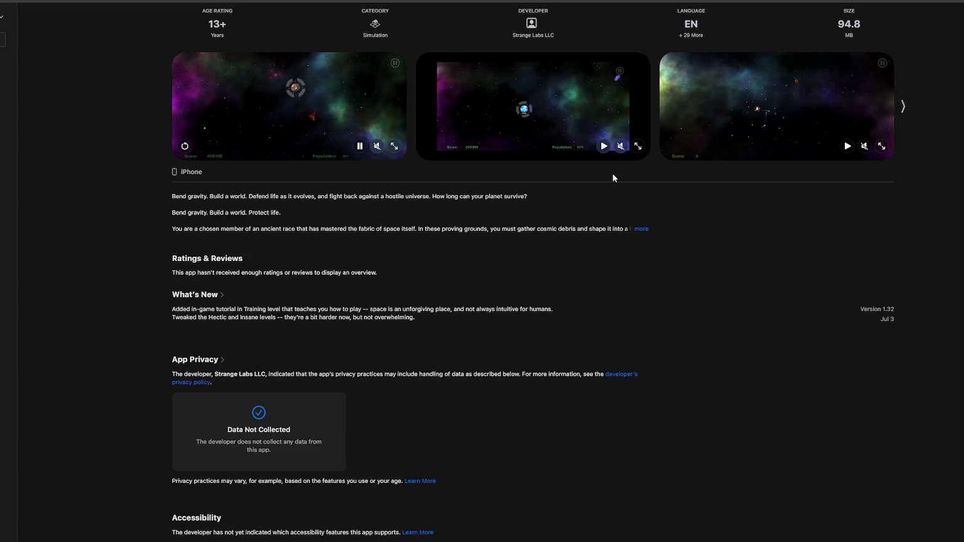
scroll(619, 175, down, 3)
scroll(618, 175, up, 5)
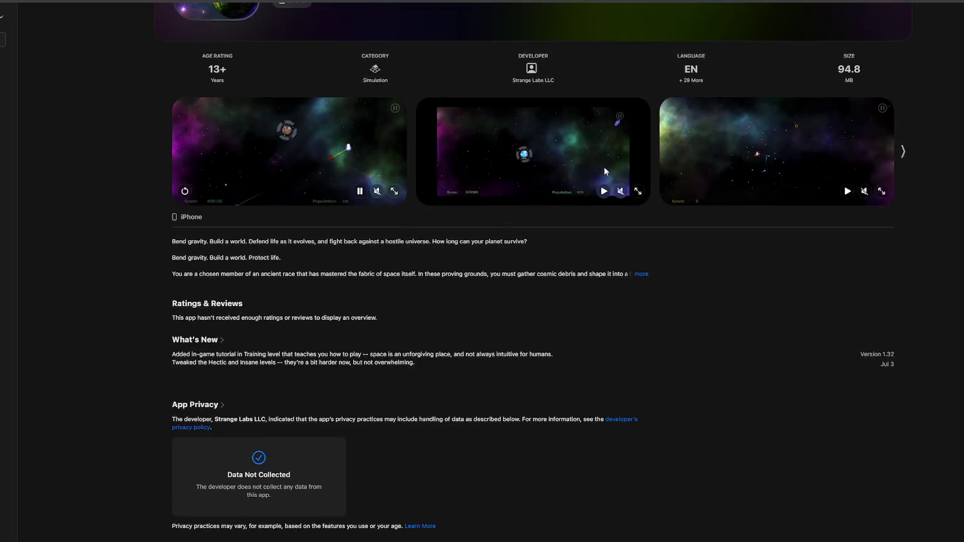
scroll(585, 152, up, 3)
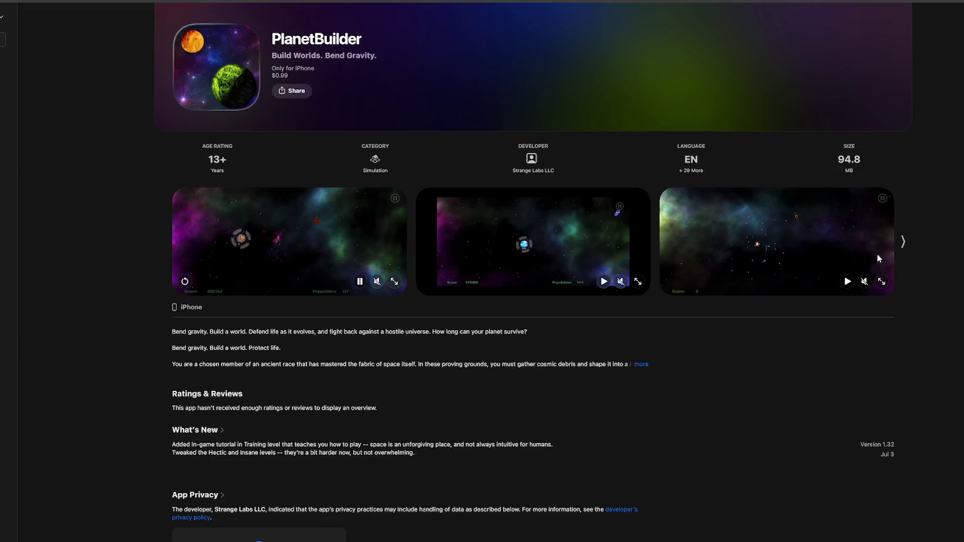
click(903, 242)
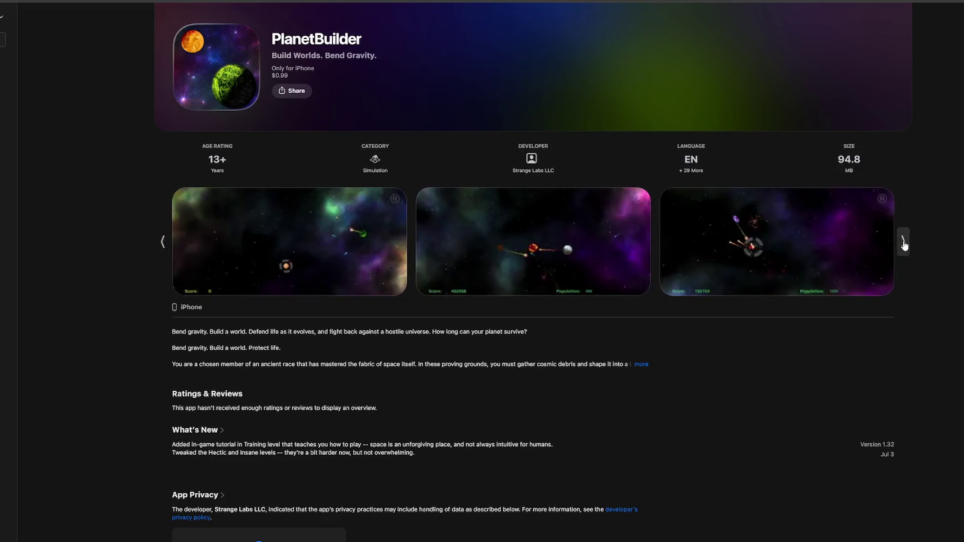
click(903, 241)
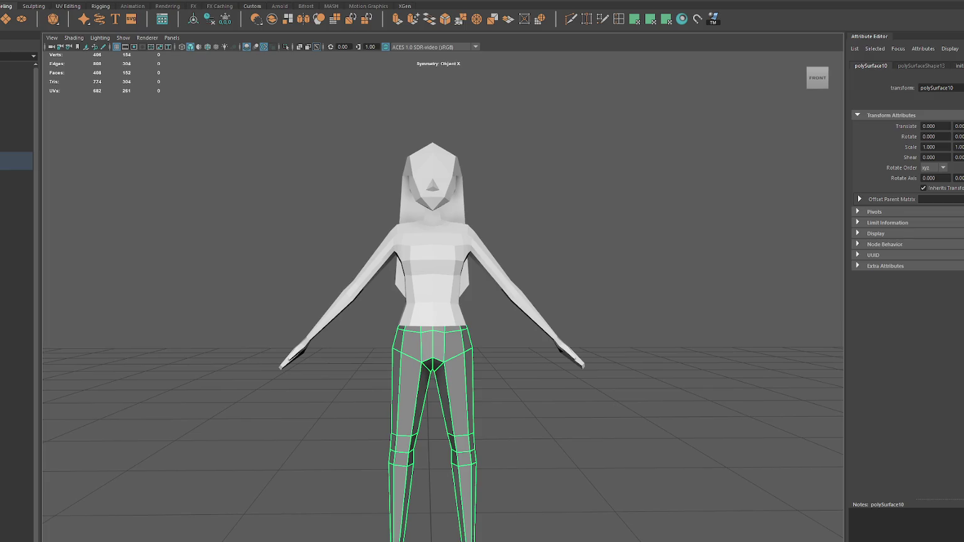
Step: Put the torso-and-arms mesh in vertex mode and move a shoulder vertex and its twin up
click(525, 251)
mouse_move(527, 258)
alt+mouse_down()
mouse_move(565, 254)
mouse_move(502, 259)
alt+mouse_up()
scroll(451, 211, up, 3)
alt+middle_drag(451, 211, 415, 269)
click(415, 268)
right_drag(523, 230, 482, 230)
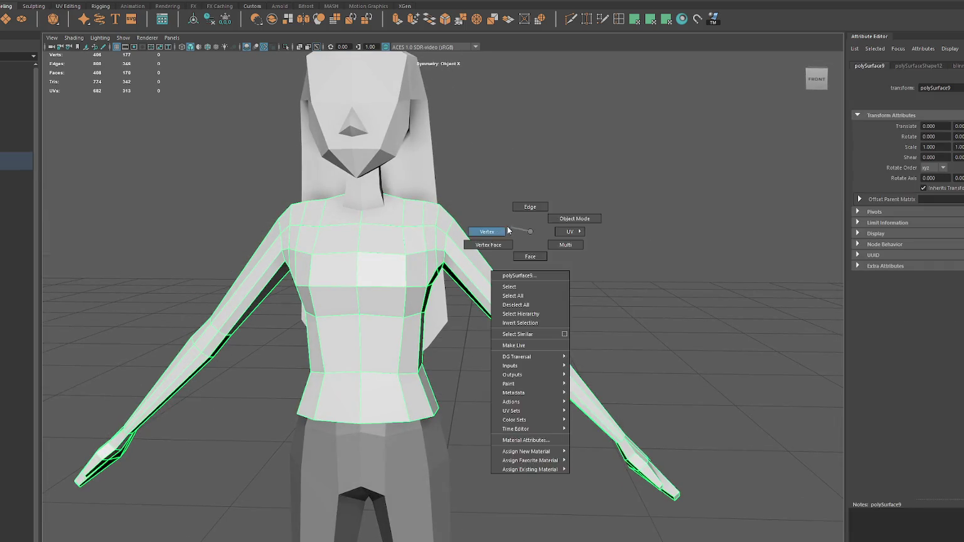
click(441, 266)
drag(445, 243, 441, 246)
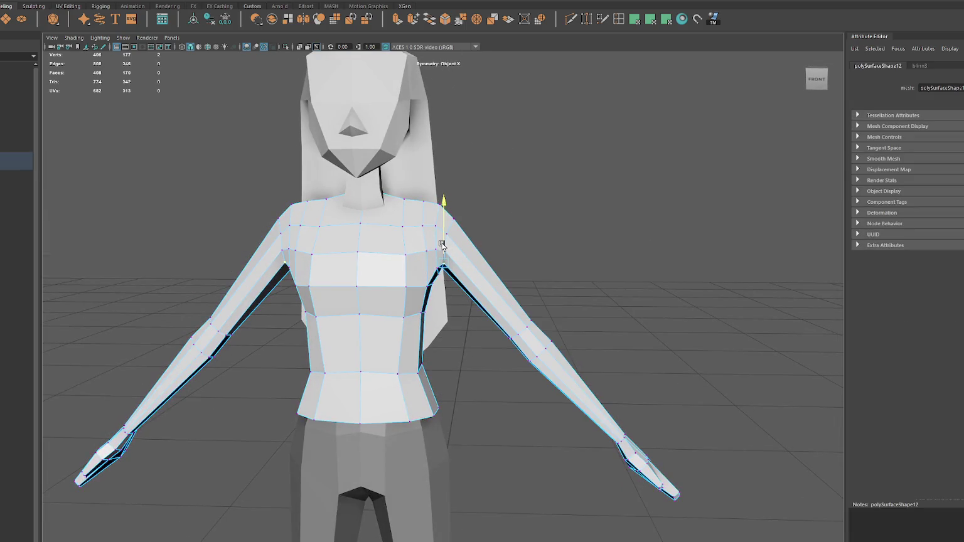
Step: Shift the upper-chest vertices sideways and raise another shoulder vertex from a low view
alt+drag(442, 246, 451, 228)
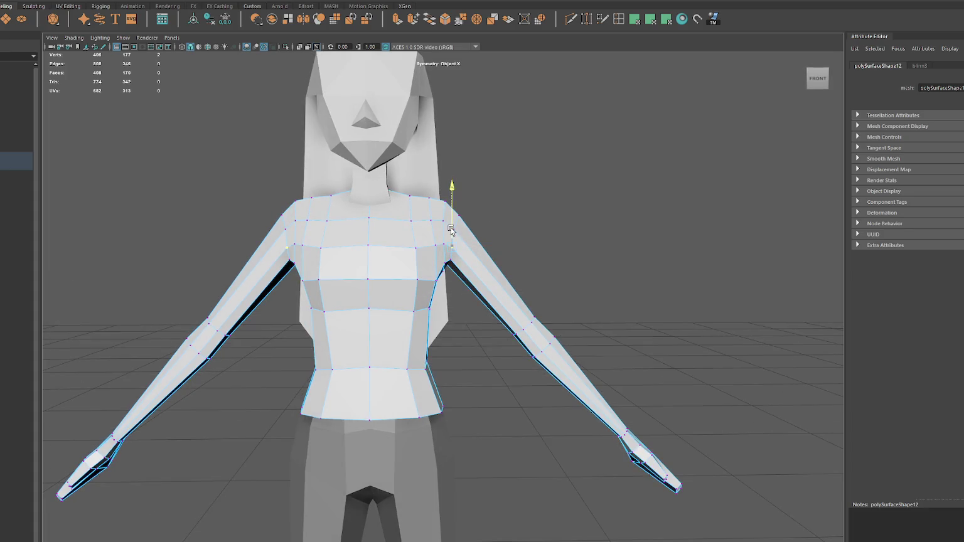
click(439, 221)
drag(450, 221, 411, 199)
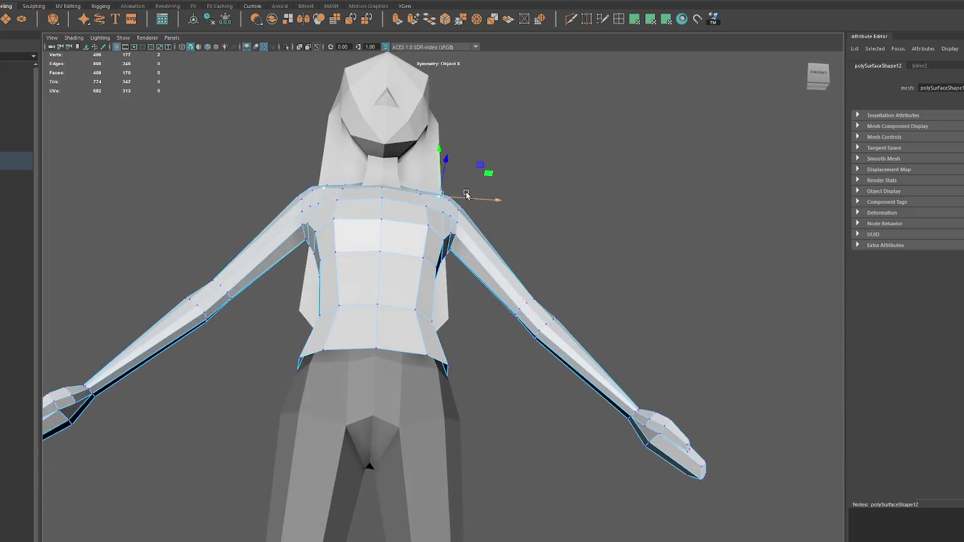
click(301, 215)
mouse_move(312, 207)
alt+mouse_down()
mouse_move(322, 185)
mouse_move(331, 196)
alt+mouse_up()
click(322, 185)
click(331, 196)
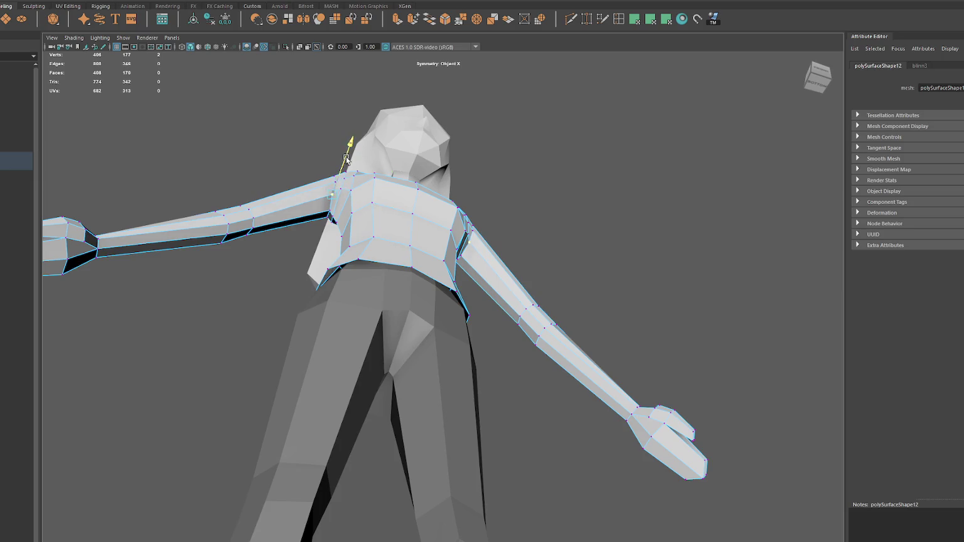
key(q)
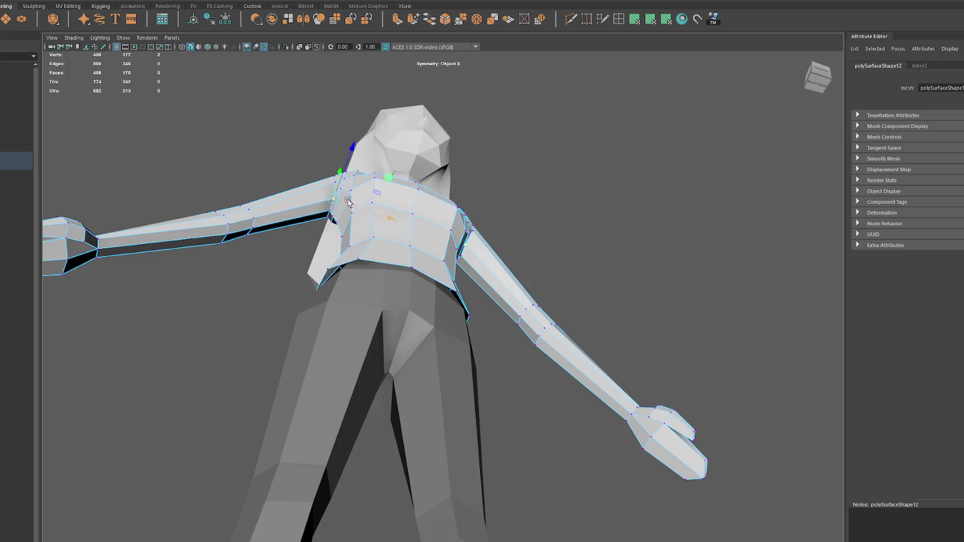
key(w)
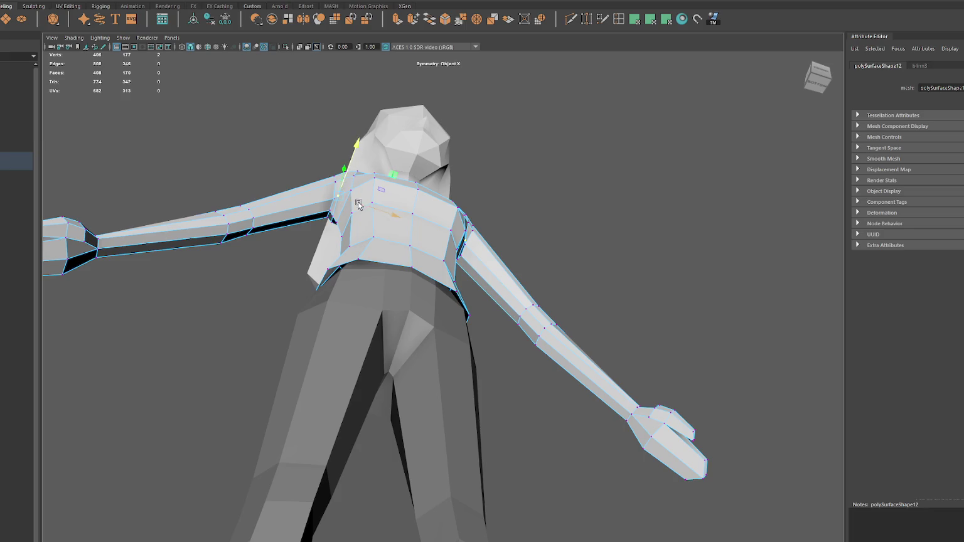
drag(353, 170, 355, 162)
key(q)
key(w)
mouse_move(333, 187)
alt+mouse_down()
mouse_move(348, 166)
mouse_move(352, 198)
alt+mouse_up()
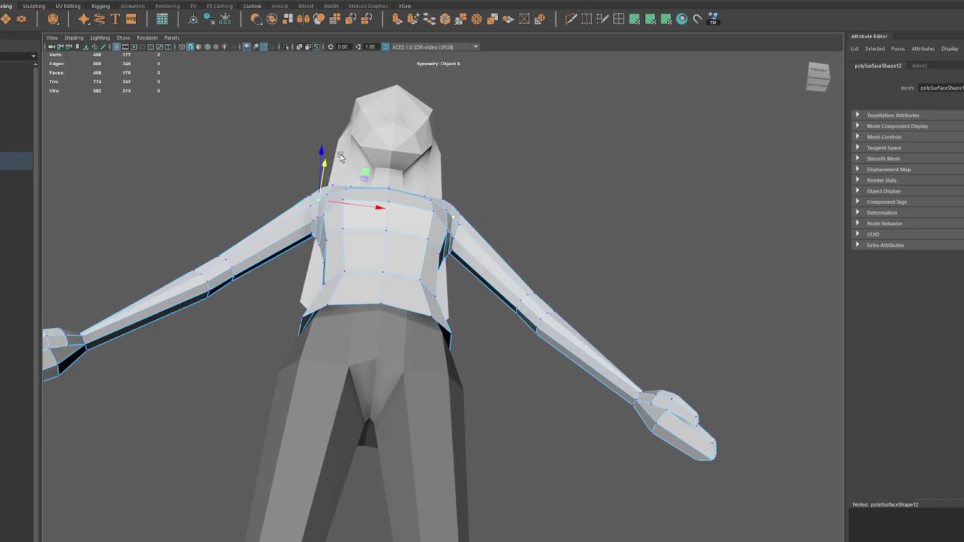
Step: Pick shoulder and chest vertices, then return to object mode and select the hair mesh
click(335, 203)
click(319, 203)
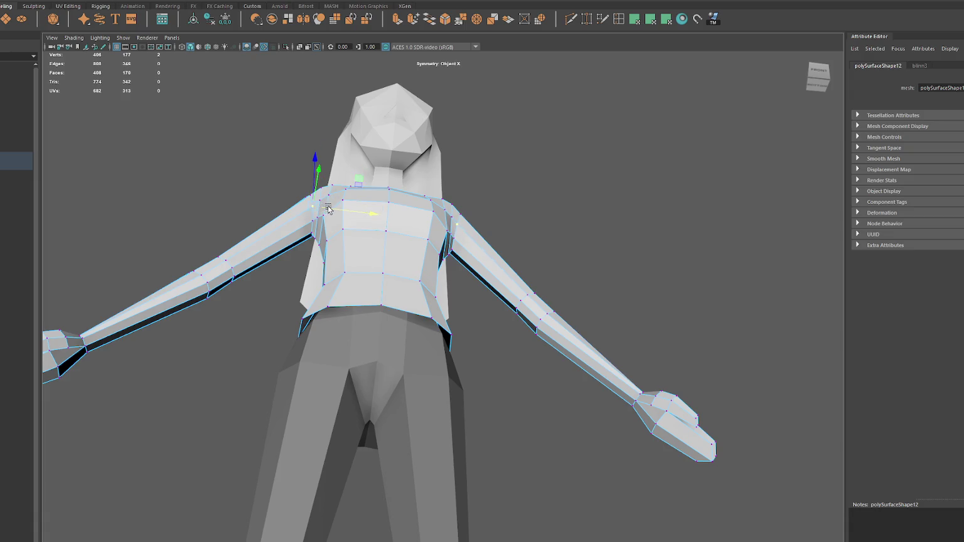
alt+drag(327, 209, 357, 240)
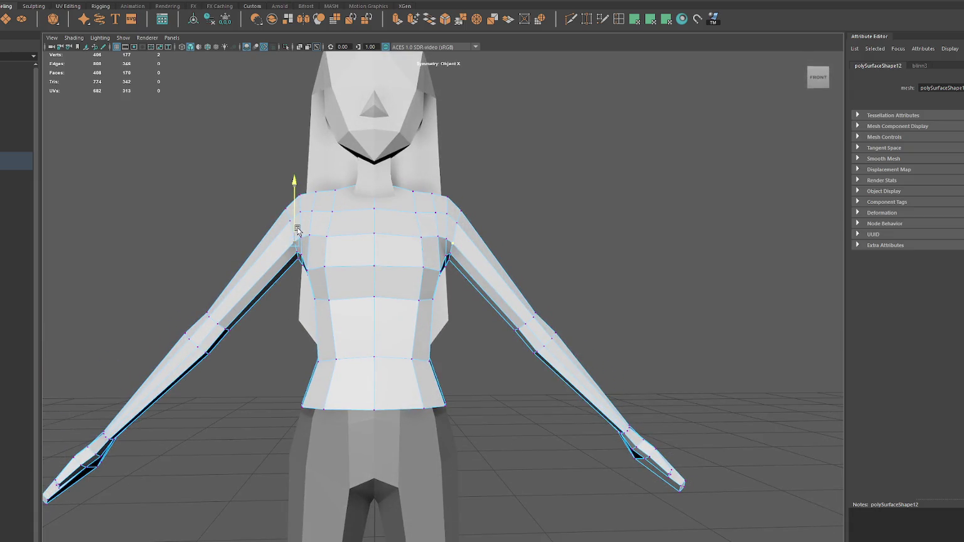
click(327, 236)
key(q)
right_drag(463, 183, 471, 178)
mouse_move(377, 216)
alt+mouse_down()
mouse_move(490, 217)
mouse_move(460, 231)
alt+mouse_up()
click(490, 217)
key(w)
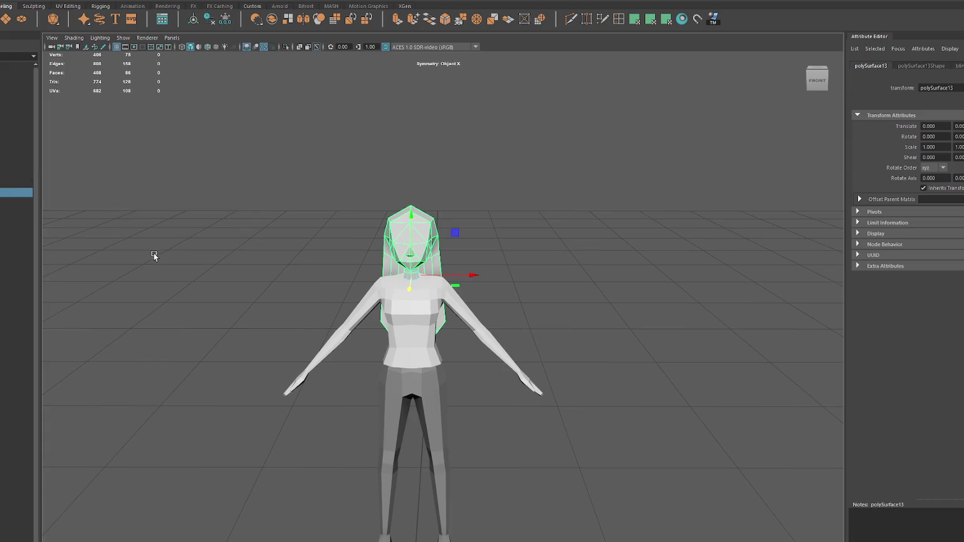
Step: Step through the Outliner objects, checking the body, hair (polySurface13) and torso meshes
click(2, 183)
click(1, 184)
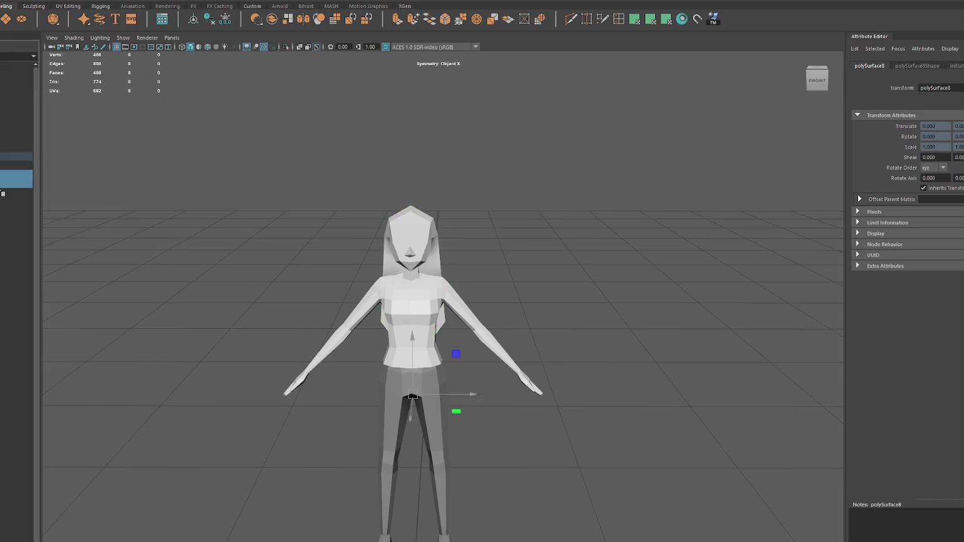
click(2, 195)
click(2, 174)
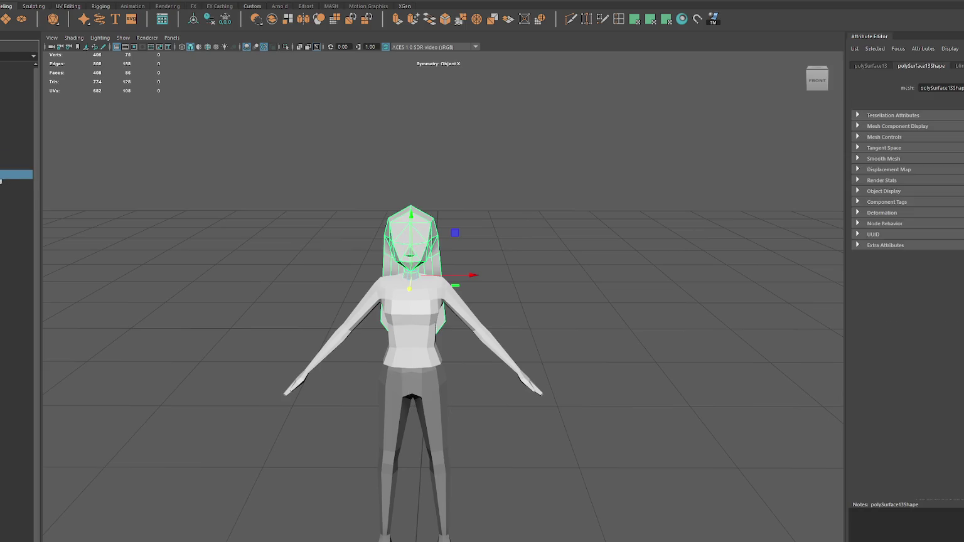
click(1, 165)
click(2, 192)
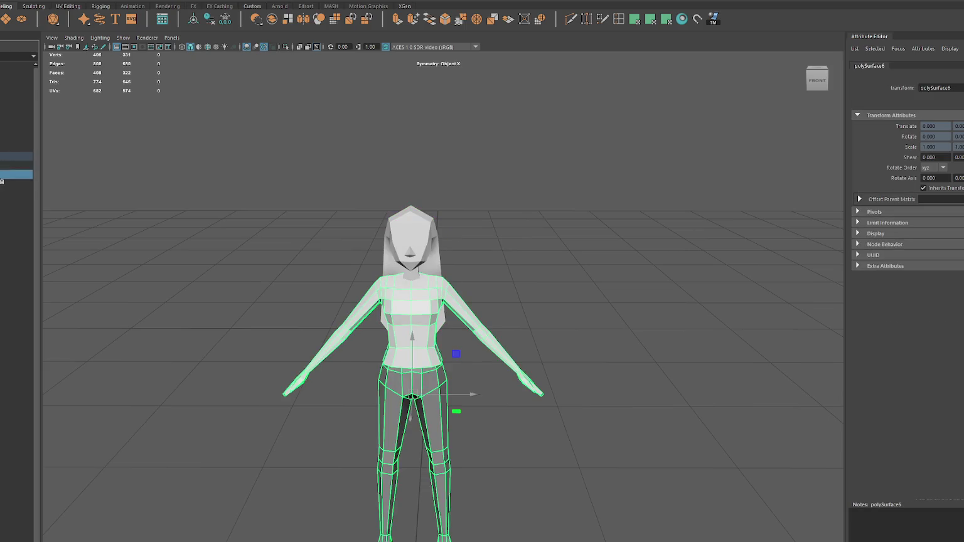
click(1, 174)
click(2, 194)
click(2, 175)
click(1, 193)
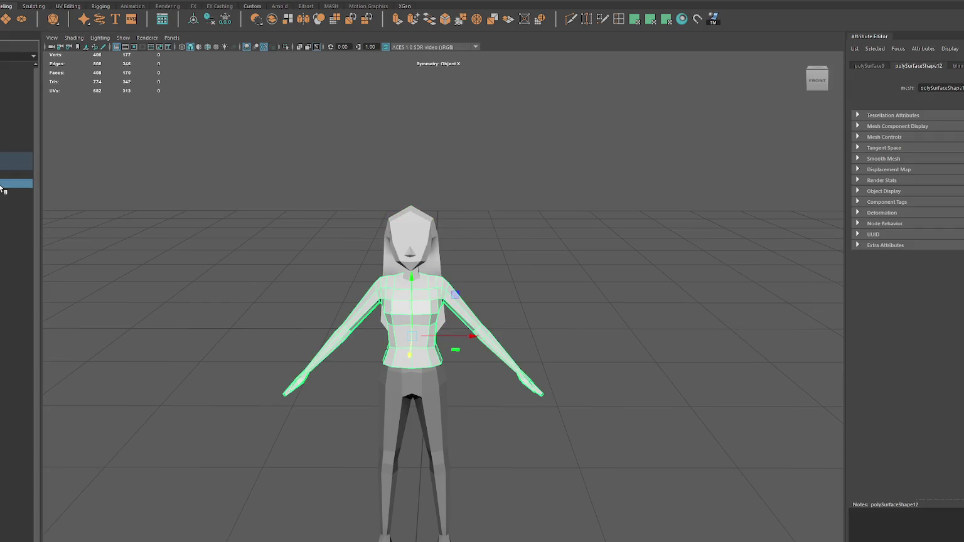
click(1, 197)
Step: Frame the legs, select the leg-and-shoe mesh and name it Bottoms1
alt+middle_drag(219, 359, 201, 205)
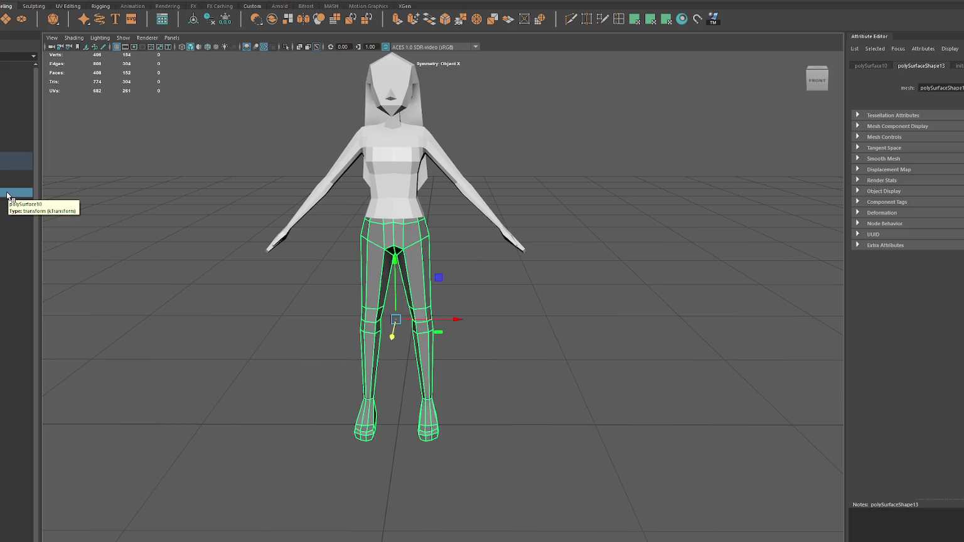
scroll(190, 287, up, 3)
mouse_move(189, 286)
alt+mouse_down()
mouse_move(241, 276)
mouse_move(232, 267)
alt+mouse_up()
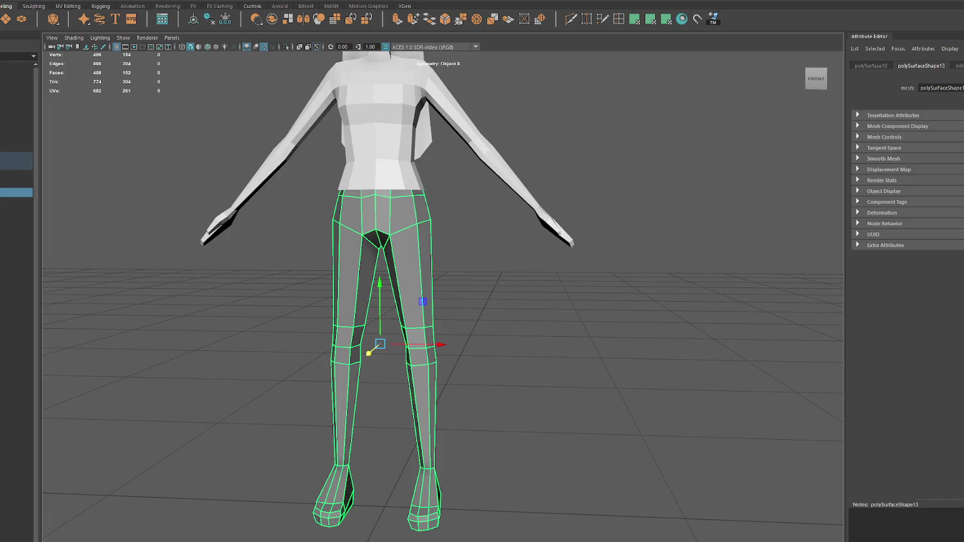
click(288, 305)
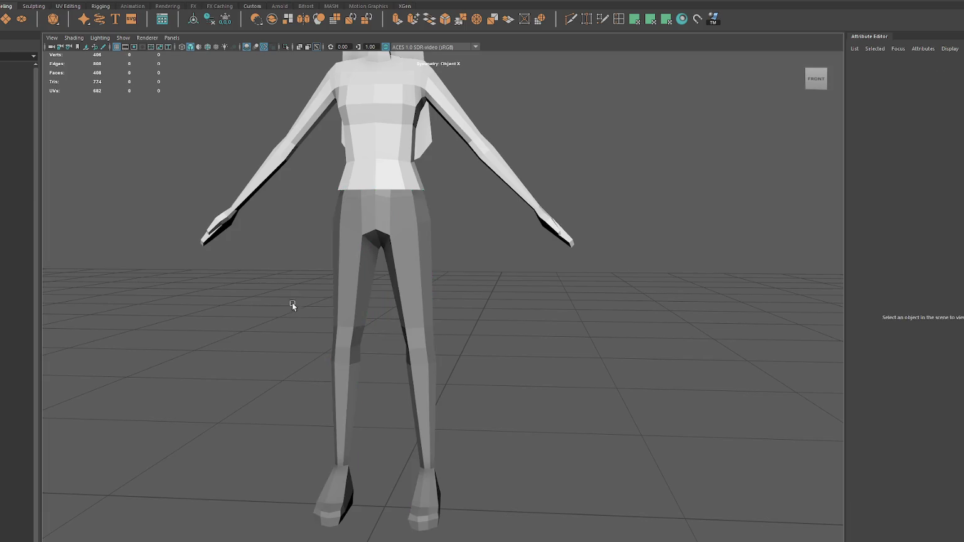
click(346, 287)
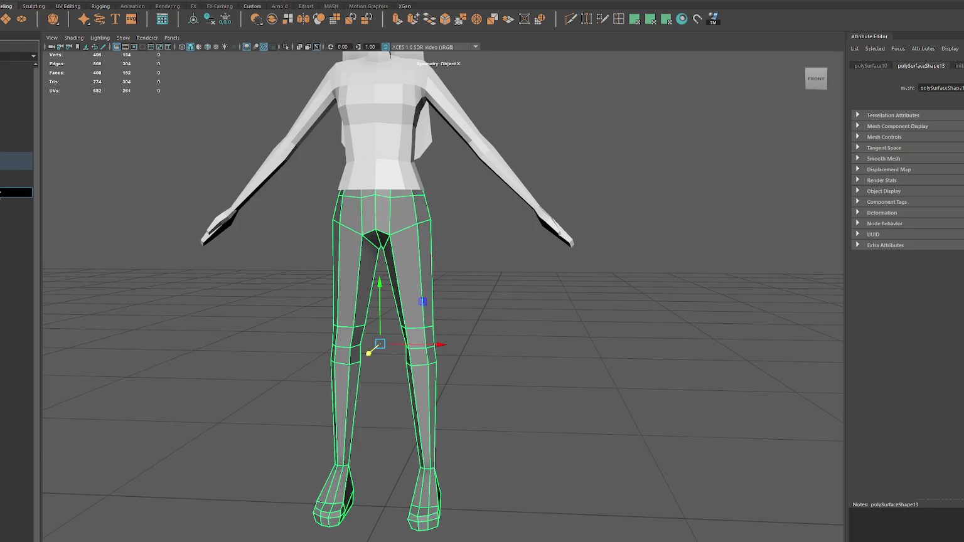
key(Return)
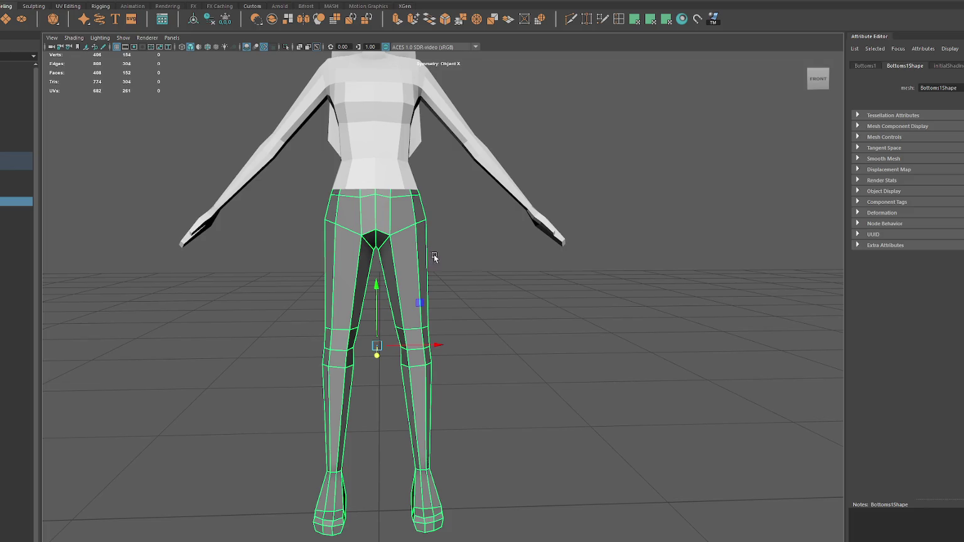
key(F9)
Step: Flatten the V-shaped waist vertices into a row, lower and widen it, and adjust the side waist vertex
drag(349, 215, 351, 301)
key(w)
drag(345, 215, 346, 251)
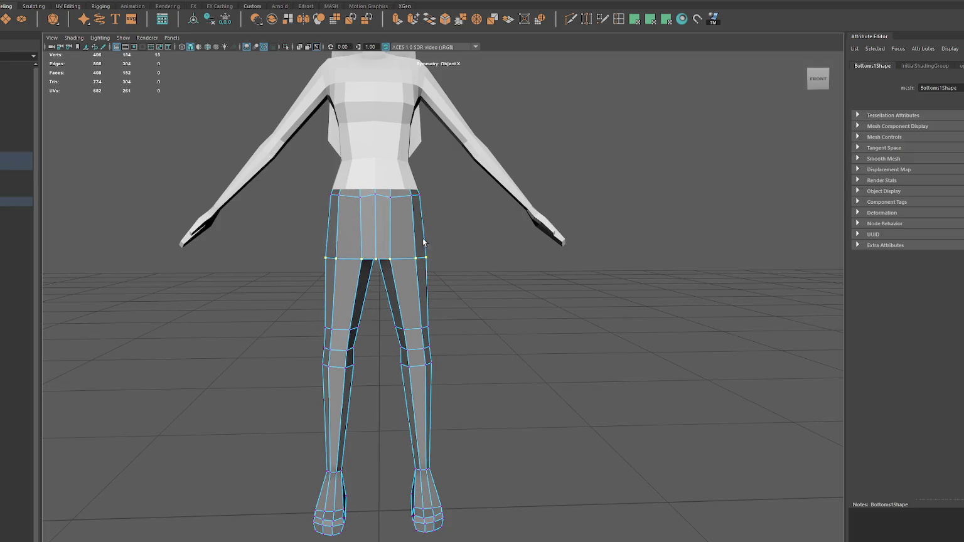
drag(441, 258, 398, 254)
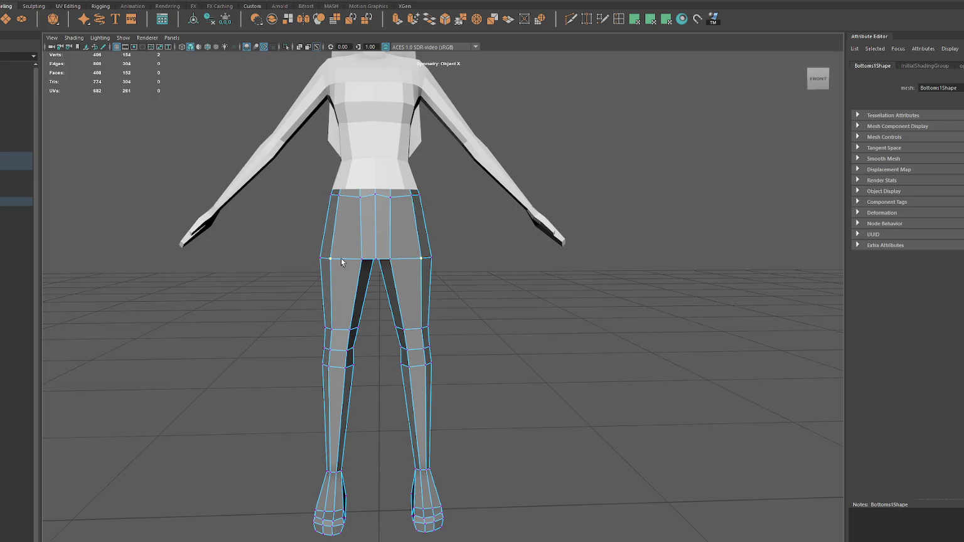
mouse_move(304, 255)
alt+mouse_down()
mouse_move(526, 262)
mouse_move(499, 264)
alt+mouse_up()
drag(428, 263, 436, 262)
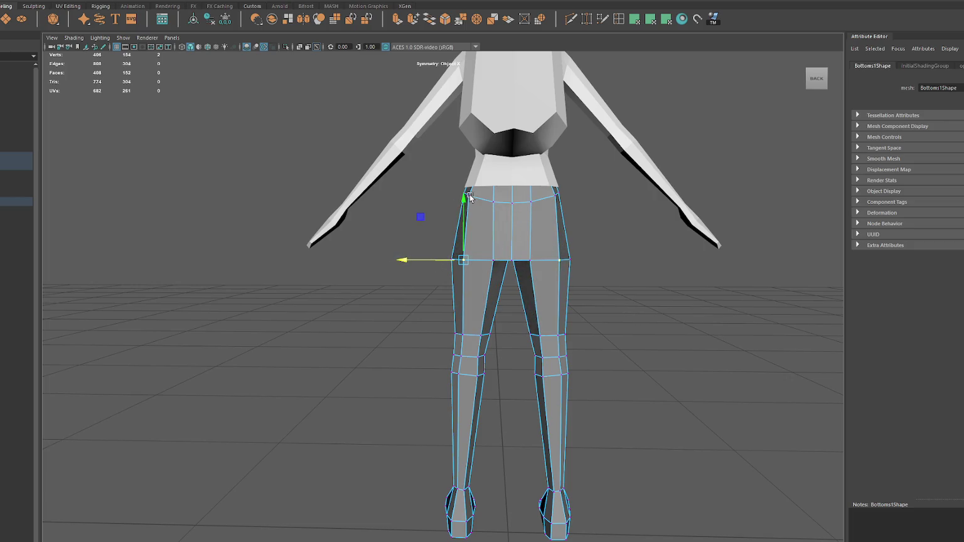
mouse_move(470, 195)
mouse_down()
mouse_move(470, 132)
mouse_move(571, 209)
mouse_up()
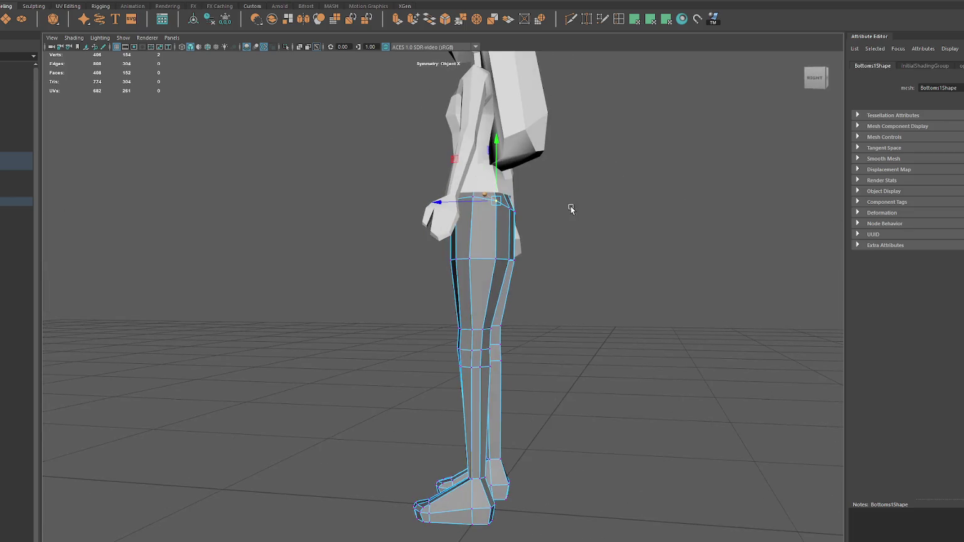
alt+drag(546, 256, 494, 204)
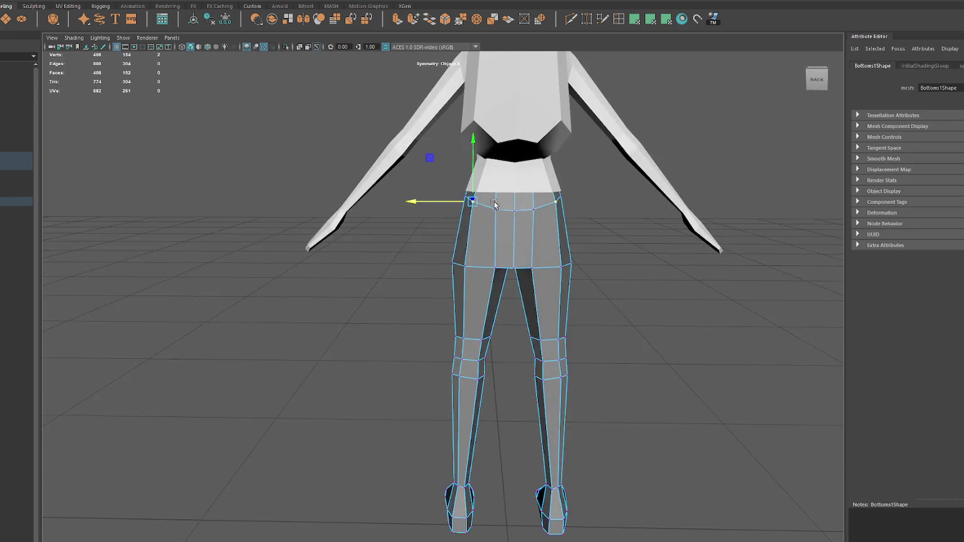
Step: Insert an edge loop across the hips and push it outward so the skirt flares
click(624, 23)
click(533, 266)
drag(514, 267, 490, 264)
key(w)
middle_drag(490, 265, 477, 240)
Step: Spread the front hem vertices apart, raise the crotch vertex to the hem, and lift the waist loop
right_drag(612, 227, 569, 224)
drag(634, 226, 399, 290)
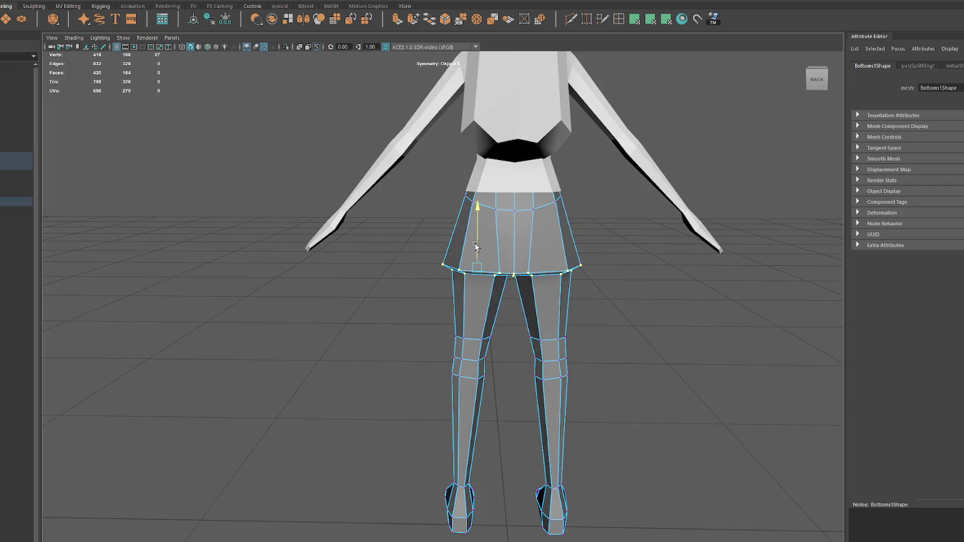
alt+drag(475, 246, 672, 261)
click(389, 265)
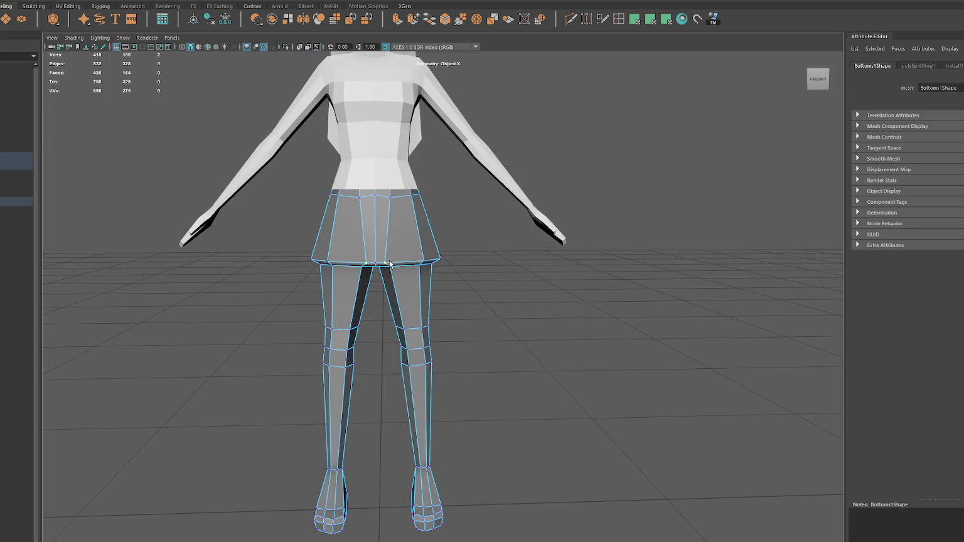
drag(441, 263, 402, 295)
scroll(448, 268, down, 3)
scroll(392, 286, up, 2)
click(389, 285)
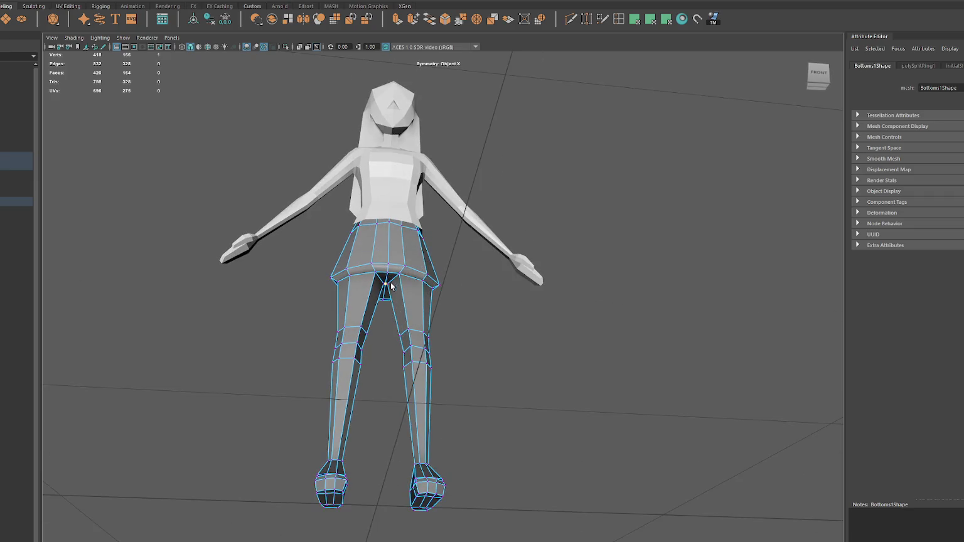
key(w)
mouse_move(391, 286)
mouse_down()
mouse_move(421, 273)
mouse_move(403, 236)
mouse_move(333, 206)
mouse_up()
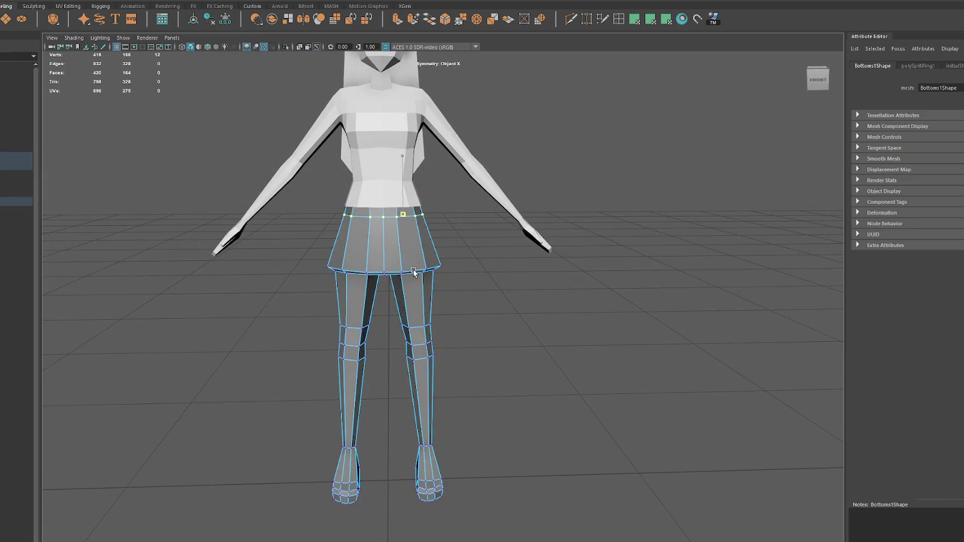
drag(408, 216, 427, 215)
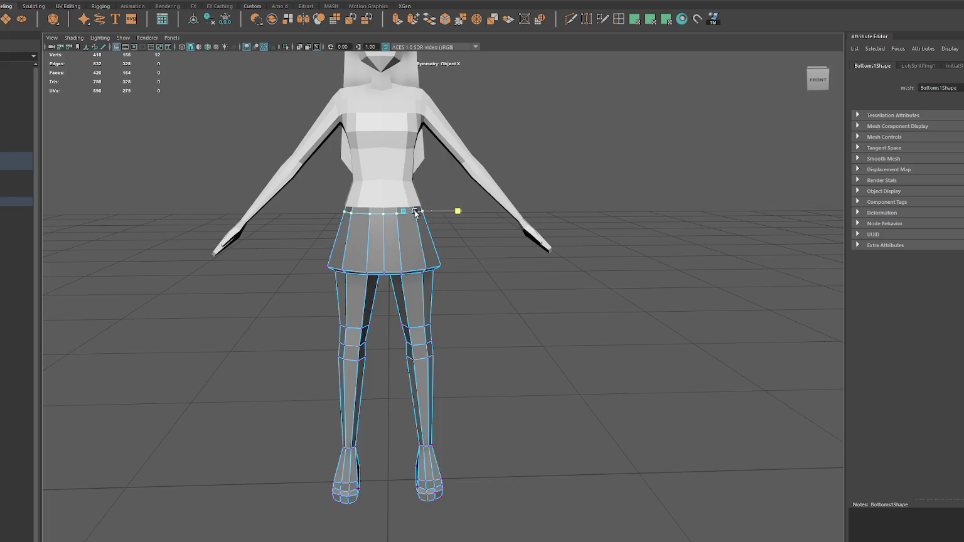
Step: Leave vertex editing, orbit to the right side, then undo the last two changes
key(F8)
click(605, 157)
mouse_move(605, 156)
alt+mouse_down()
mouse_move(441, 249)
mouse_move(302, 255)
alt+mouse_up()
key(ctrl+z)
key(ctrl+z)
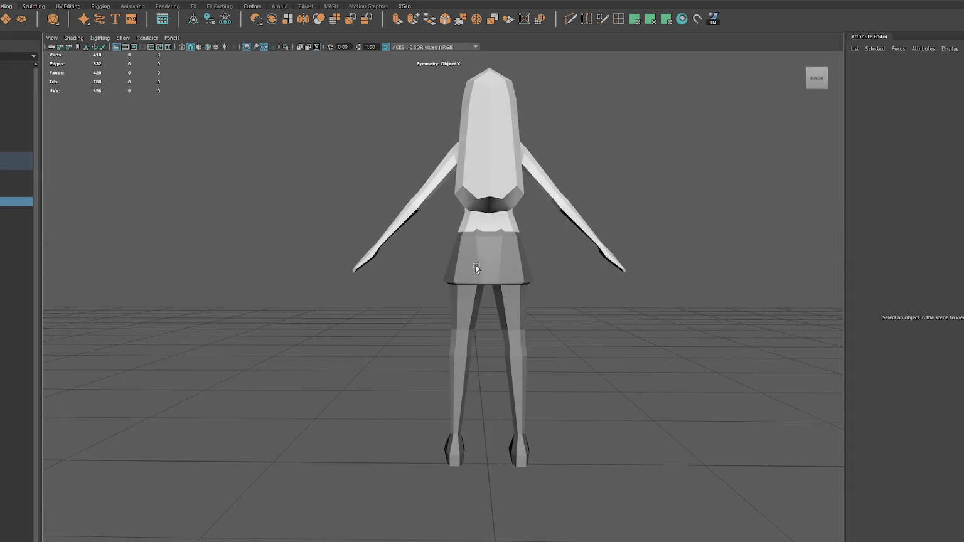
key(ctrl+z)
Step: Even out the skirt hem by nudging individual hem vertices in and out
scroll(613, 228, up, 5)
click(531, 274)
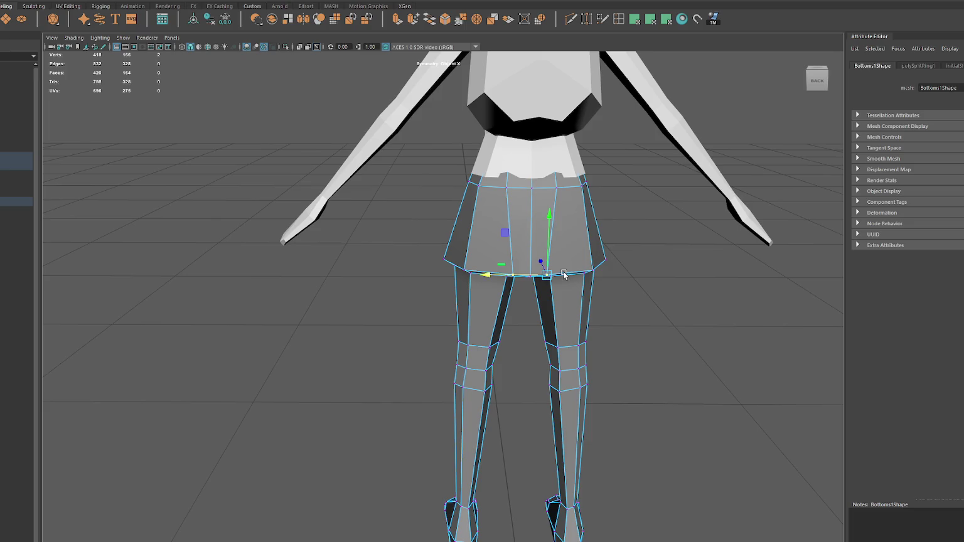
drag(531, 274, 536, 274)
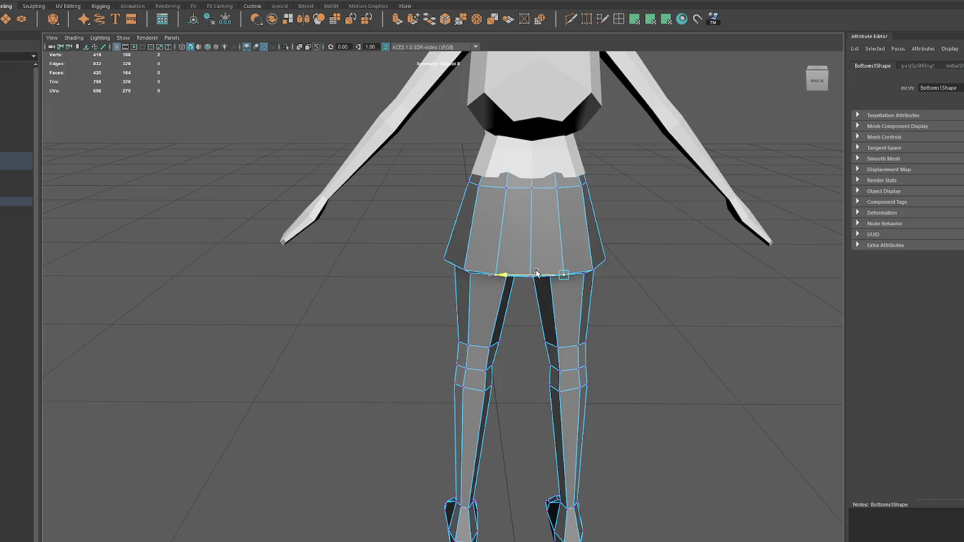
mouse_move(594, 271)
alt+mouse_down()
mouse_move(574, 237)
mouse_move(525, 236)
mouse_move(714, 227)
mouse_move(405, 282)
mouse_move(390, 248)
alt+mouse_up()
click(447, 270)
alt+drag(468, 296, 445, 280)
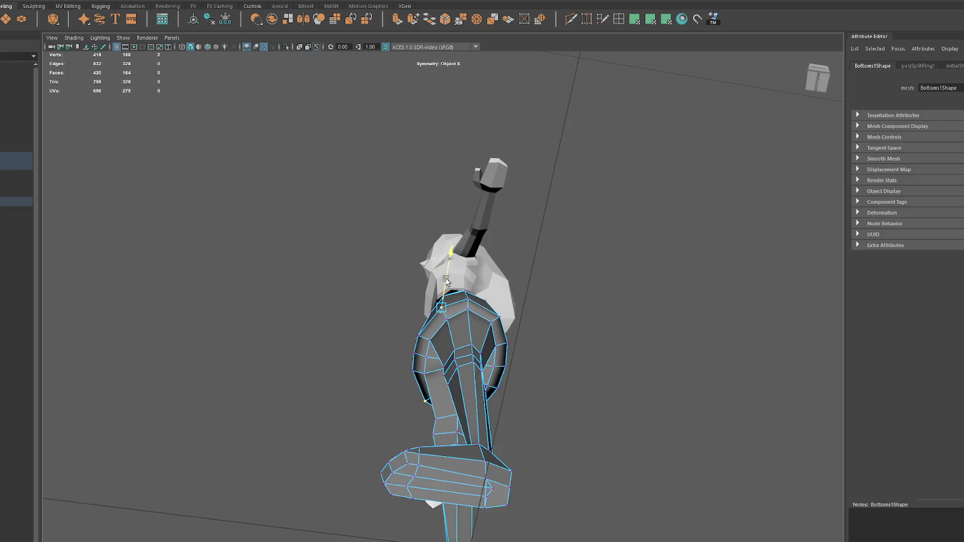
click(425, 328)
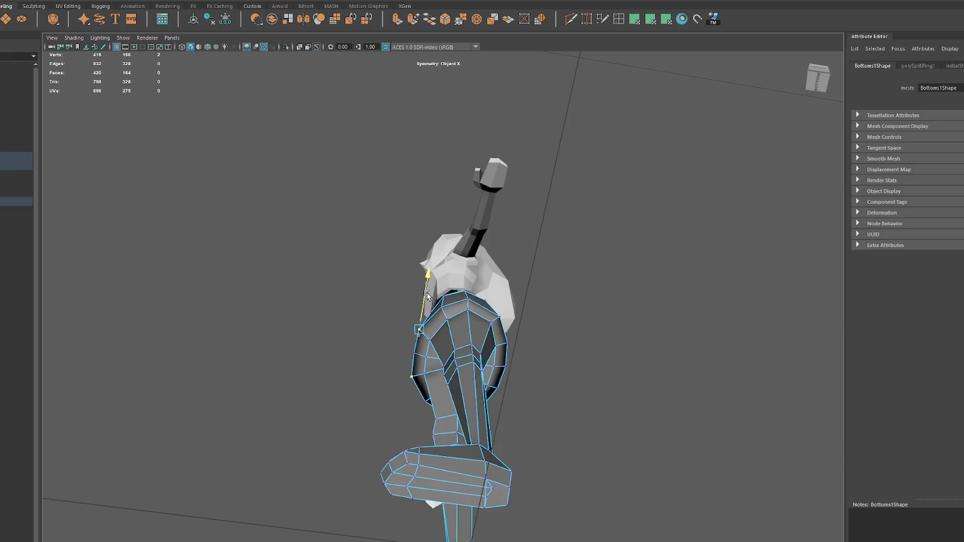
drag(412, 326, 406, 329)
click(448, 321)
click(427, 339)
alt+drag(437, 341, 477, 333)
Step: Multi-Cut a new edge across the leg
click(494, 331)
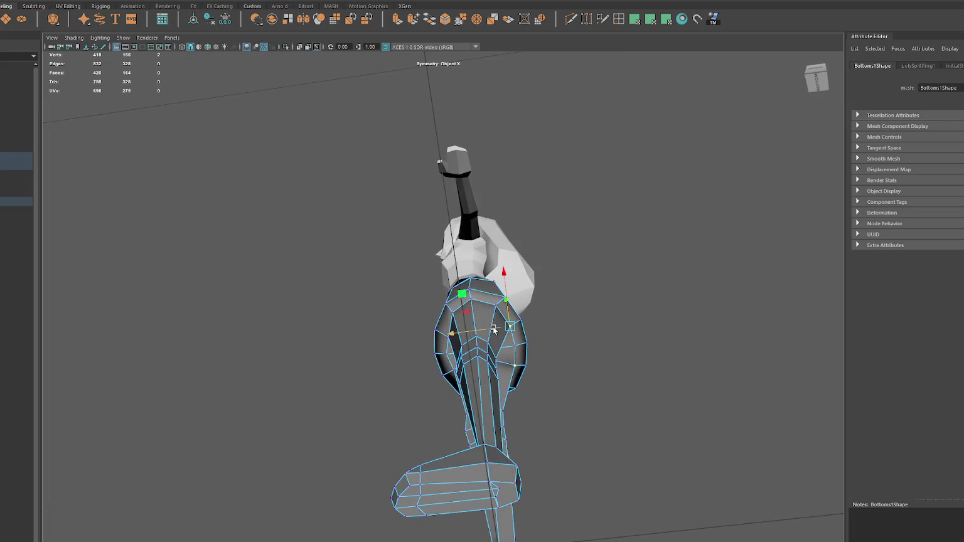
click(489, 329)
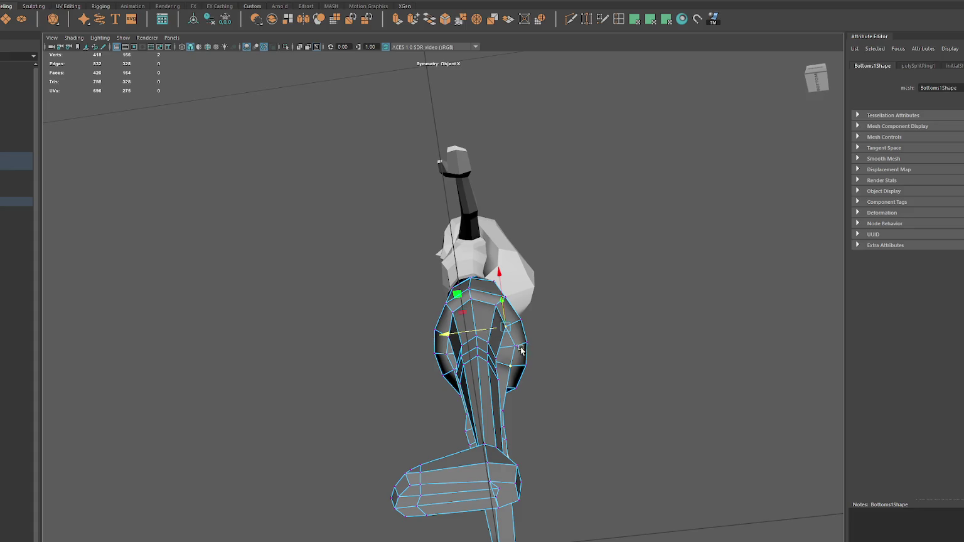
click(436, 356)
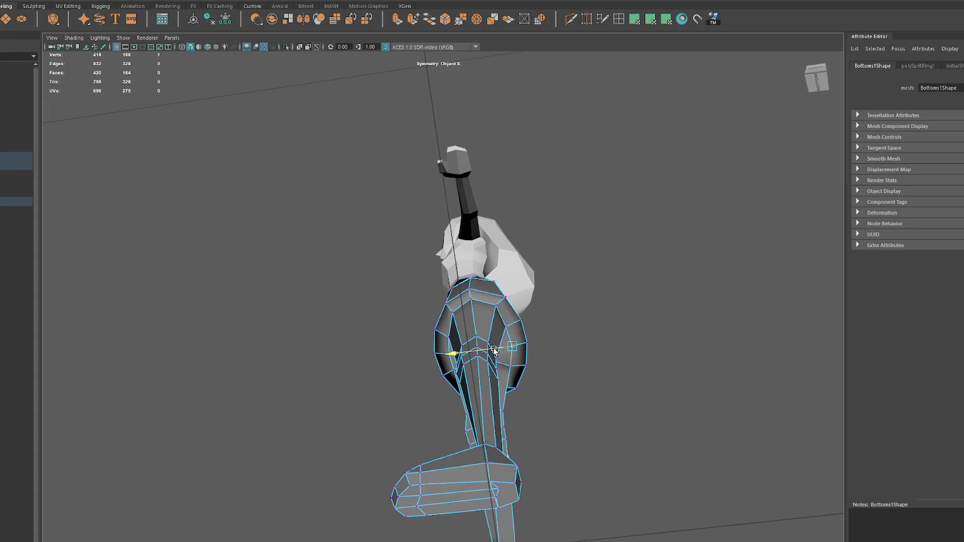
Step: Move the skirt's bottom edge loop down to lengthen the skirt, then select Bottoms1
key(alt+Home)
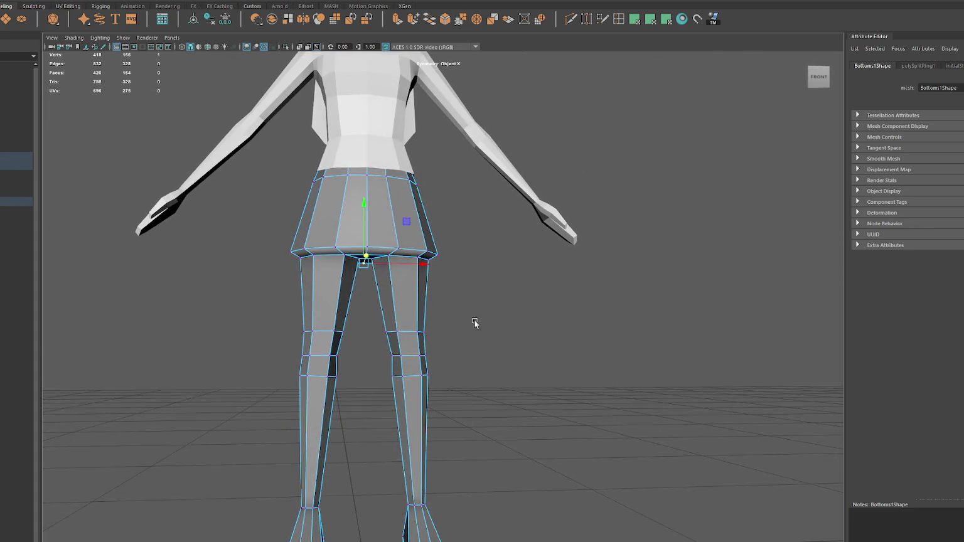
alt+middle_drag(459, 223, 468, 271)
double_click(403, 313)
key(w)
drag(413, 300, 413, 313)
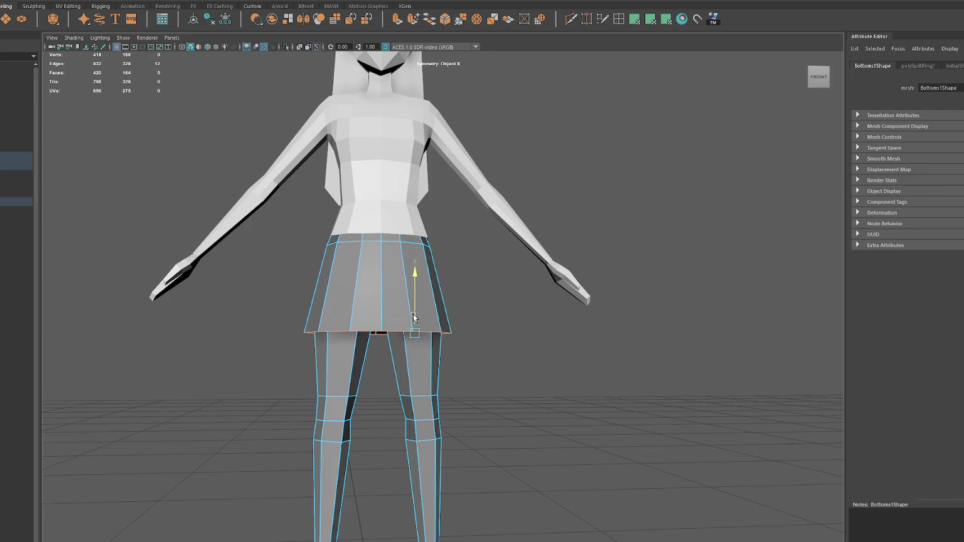
click(310, 295)
mouse_move(310, 295)
alt+mouse_down()
mouse_move(280, 310)
mouse_move(396, 309)
mouse_move(269, 312)
mouse_move(413, 309)
alt+mouse_up()
click(396, 309)
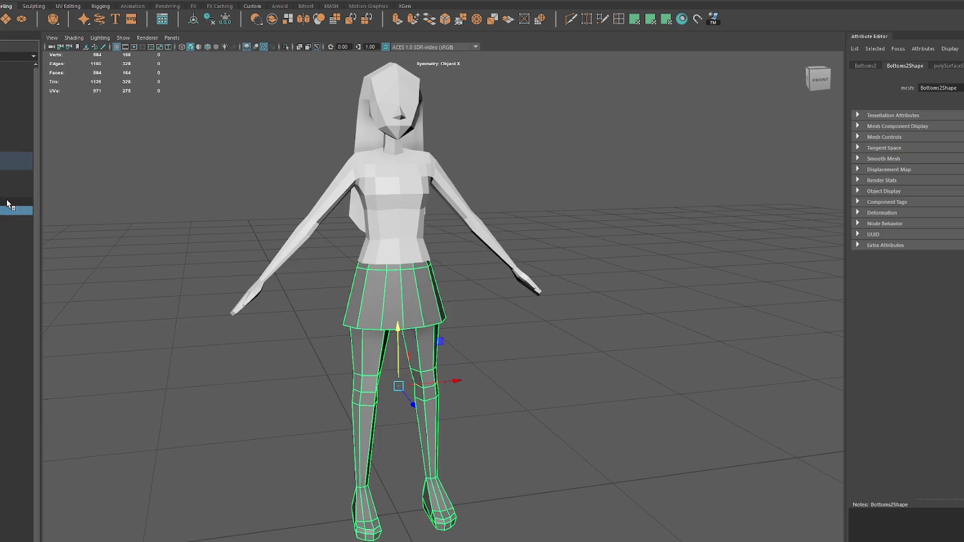
Step: Select Bottoms2, hide the skirt, and scale the knee vertices wider on both legs
click(337, 316)
click(381, 293)
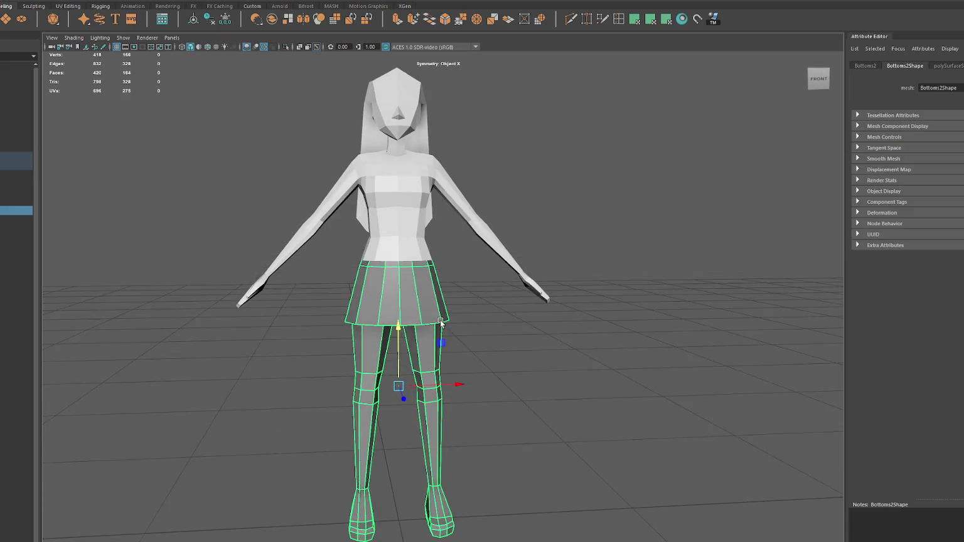
key(ctrl+h)
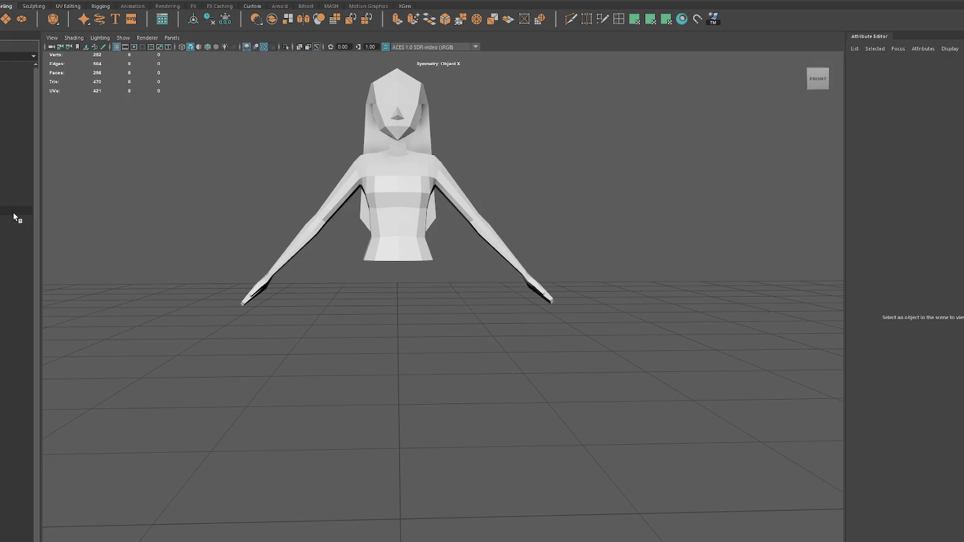
key(ctrl+z)
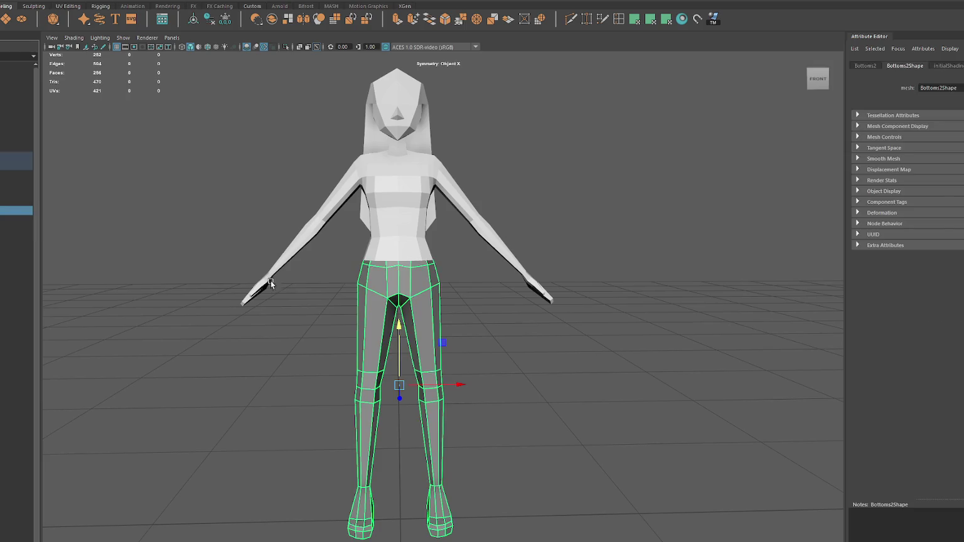
key(F9)
mouse_move(431, 359)
mouse_down()
mouse_move(423, 397)
mouse_move(430, 369)
mouse_move(431, 376)
mouse_up()
key(r)
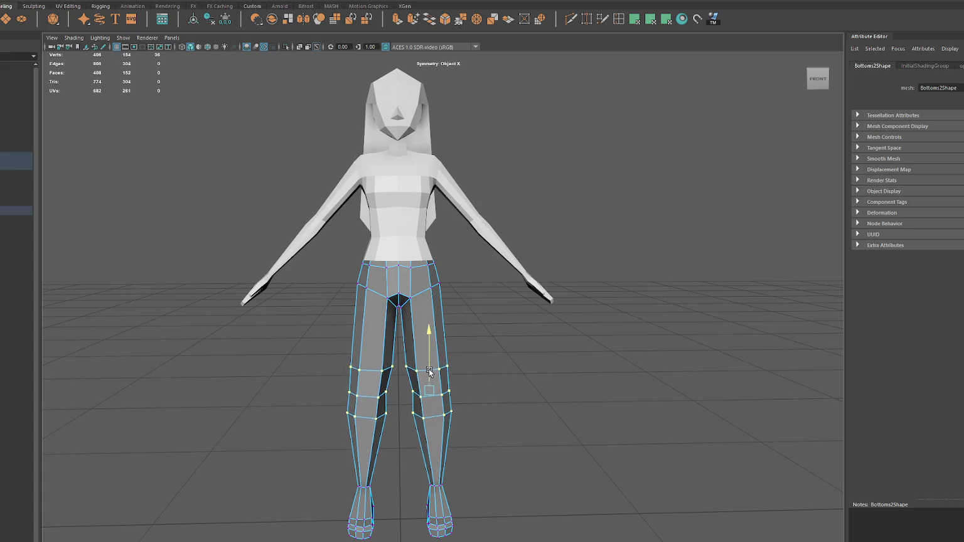
drag(433, 280, 448, 293)
key(w)
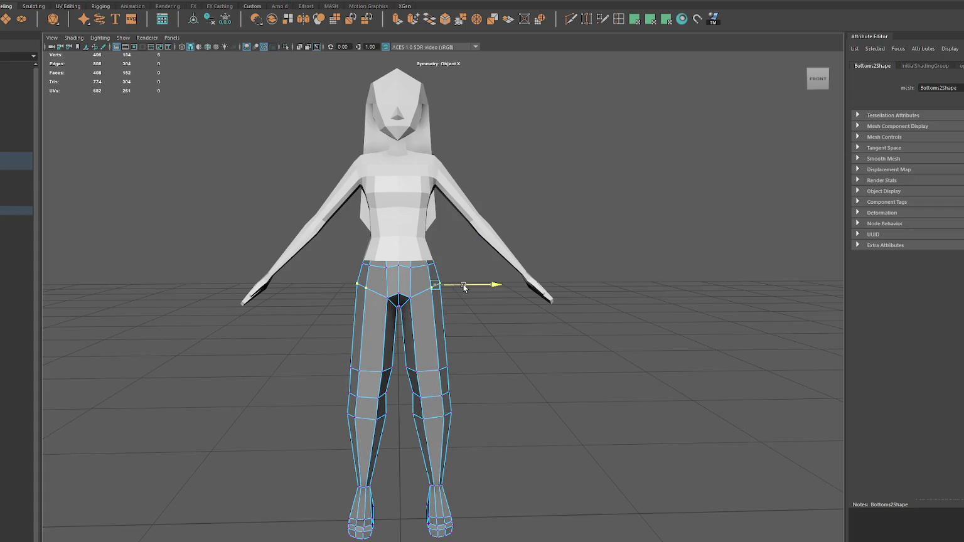
Step: Insert edge loops across the thigh and knee, sliding the thigh loop down the leg
click(623, 25)
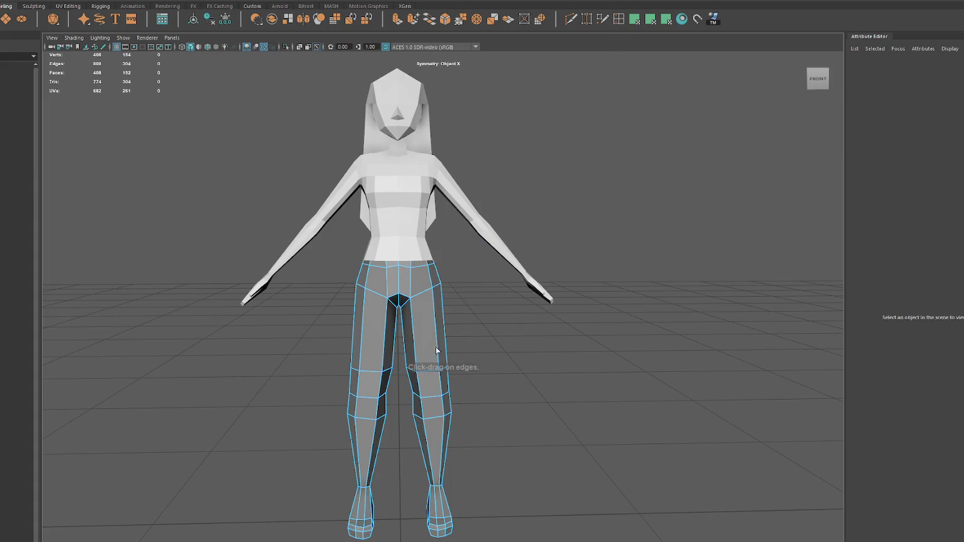
click(444, 339)
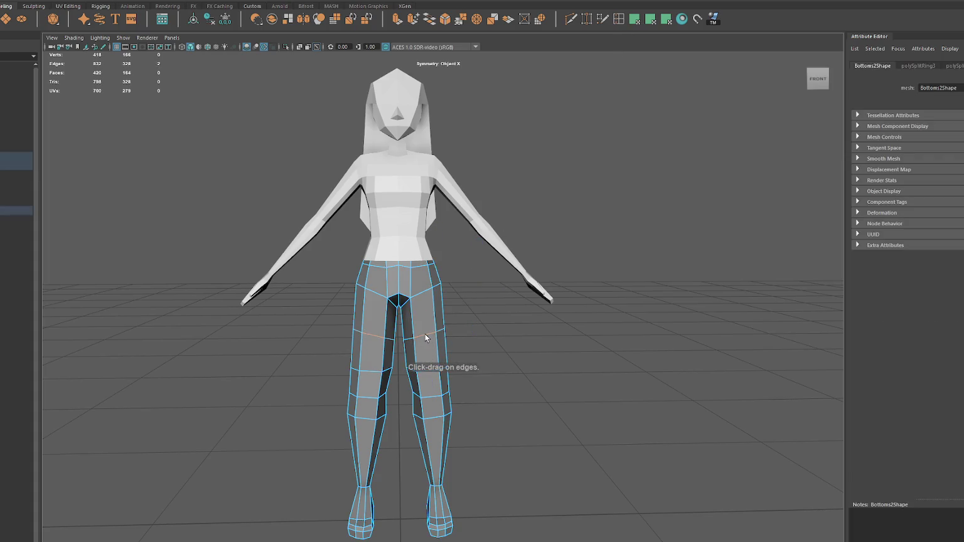
drag(427, 336, 435, 373)
key(r)
key(w)
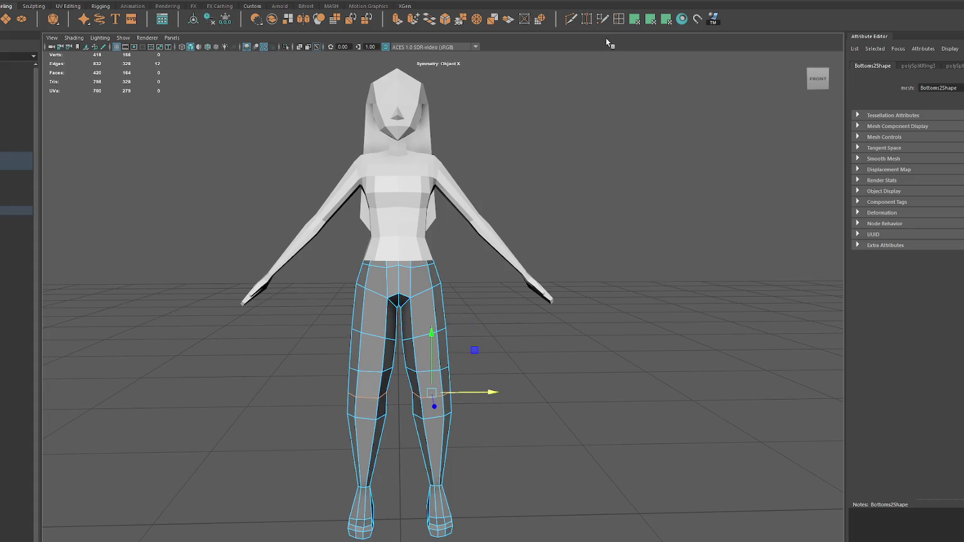
click(441, 449)
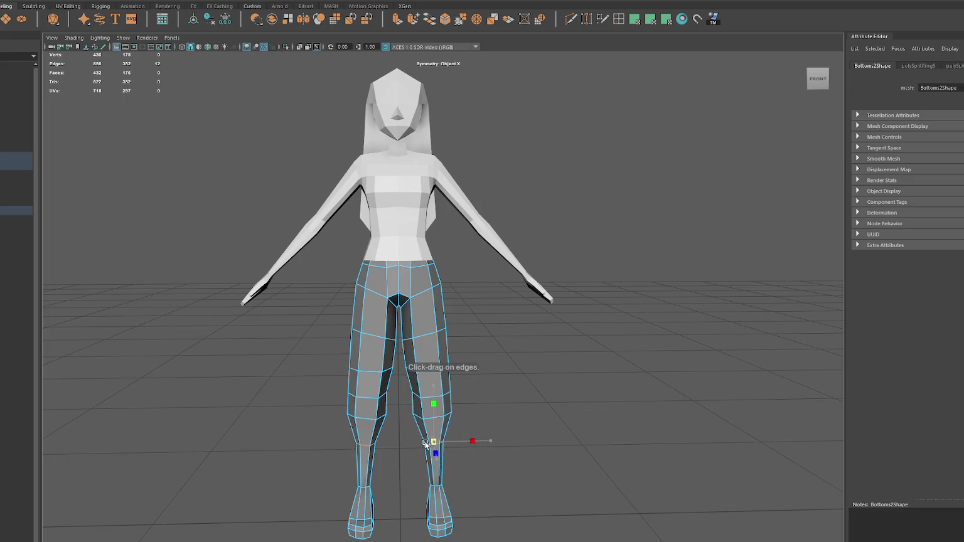
click(546, 212)
mouse_move(490, 232)
alt+mouse_down()
mouse_move(370, 241)
mouse_move(337, 232)
mouse_move(485, 234)
mouse_move(426, 239)
mouse_move(452, 241)
alt+mouse_up()
scroll(405, 282, up, 2)
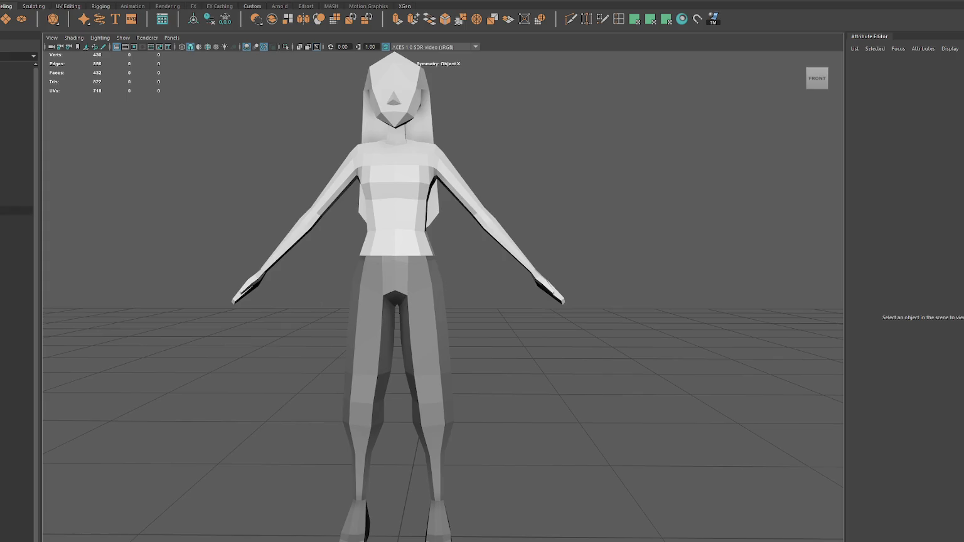
click(16, 210)
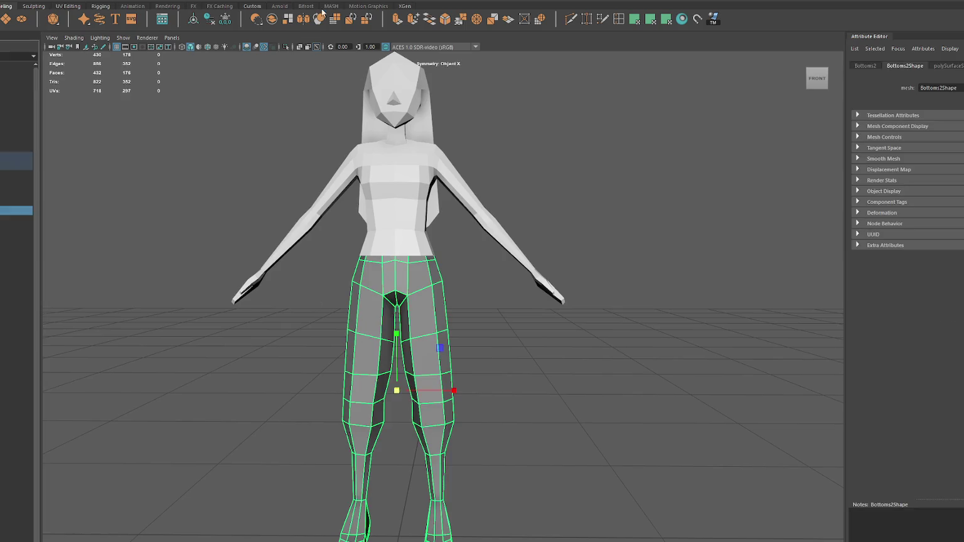
Step: Open the UV Editor and planar-project all the trouser faces from the front
click(295, 10)
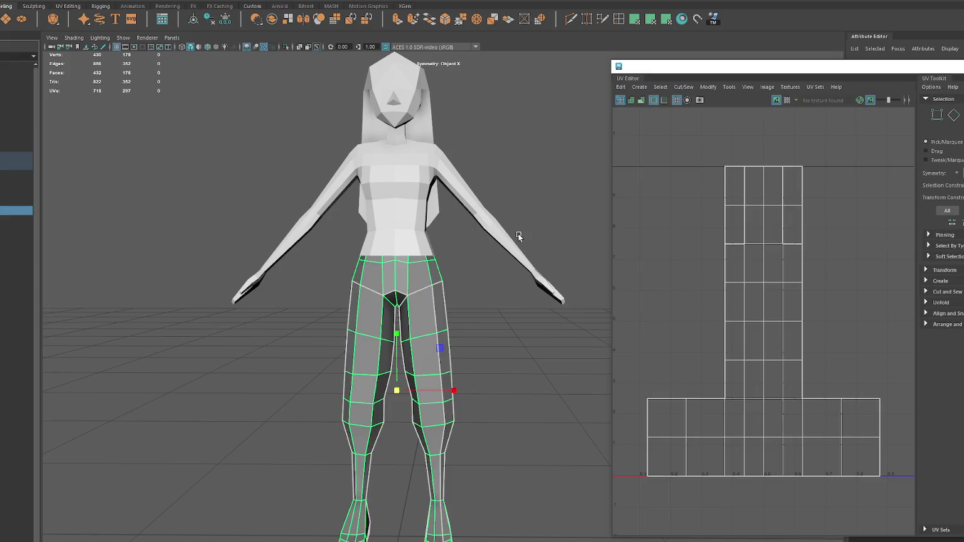
scroll(467, 280, down, 2)
right_drag(543, 194, 543, 216)
drag(598, 205, 286, 528)
click(823, 69)
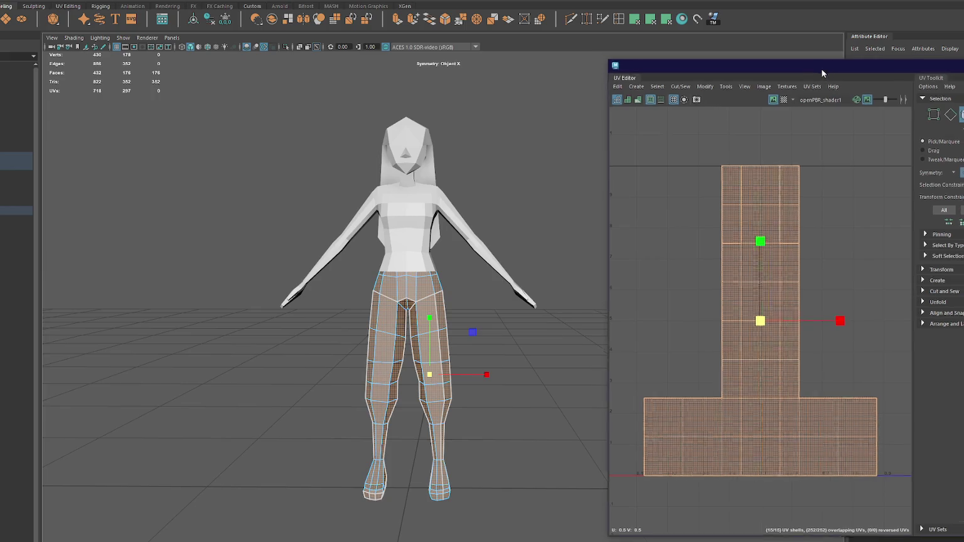
drag(824, 73, 713, 80)
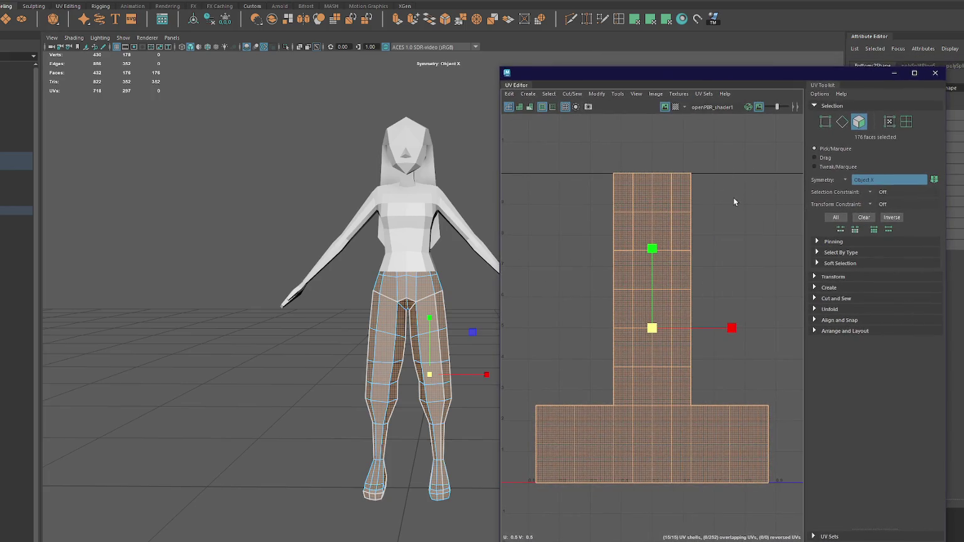
click(659, 20)
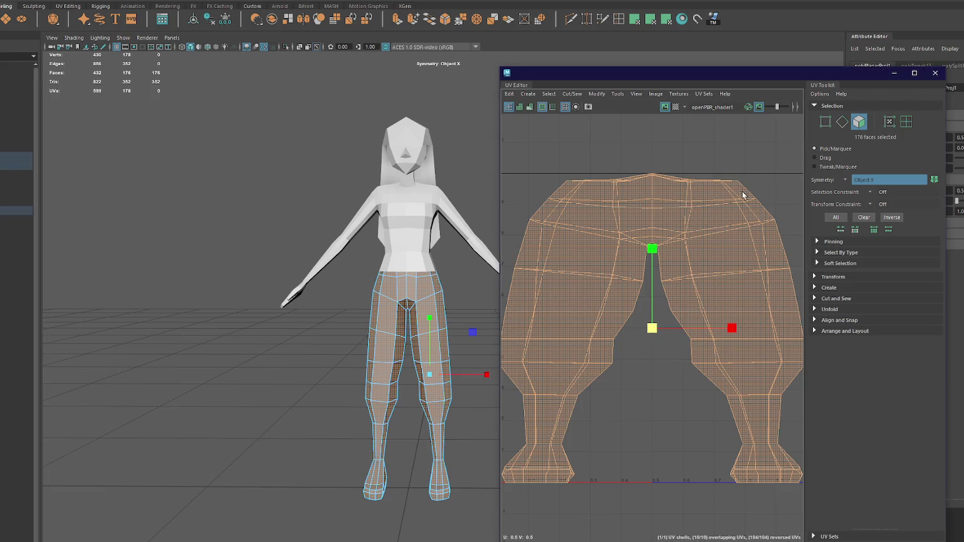
Step: Cut UV seams along the outer leg edges
alt+drag(439, 268, 295, 268)
ctrl+right_drag(318, 252, 466, 342)
mouse_move(460, 343)
alt+mouse_down()
mouse_move(406, 263)
mouse_move(391, 391)
alt+mouse_up()
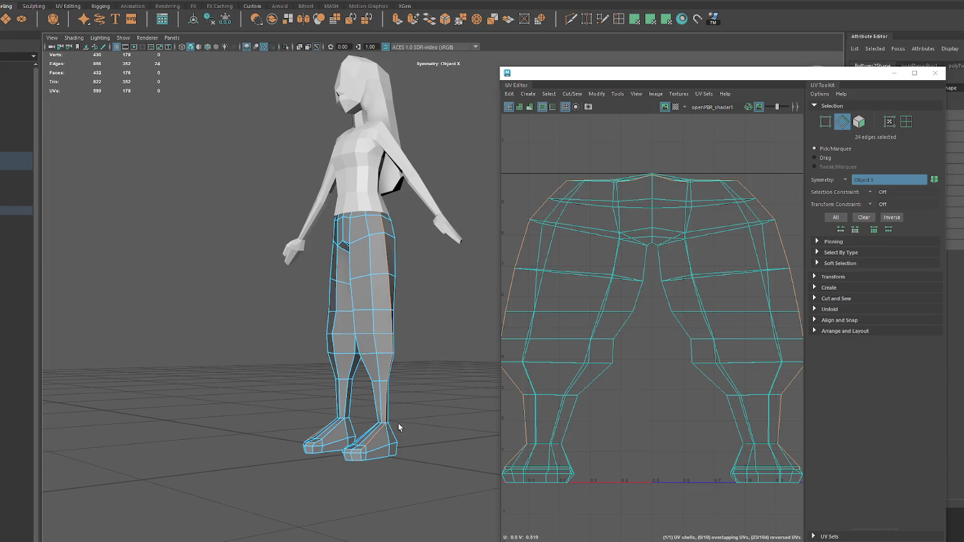
scroll(425, 414, up, 3)
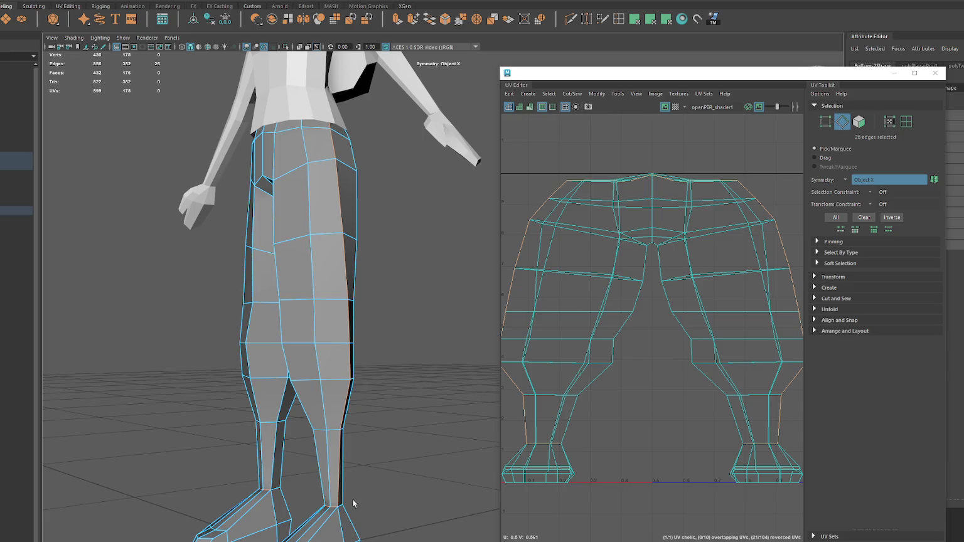
alt+drag(275, 489, 135, 437)
scroll(184, 420, up, 2)
key(ctrl+x)
Step: Cut the inner-leg seam edges and reselect all the trouser faces
click(402, 295)
mouse_move(402, 295)
alt+mouse_down()
mouse_move(266, 294)
mouse_move(302, 215)
alt+mouse_up()
double_click(306, 210)
shift+right_drag(576, 174, 576, 177)
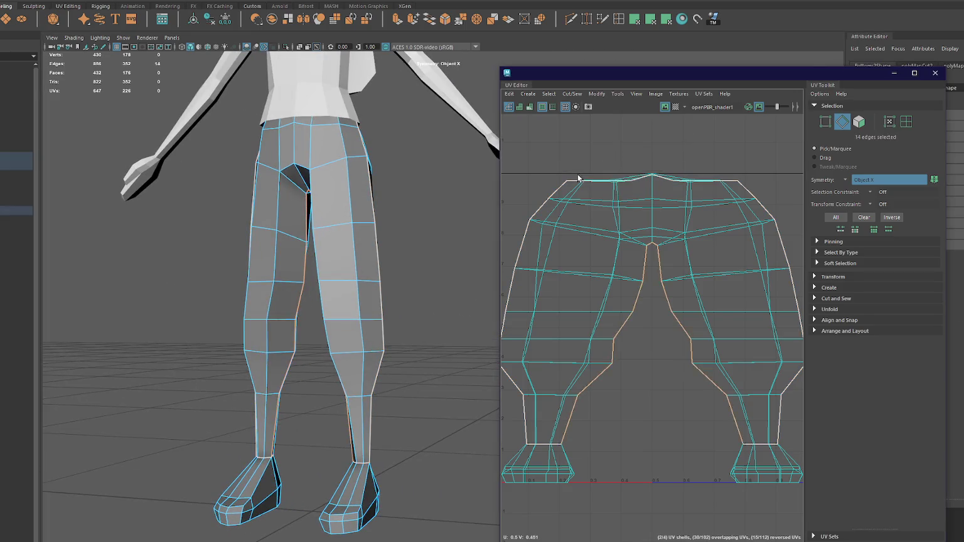
scroll(576, 178, down, 3)
key(F11)
drag(741, 157, 580, 314)
shift+right_drag(714, 235, 588, 239)
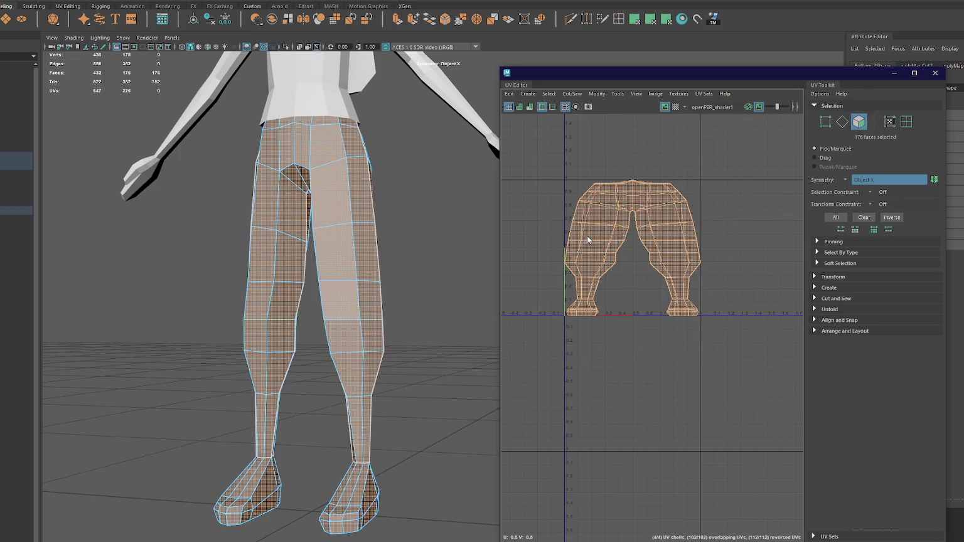
Step: Planar-project one trouser leg shell and unfold it into a flat leg shape
click(637, 212)
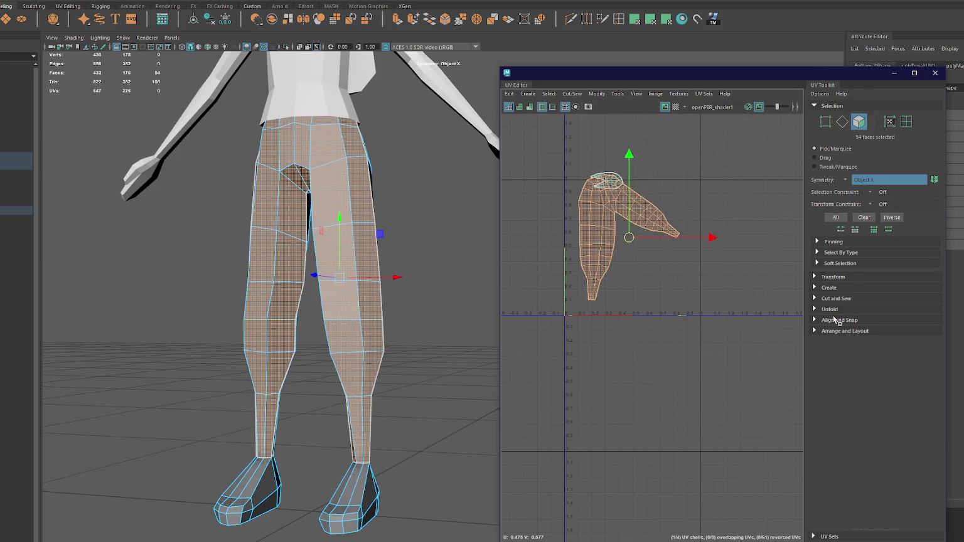
click(841, 330)
click(634, 20)
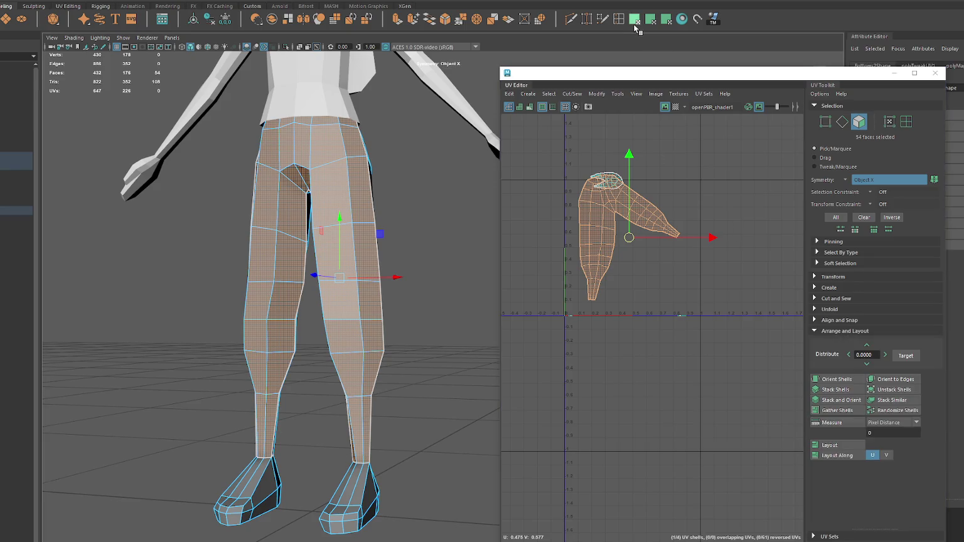
click(665, 23)
shift+right_drag(716, 245, 638, 239)
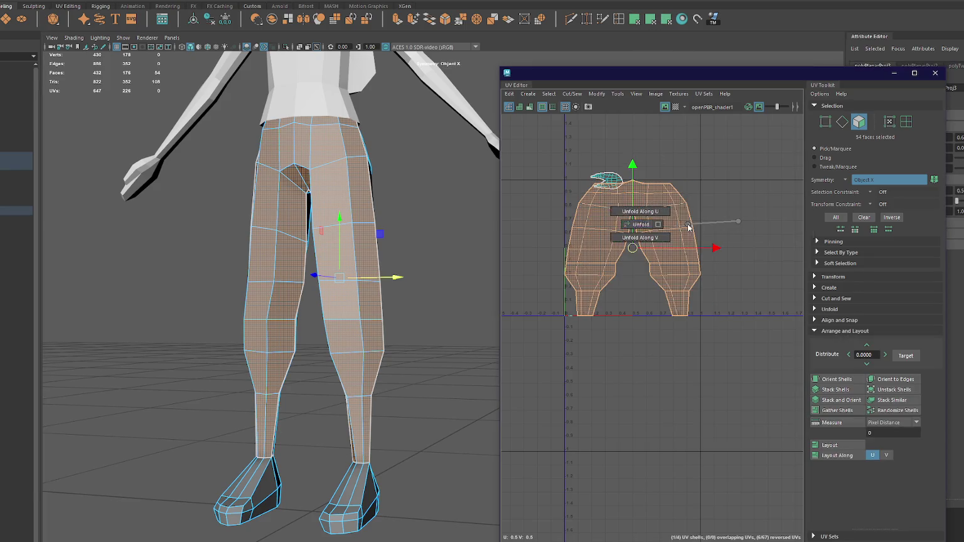
Step: Isolate the legs and scale the pointed waist top faces flat
alt+drag(420, 225, 445, 163)
right_drag(445, 163, 449, 163)
key(ctrl+1)
mouse_move(449, 163)
alt+mouse_down()
mouse_move(351, 156)
mouse_move(376, 157)
alt+mouse_up()
right_drag(375, 157, 297, 196)
click(297, 195)
shift+click(300, 210)
shift+click(271, 217)
shift+click(322, 192)
alt+drag(322, 192, 318, 191)
key(r)
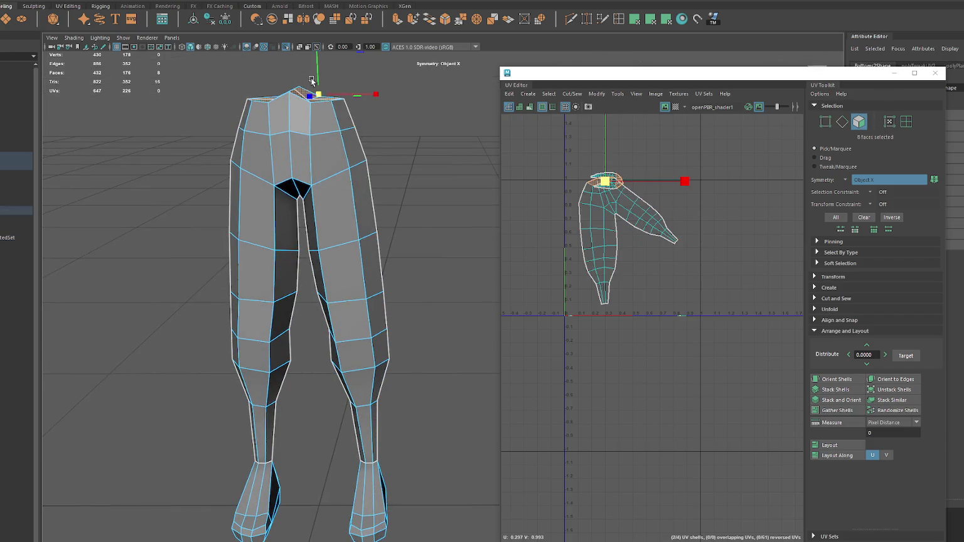
drag(316, 45, 318, 79)
Step: Seam the waist edge loop's UVs, then unfold all the trouser UVs
key(ctrl+F10)
alt+drag(387, 112, 383, 125)
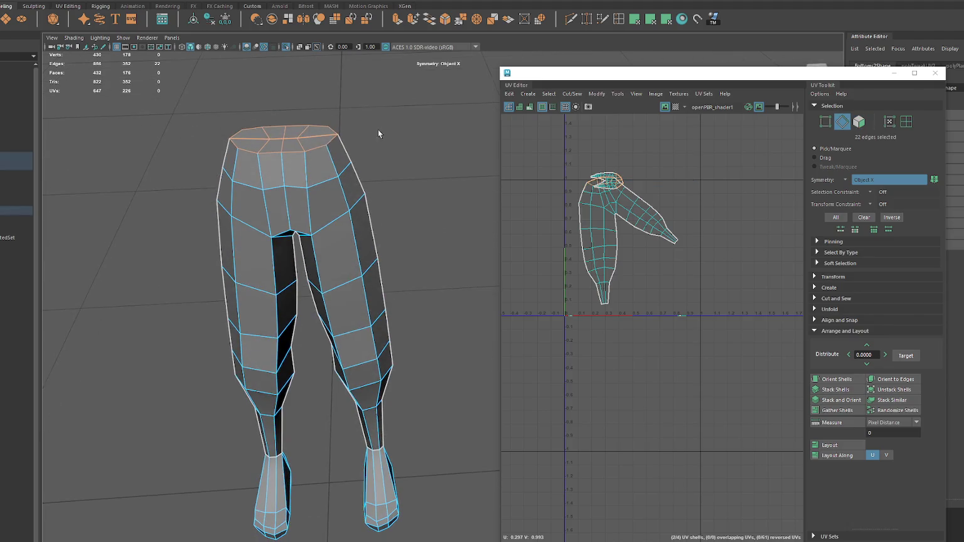
double_click(316, 147)
right_drag(613, 152, 613, 179)
click(321, 137)
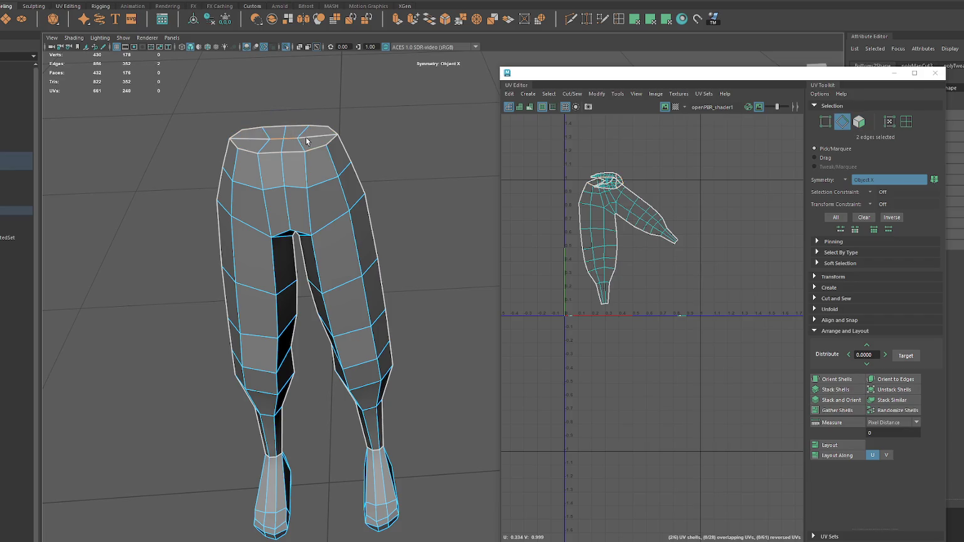
click(601, 141)
drag(709, 173, 546, 339)
shift+right_drag(698, 222, 615, 231)
shift+right_drag(536, 231, 499, 231)
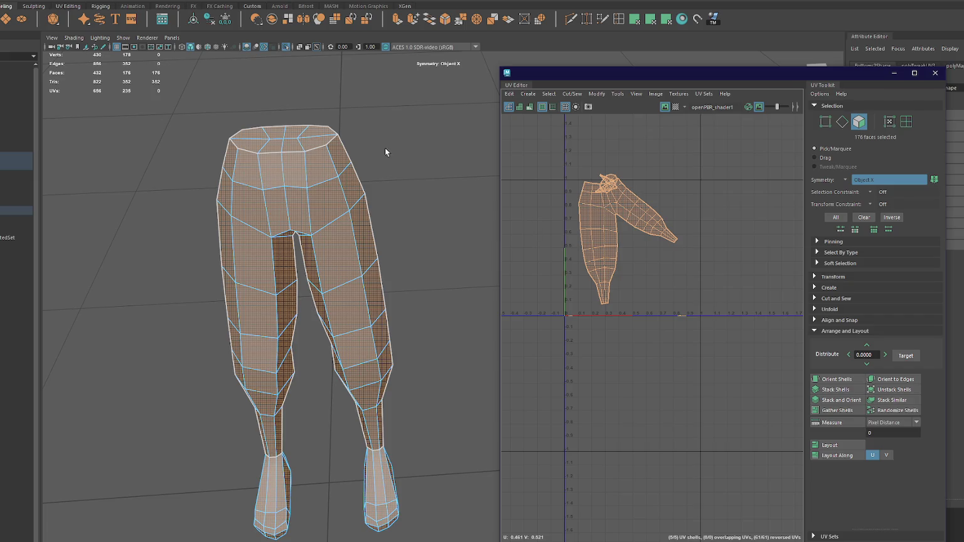
Step: Planar-project the eight waistband top faces and move that shell below the leg shell
click(317, 142)
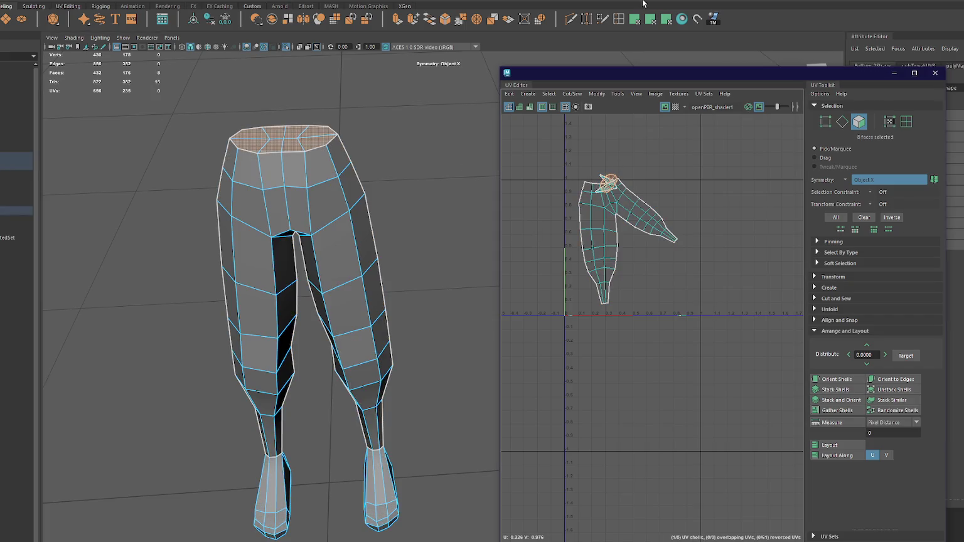
shift+right_drag(690, 151, 730, 191)
key(w)
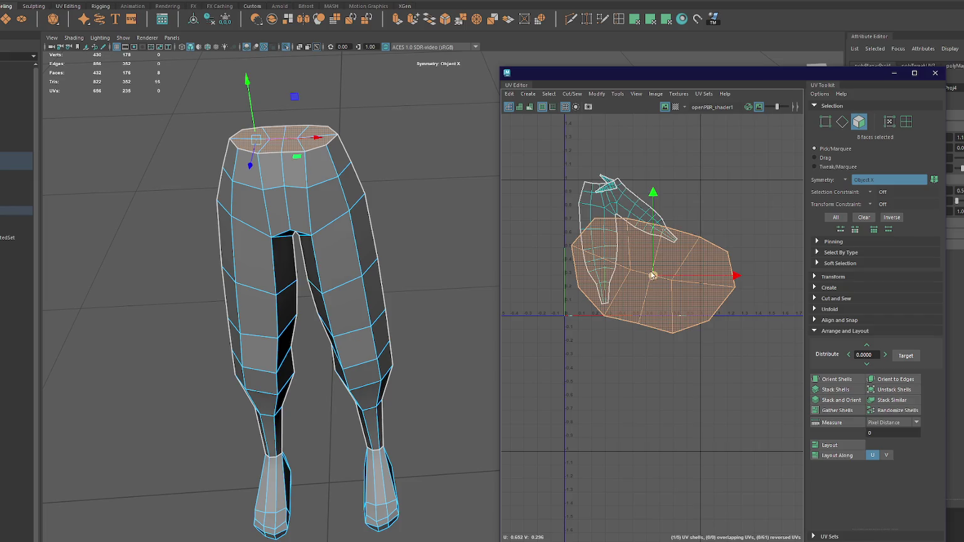
drag(656, 269, 632, 369)
click(592, 264)
Step: Unfold the leg UV shell into a straighter layout with UV symmetry turned off
double_click(596, 227)
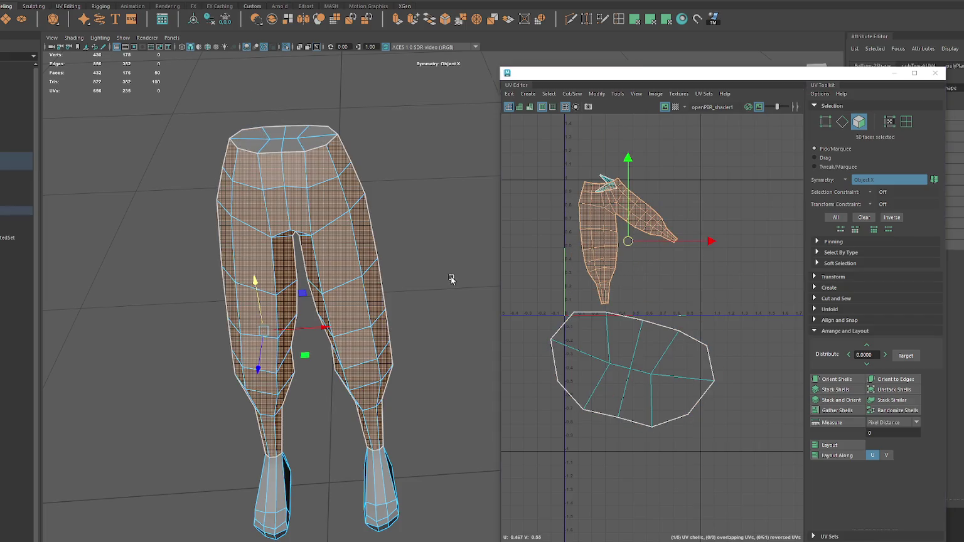
scroll(454, 280, up, 2)
key(F10)
click(602, 284)
shift+right_drag(701, 196, 697, 242)
shift+right_drag(728, 200, 658, 205)
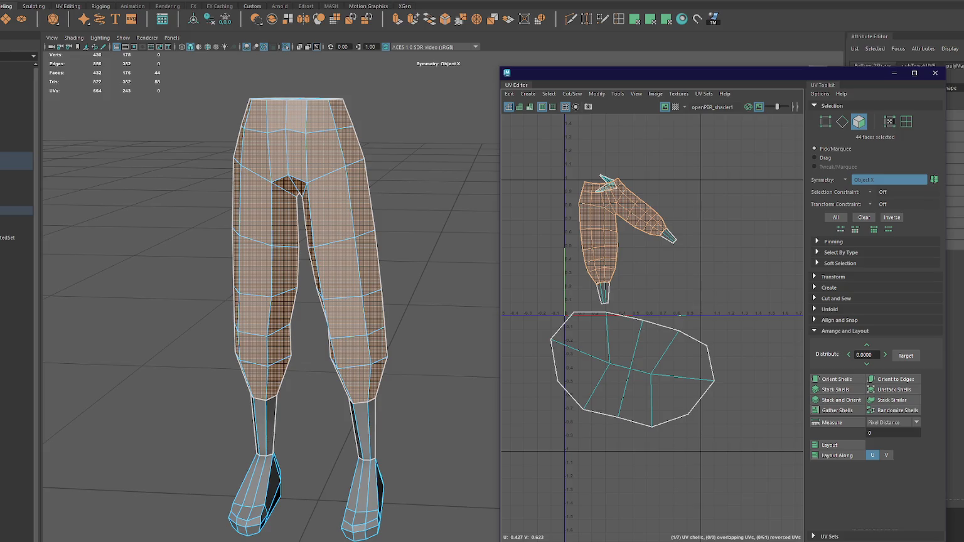
click(888, 179)
click(352, 5)
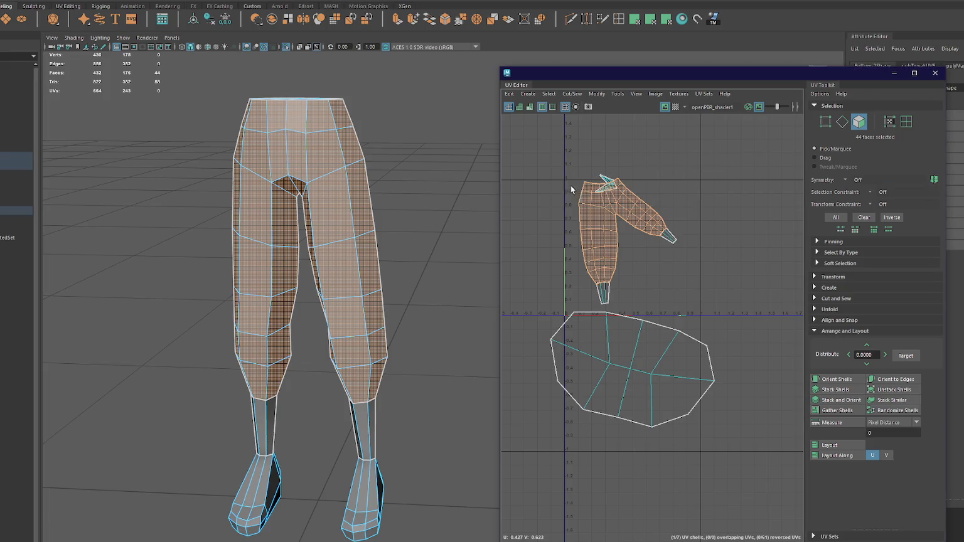
key(ctrl+z)
shift+right_drag(747, 179, 604, 181)
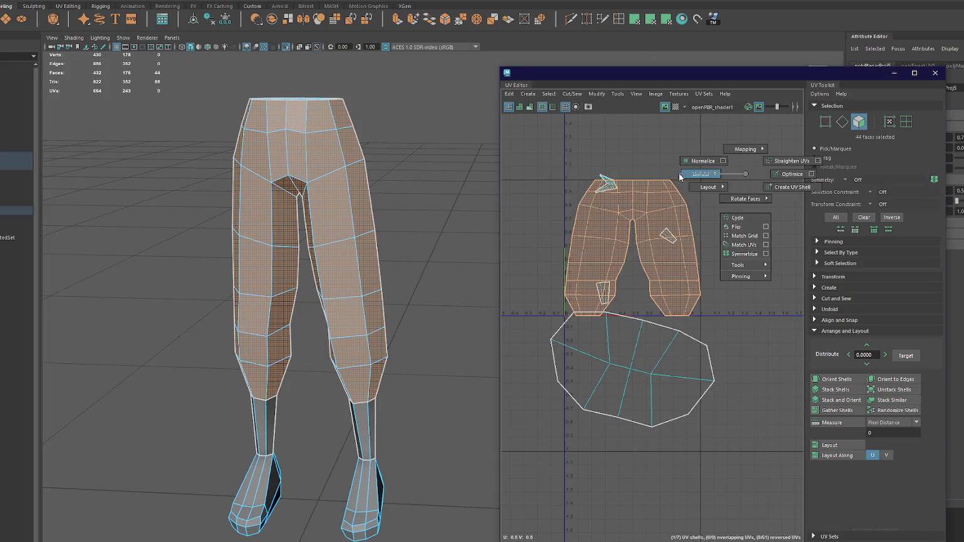
Step: Shrink the pants UV shell and move the small leftover shard aside
key(r)
mouse_move(633, 248)
mouse_down()
mouse_move(595, 254)
mouse_move(602, 221)
mouse_move(595, 233)
mouse_move(593, 222)
mouse_up()
key(w)
key(w)
click(615, 186)
drag(616, 186, 641, 226)
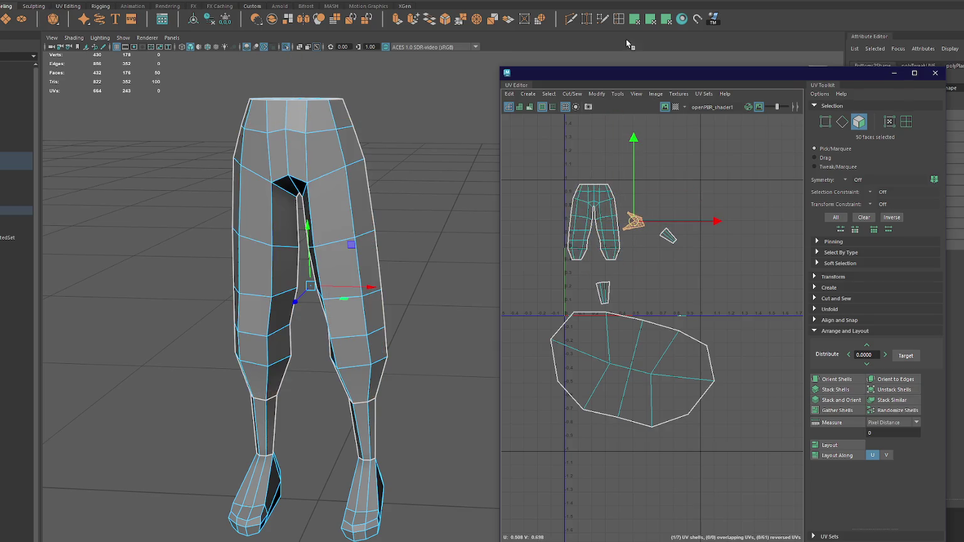
Step: Planar-project the second leg into its own shell, scale it, and place it beside the first
click(665, 23)
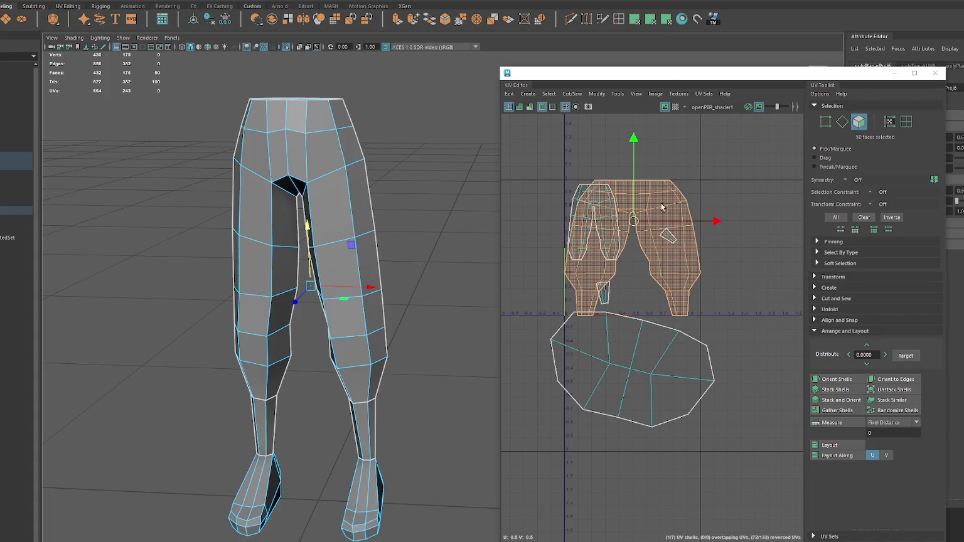
key(r)
drag(633, 248, 626, 232)
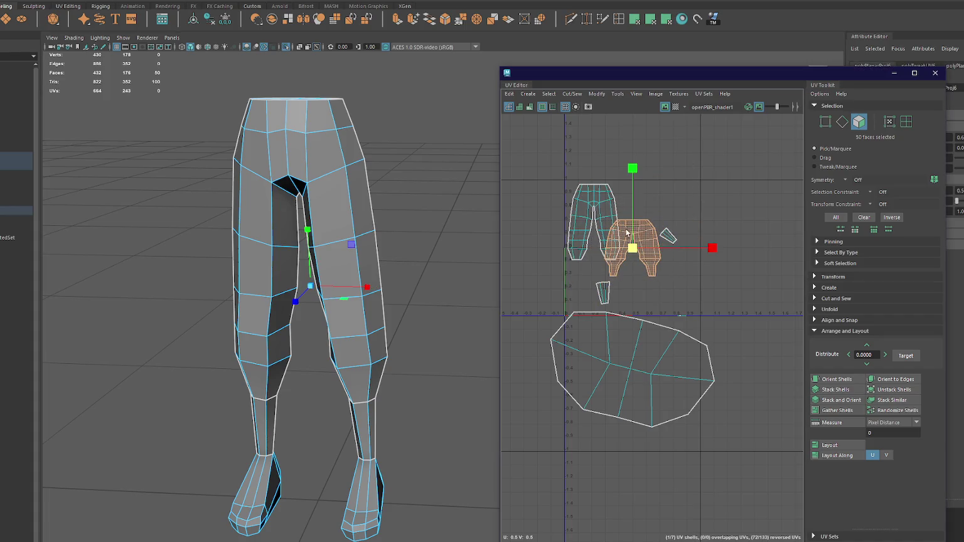
drag(633, 168, 635, 171)
mouse_move(633, 240)
mouse_down()
mouse_move(644, 228)
mouse_move(646, 264)
mouse_up()
key(F10)
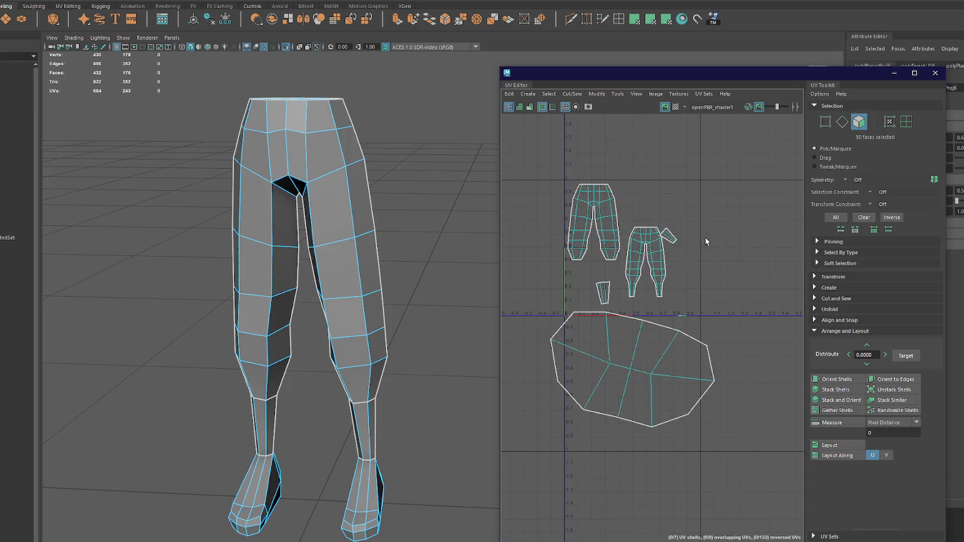
right_drag(672, 290, 720, 208)
click(639, 262)
mouse_move(639, 261)
mouse_down()
mouse_move(633, 228)
mouse_move(678, 221)
mouse_move(579, 286)
mouse_up()
Step: Split three right-leg faces into their own shell and shrink the bottom shell beneath the pants
click(668, 237)
key(e)
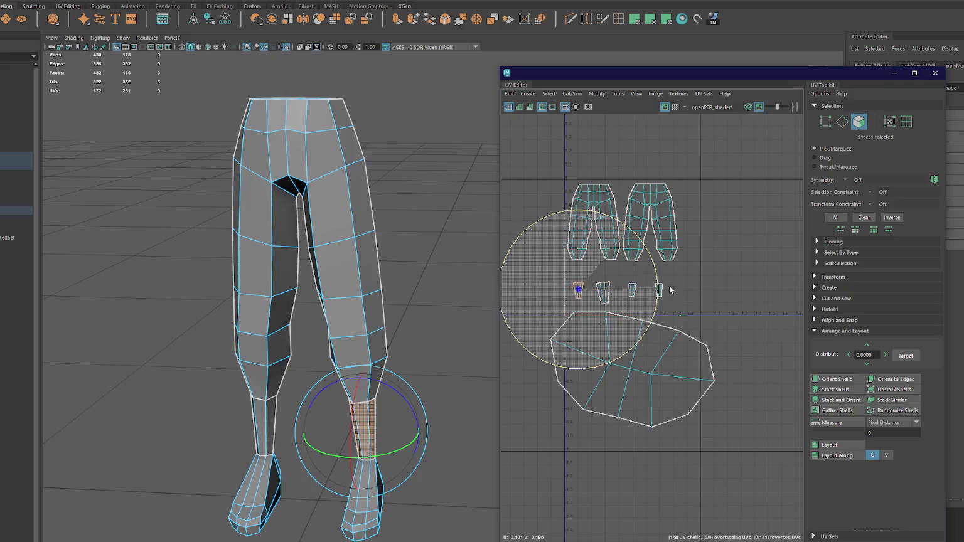
click(649, 349)
key(r)
mouse_move(652, 377)
mouse_down()
mouse_move(635, 373)
mouse_move(637, 348)
mouse_up()
key(w)
drag(720, 149, 553, 394)
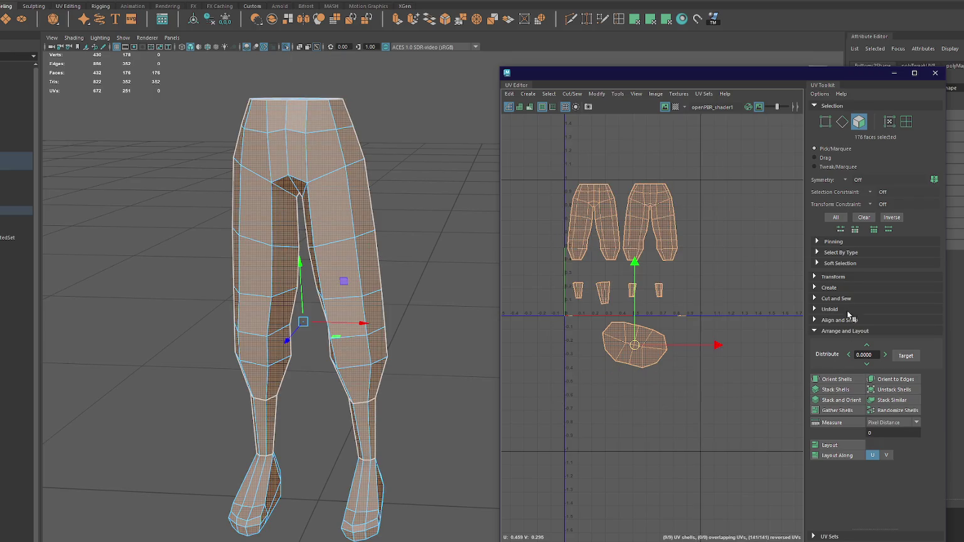
Step: Set all UV shells to texel density 1024 for a 1024 map, then select both foot shells
click(838, 331)
click(832, 277)
scroll(914, 392, down, 2)
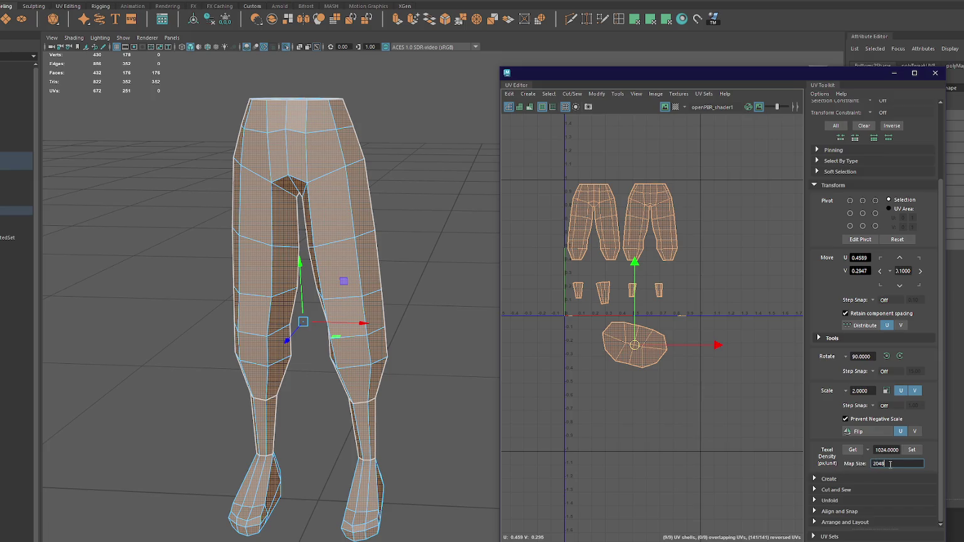
click(911, 450)
key(ctrl+z)
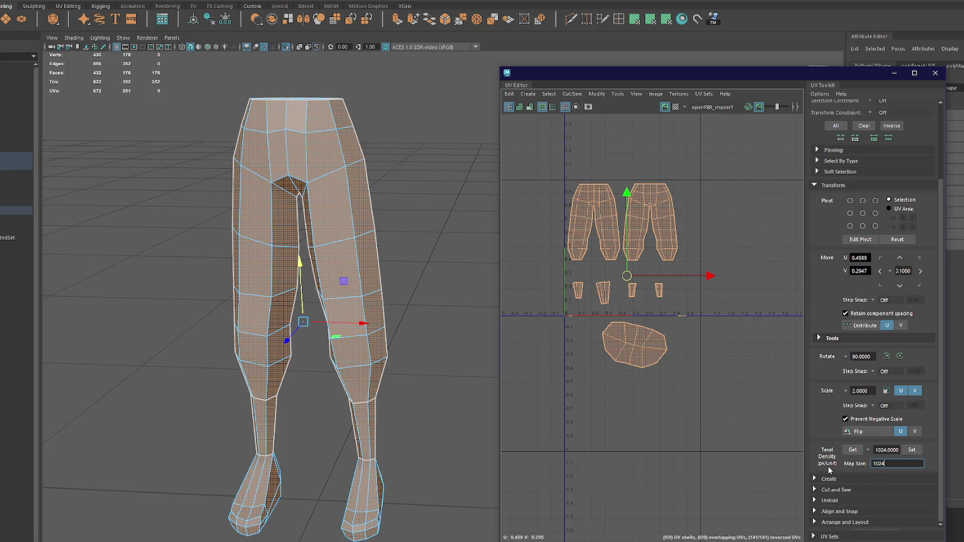
click(912, 450)
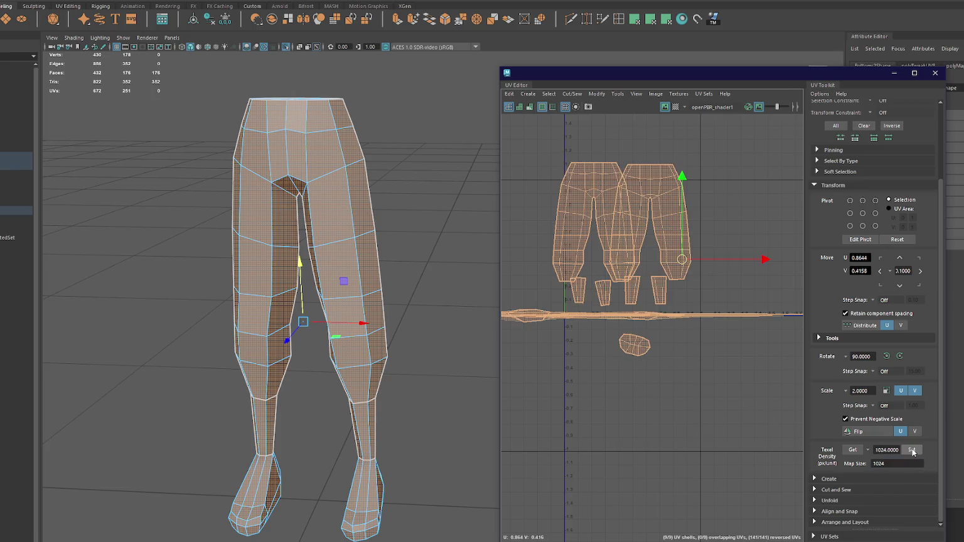
click(709, 344)
key(ctrl+z)
key(ctrl+z)
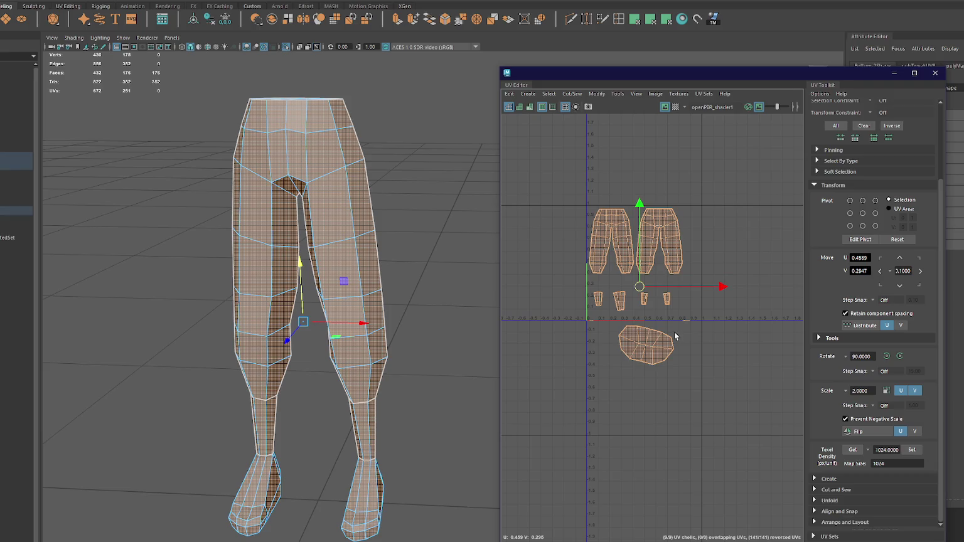
click(686, 320)
shift+click(578, 320)
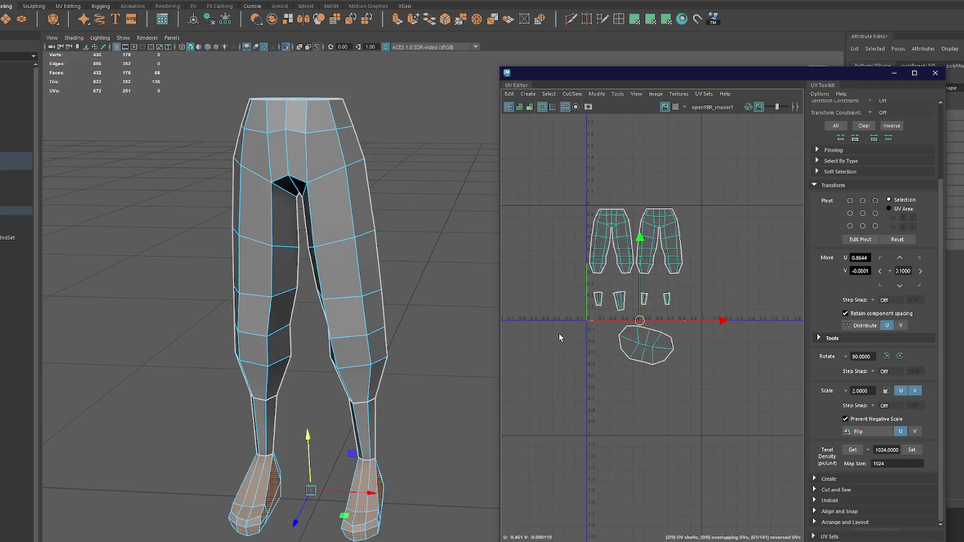
Step: Fit both foot shells into the 0–1 UV space, then orbit to see the soles
click(660, 25)
mouse_move(408, 339)
alt+mouse_down()
mouse_move(262, 340)
mouse_move(377, 351)
alt+mouse_up()
right_click(419, 284)
click(333, 408)
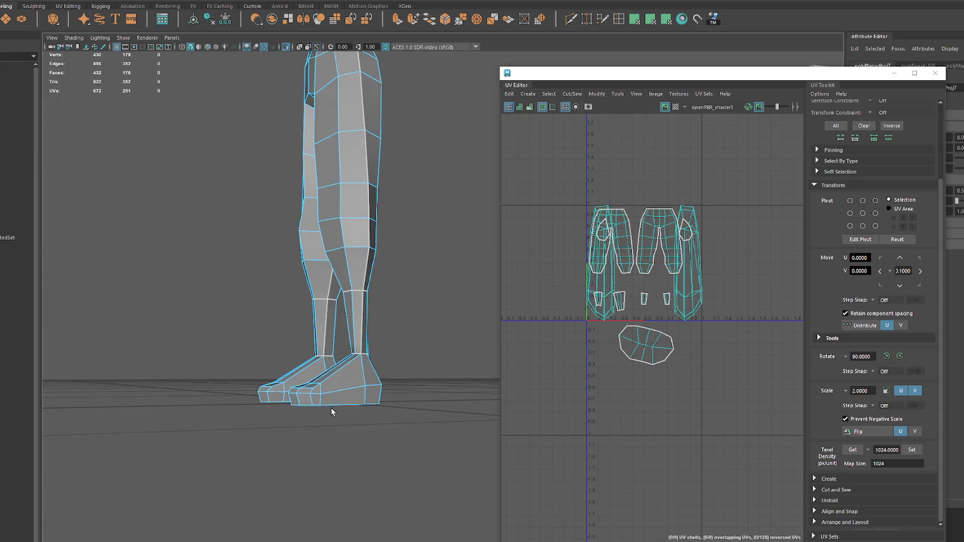
alt+drag(338, 407, 331, 415)
alt+drag(241, 409, 294, 446)
mouse_move(385, 429)
alt+mouse_down()
mouse_move(433, 398)
mouse_move(226, 374)
mouse_move(357, 369)
alt+mouse_up()
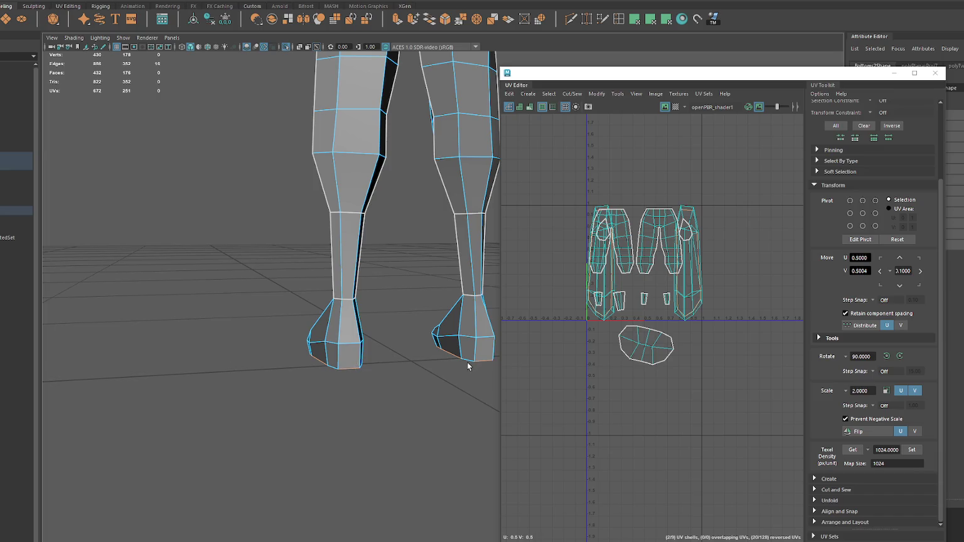
alt+drag(499, 370, 409, 372)
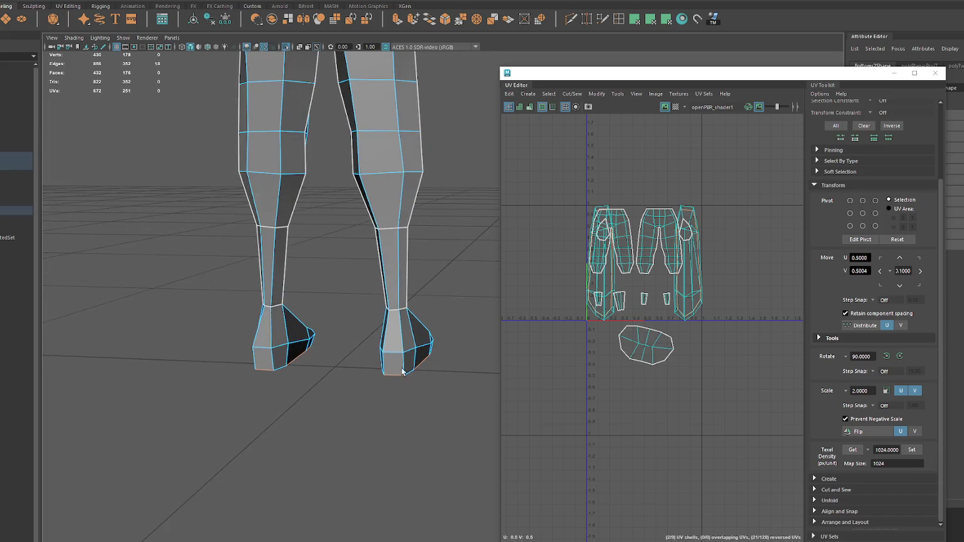
mouse_move(280, 368)
alt+mouse_down()
mouse_move(370, 383)
mouse_move(459, 370)
mouse_move(331, 352)
alt+mouse_up()
Step: Cut UV seams along the sole edges of both shoes
key(ctrl+x)
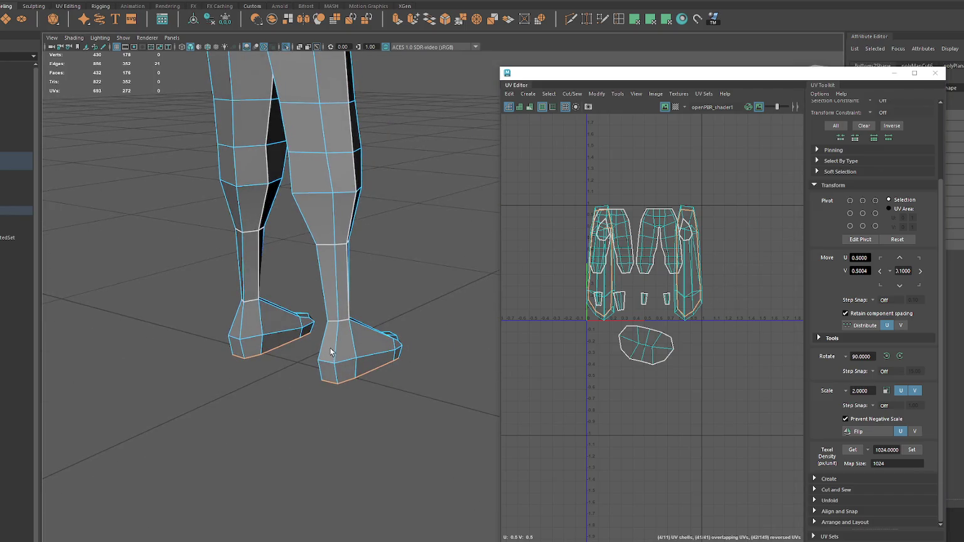
click(322, 354)
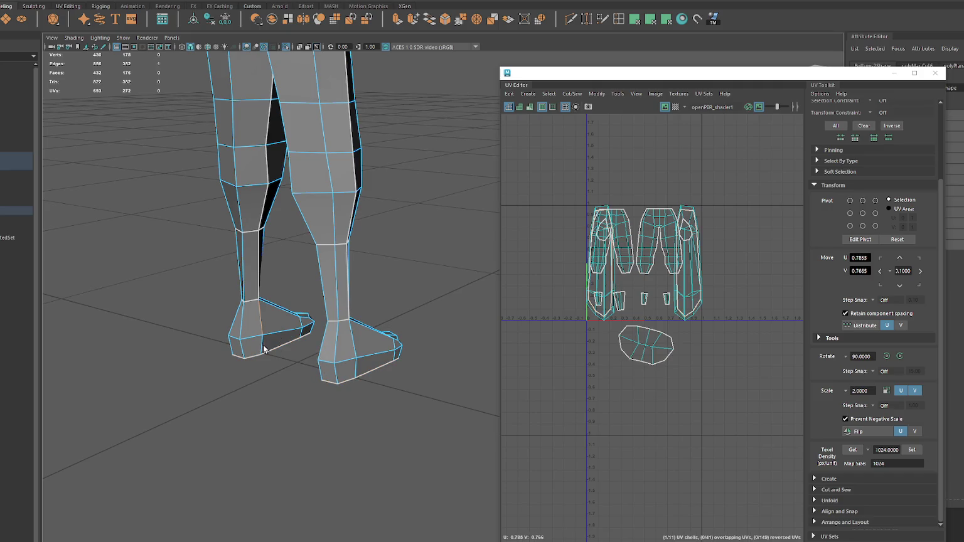
shift+right_drag(606, 209, 577, 187)
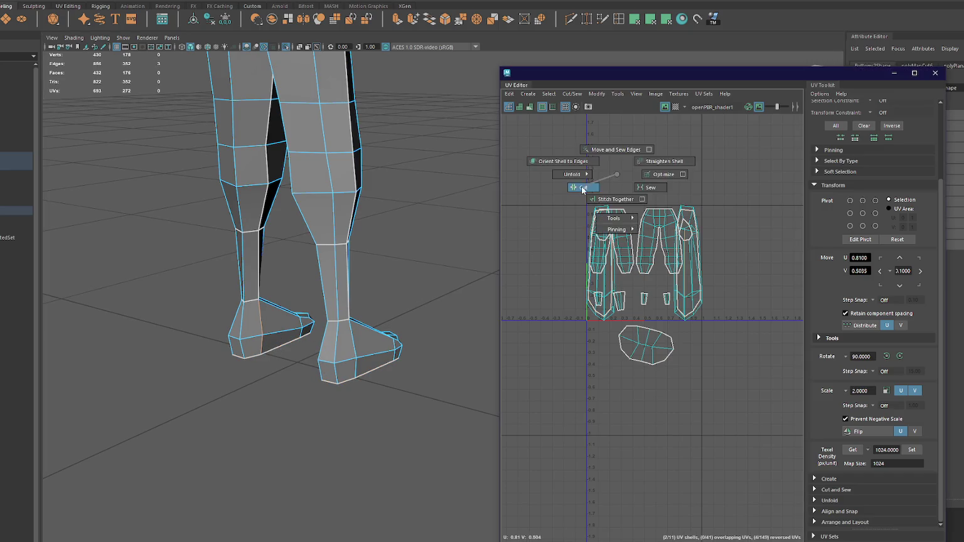
mouse_move(229, 286)
alt+mouse_down()
mouse_move(157, 329)
mouse_move(286, 296)
mouse_move(279, 311)
alt+mouse_up()
mouse_move(240, 390)
alt+mouse_down()
mouse_move(295, 299)
mouse_move(295, 314)
alt+mouse_up()
click(227, 344)
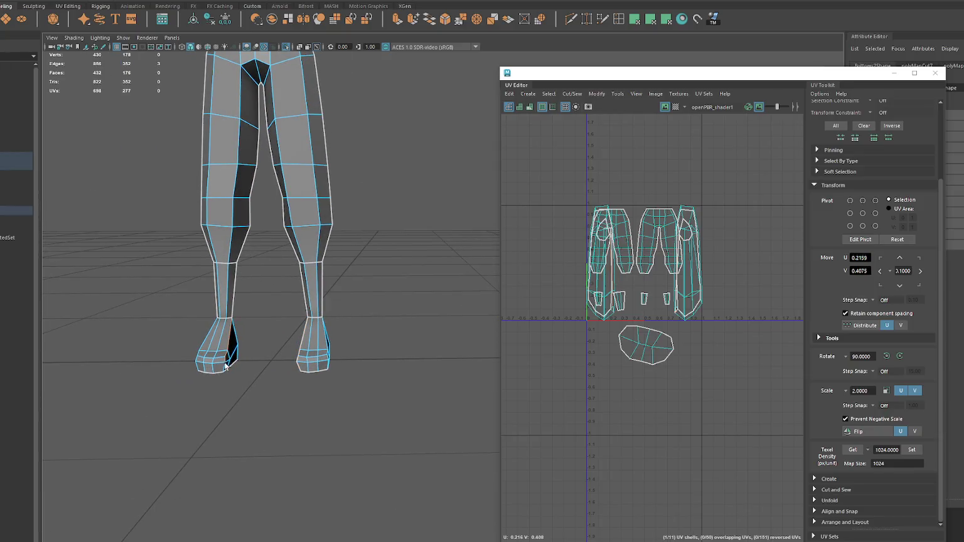
shift+right_drag(603, 187, 553, 171)
mouse_move(307, 261)
alt+mouse_down()
mouse_move(426, 252)
mouse_move(477, 295)
alt+mouse_up()
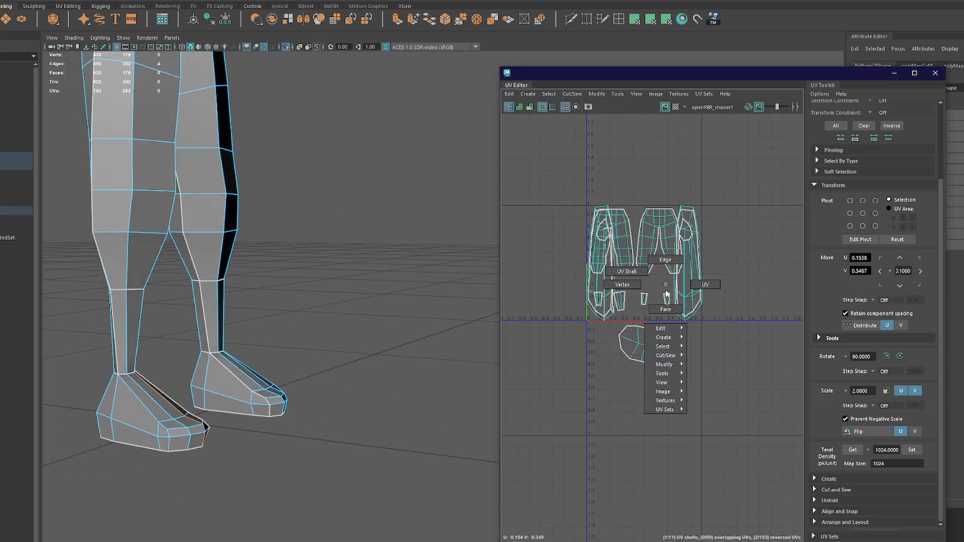
Step: Select the newly separated shoe UV shells
right_drag(607, 293, 626, 272)
click(687, 276)
shift+click(592, 288)
Step: Unfold the selected shoe shells and move them down out of the way
shift+right_drag(734, 204, 587, 203)
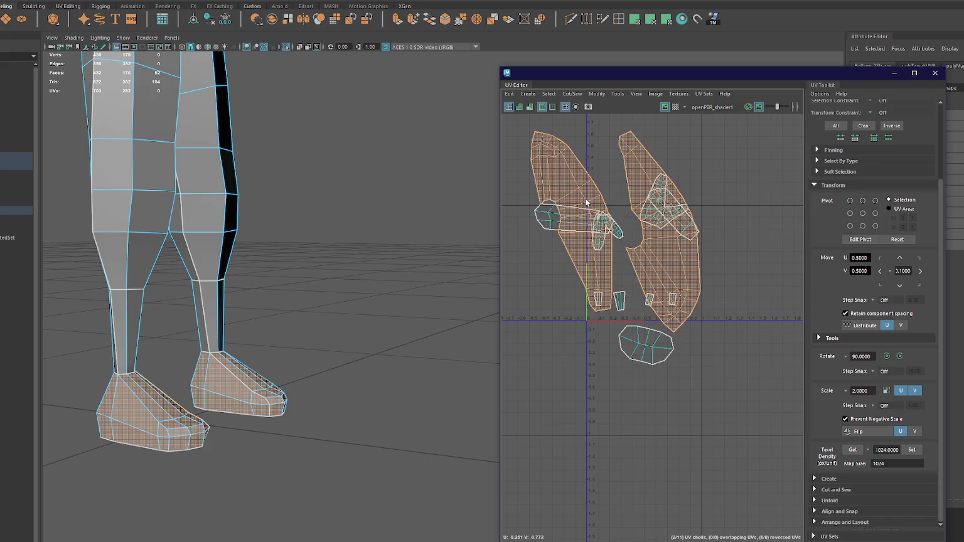
mouse_move(618, 233)
mouse_down()
mouse_move(537, 408)
mouse_move(577, 435)
mouse_up()
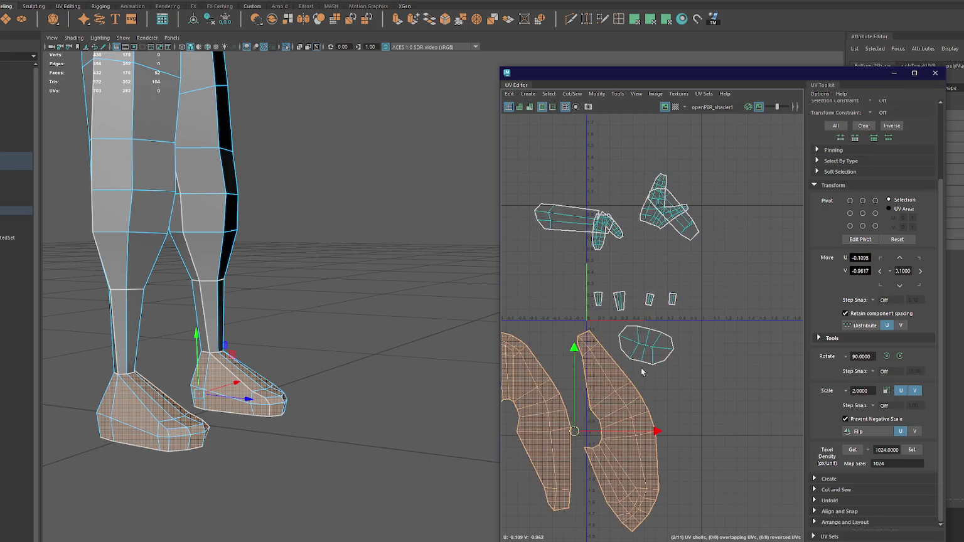
scroll(653, 350, down, 2)
Step: Set all shells to 1024 texel density, then stack and orient them
drag(733, 214, 498, 485)
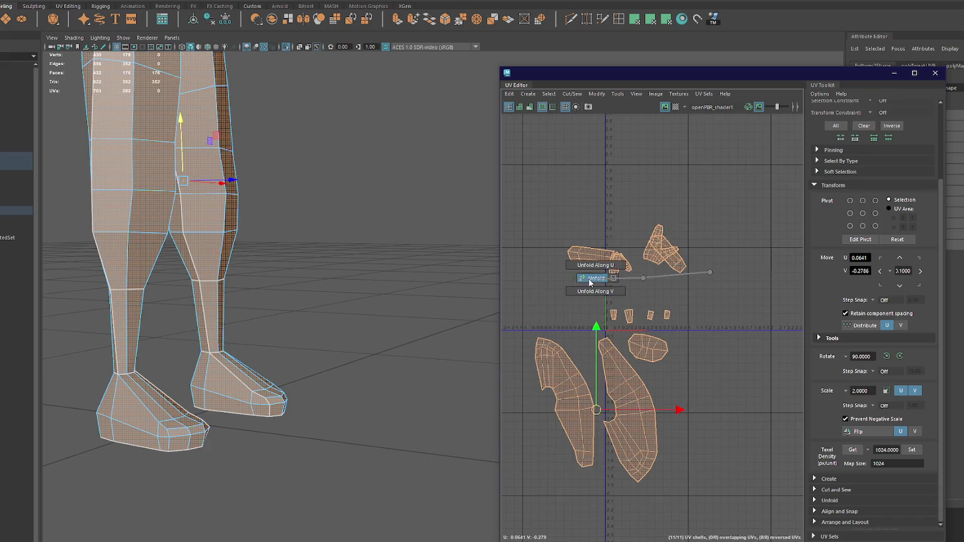
click(913, 449)
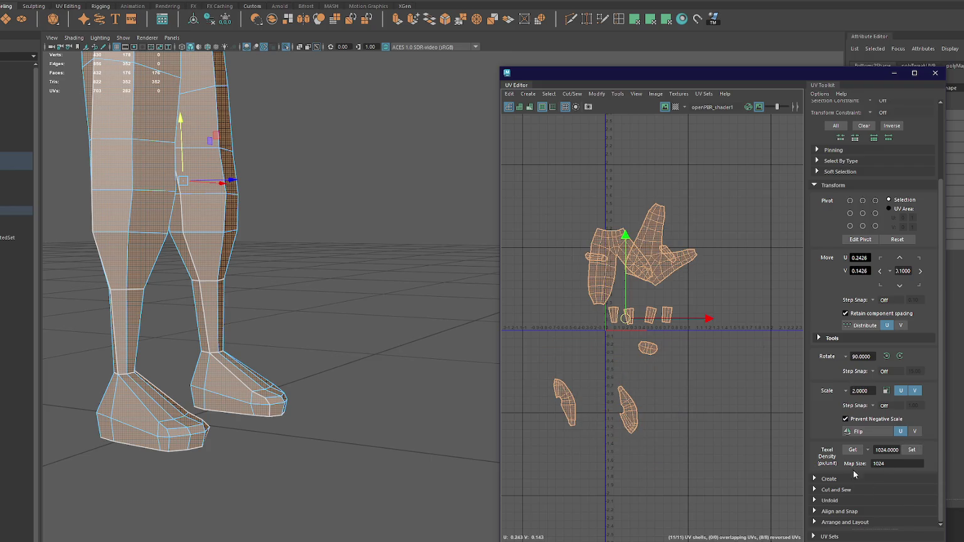
click(839, 510)
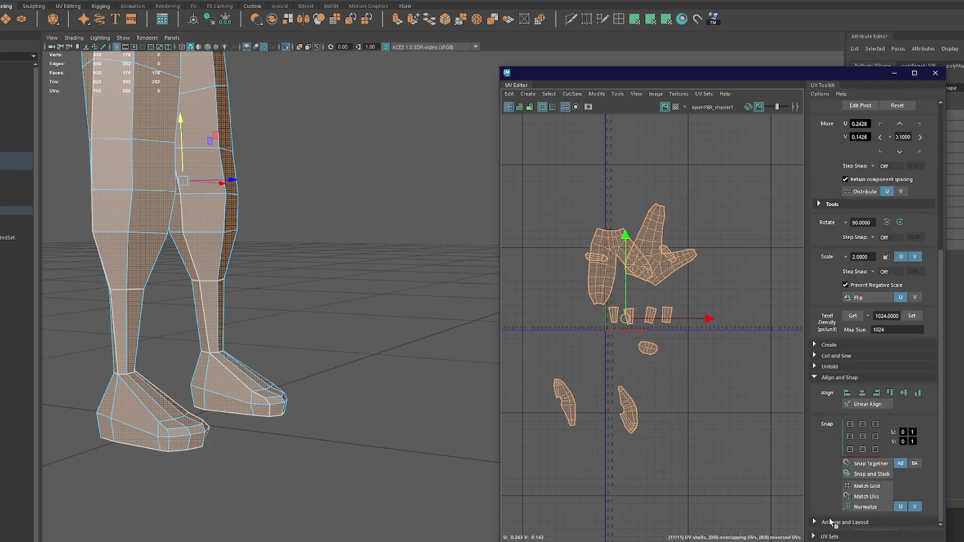
click(830, 522)
click(841, 464)
scroll(644, 347, up, 5)
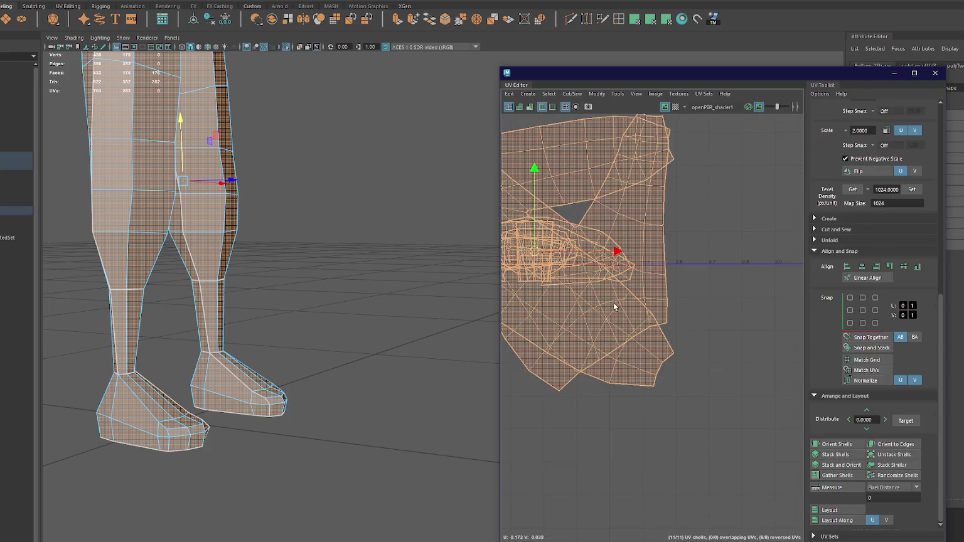
scroll(615, 306, down, 3)
Step: Rotate the second pants shell upright and place it right of the other pants shell
click(600, 346)
mouse_move(685, 327)
mouse_down()
mouse_move(682, 205)
mouse_move(696, 330)
mouse_move(667, 338)
mouse_up()
click(621, 354)
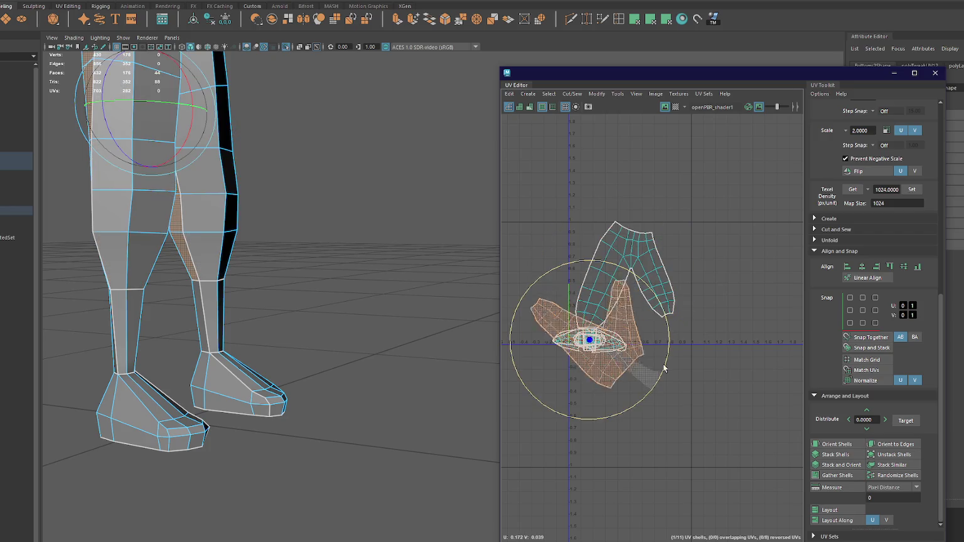
drag(656, 381, 621, 412)
key(w)
mouse_move(592, 339)
mouse_down()
mouse_move(732, 236)
mouse_move(747, 239)
mouse_up()
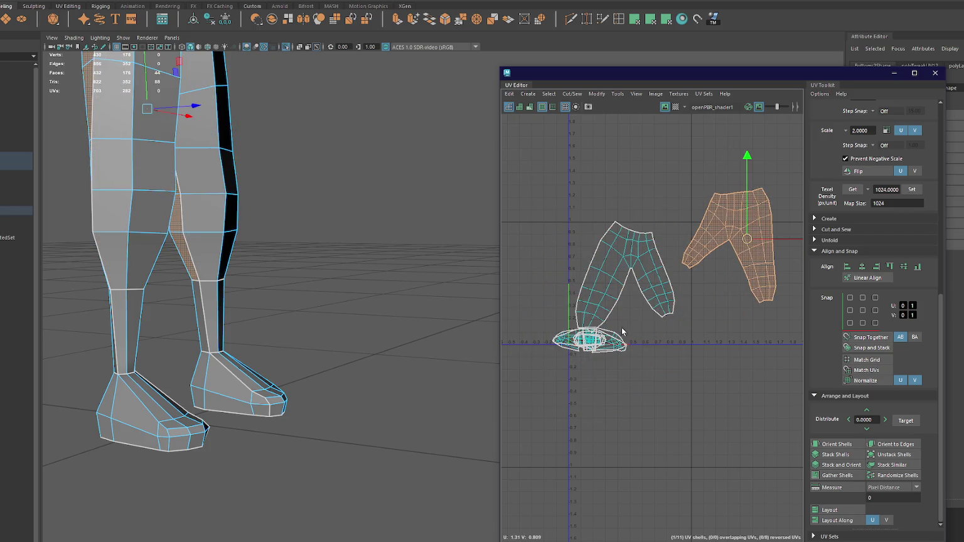
Step: Move the small shell and both shoe shells below the cluster
click(586, 339)
drag(586, 339, 613, 391)
click(593, 346)
mouse_move(593, 347)
mouse_down()
mouse_move(605, 362)
mouse_move(656, 372)
mouse_up()
click(596, 344)
drag(596, 344, 666, 408)
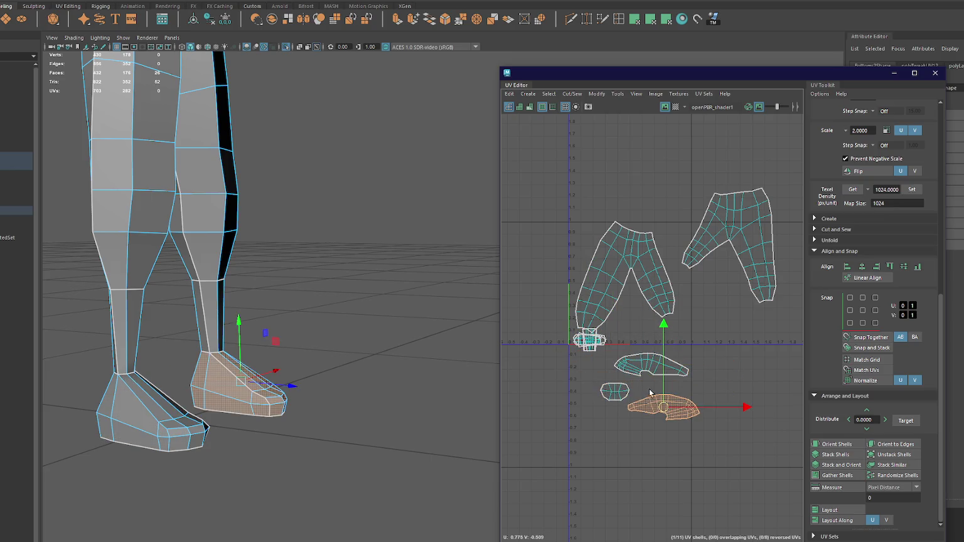
Step: Apply the texel density to the shoe shells and the neighbouring small shell
mouse_move(388, 289)
alt+mouse_down()
mouse_move(366, 360)
mouse_move(389, 247)
mouse_move(334, 265)
mouse_move(376, 283)
alt+mouse_up()
shift+click(615, 391)
click(912, 189)
click(690, 406)
scroll(704, 392, up, 3)
scroll(706, 375, down, 3)
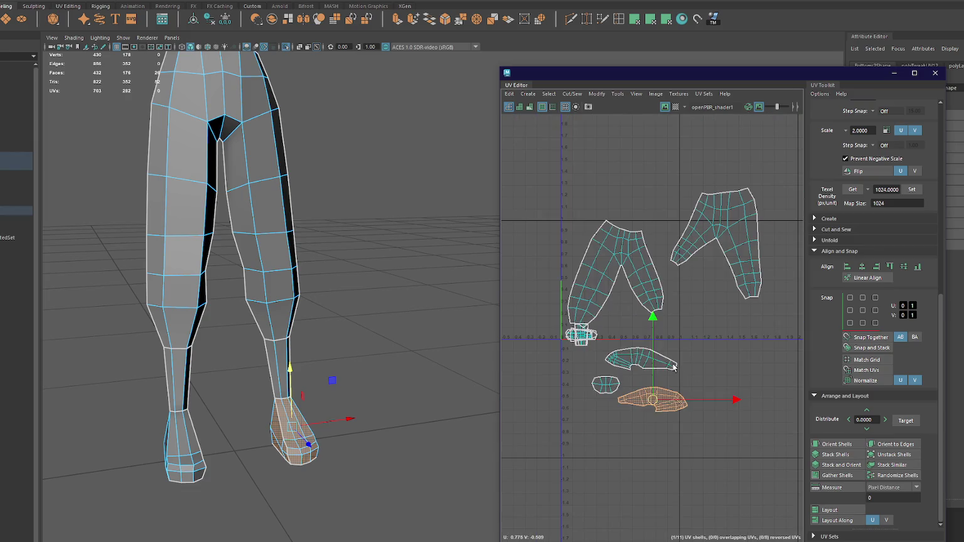
right_drag(650, 348, 643, 332)
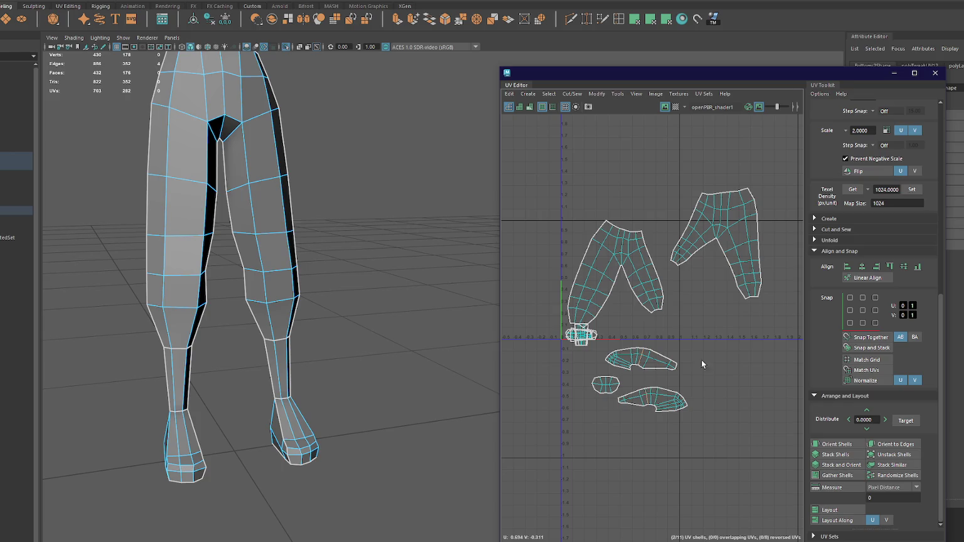
Step: Unfold the three lower shoe shells
drag(705, 339, 587, 433)
right_drag(707, 354, 658, 356)
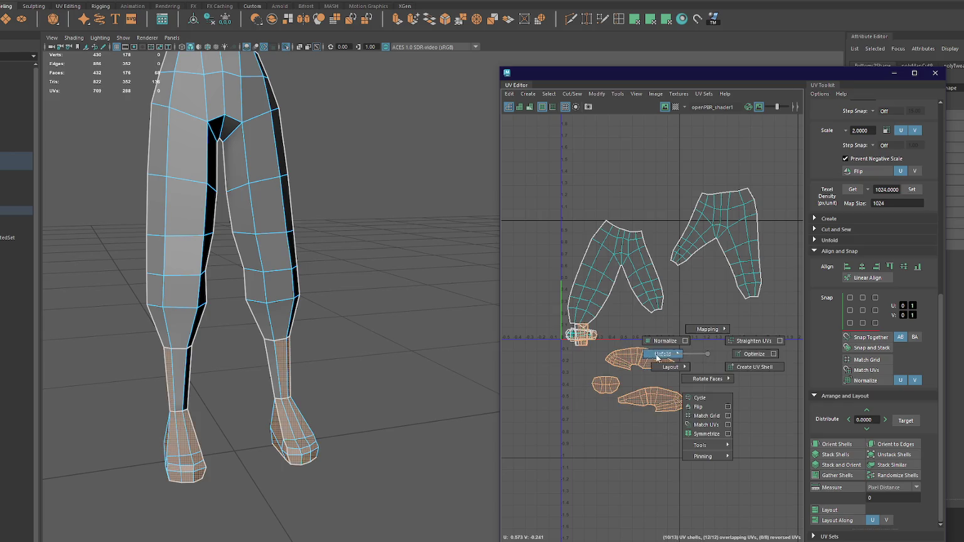
drag(528, 182, 769, 460)
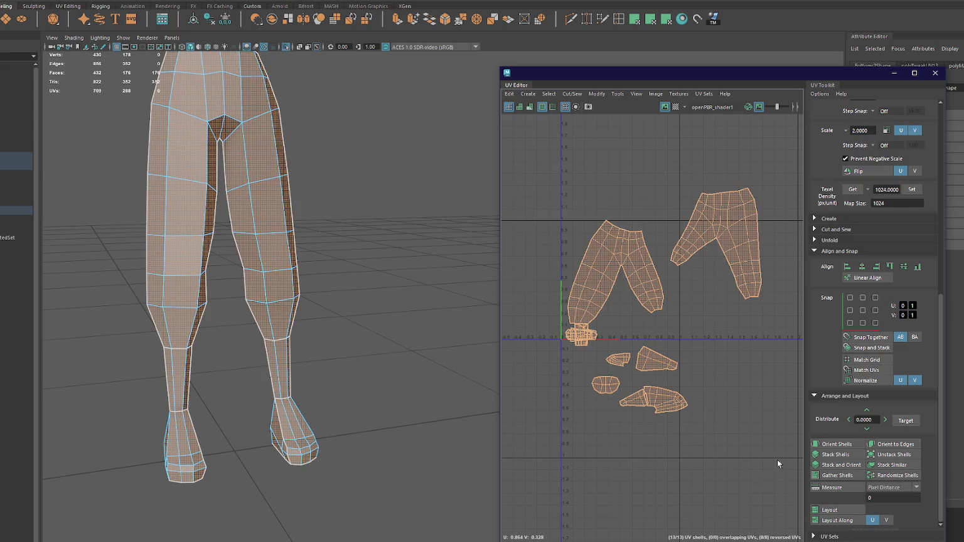
Step: Stack and orient all shells, then move the two pant shells to the upper left and upper right
click(838, 464)
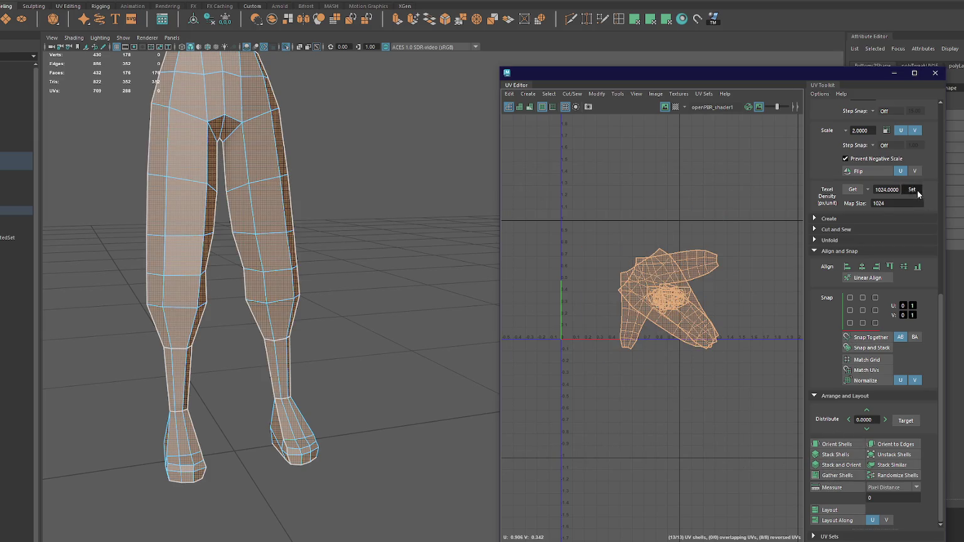
click(712, 301)
key(w)
drag(712, 300, 628, 231)
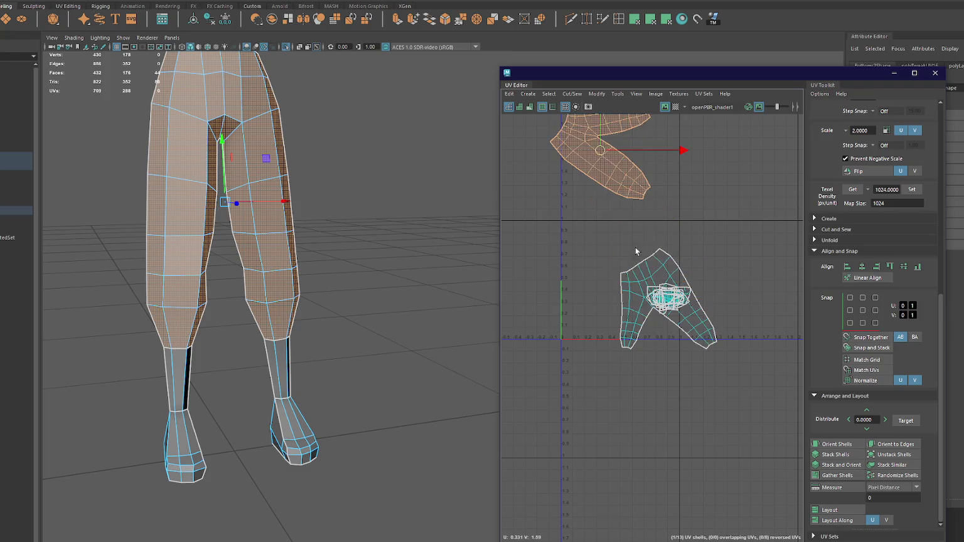
click(648, 299)
drag(649, 300, 692, 155)
Step: Move the shoe shell stack toward the UV origin and pull one shoe shell out to the right
click(669, 299)
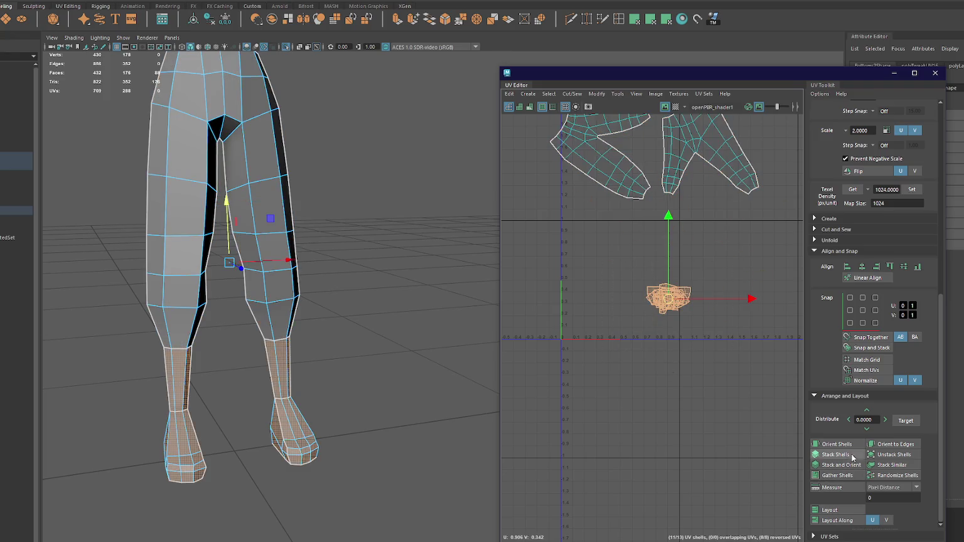
mouse_move(668, 301)
mouse_down()
mouse_move(581, 332)
mouse_move(666, 336)
mouse_up()
click(587, 331)
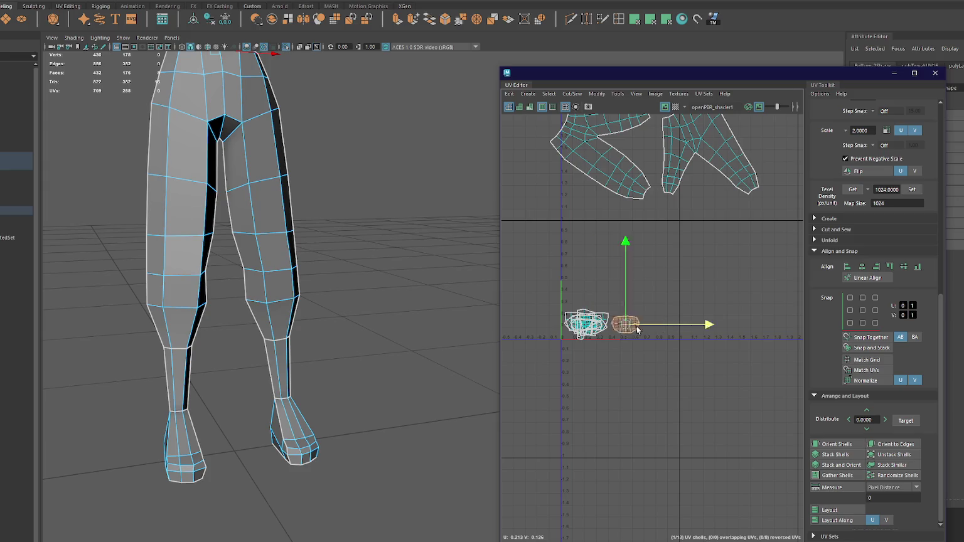
click(600, 324)
drag(599, 325, 640, 325)
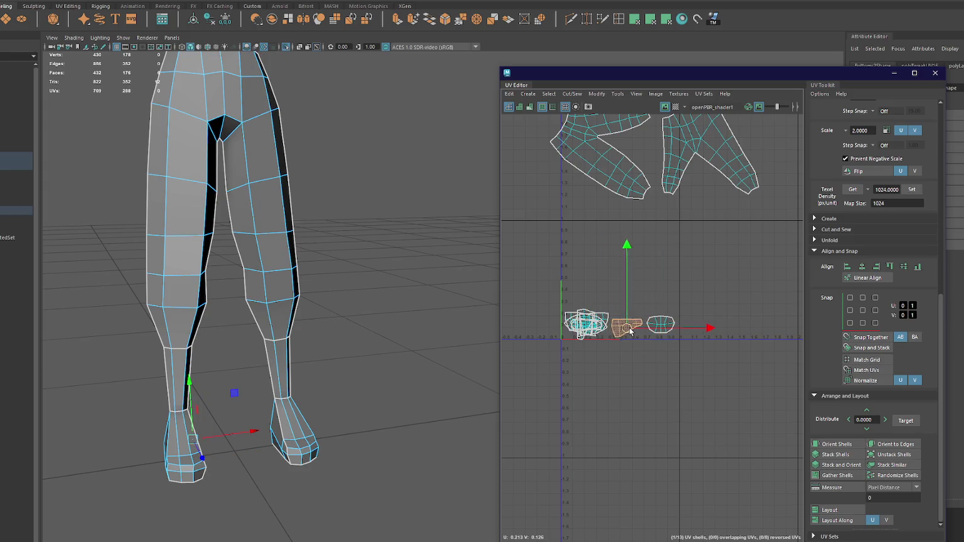
scroll(881, 325, up, 2)
scroll(891, 282, up, 3)
scroll(587, 312, up, 5)
scroll(587, 313, down, 3)
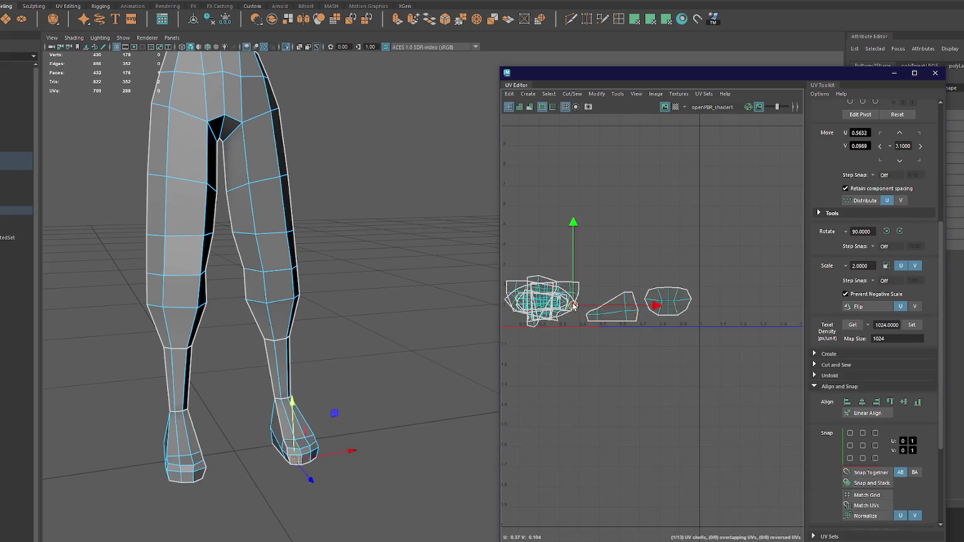
Step: Move another shoe shell up-right, rotate it 180 degrees and set it on the U axis
click(537, 304)
drag(537, 304, 661, 266)
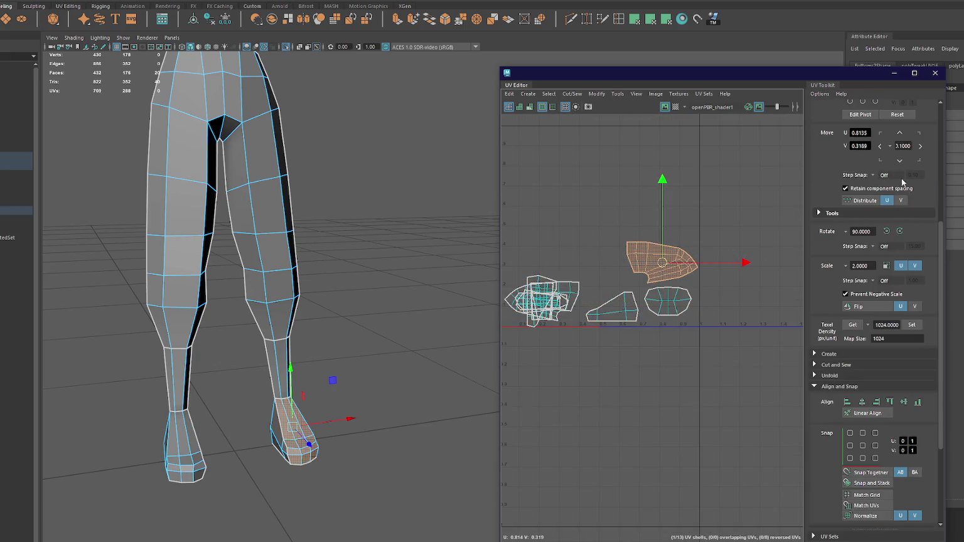
click(898, 230)
click(898, 230)
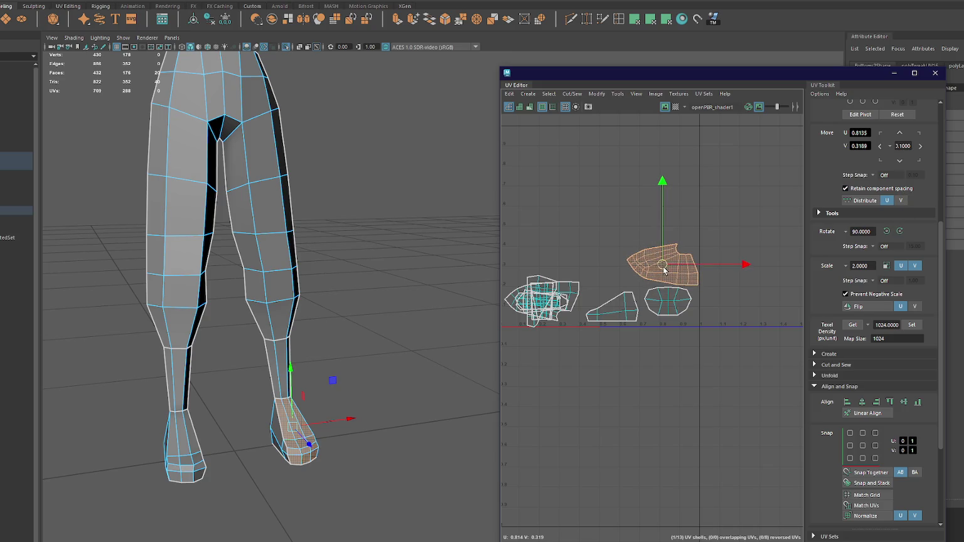
click(667, 306)
click(667, 306)
drag(667, 306, 673, 314)
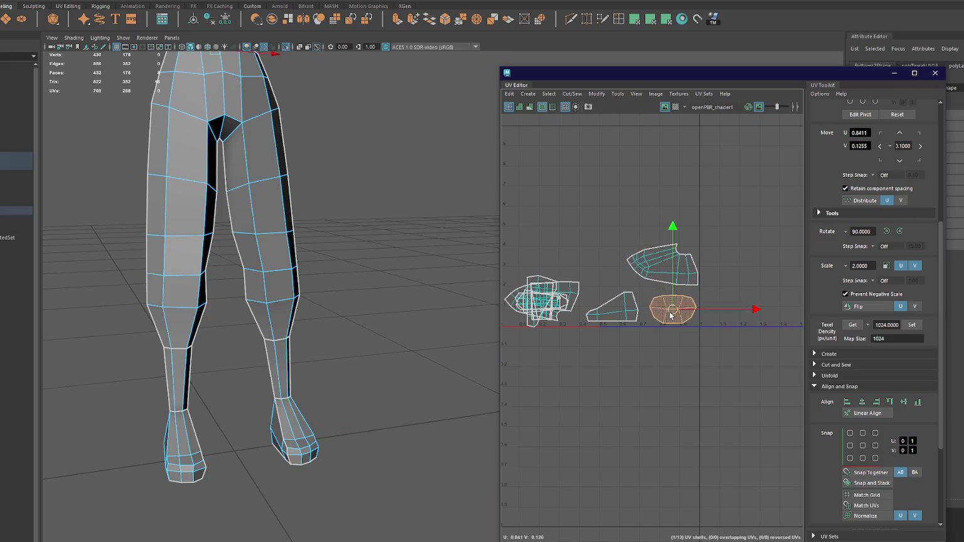
Step: Shift the next shell right, rotate it 180 degrees and lift the small shell above the others
click(616, 307)
click(547, 300)
drag(548, 286, 600, 283)
click(898, 231)
click(899, 230)
click(535, 300)
drag(535, 300, 561, 251)
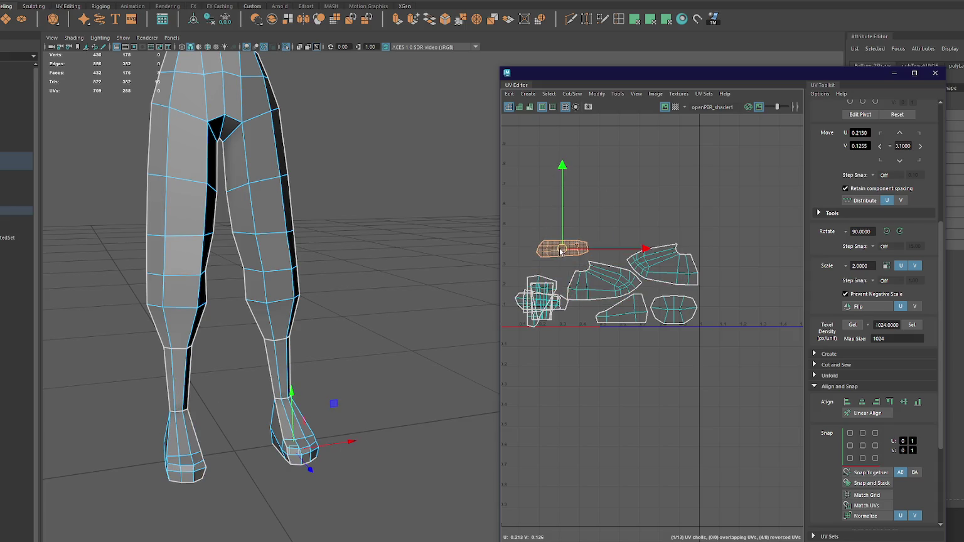
alt+drag(394, 334, 409, 301)
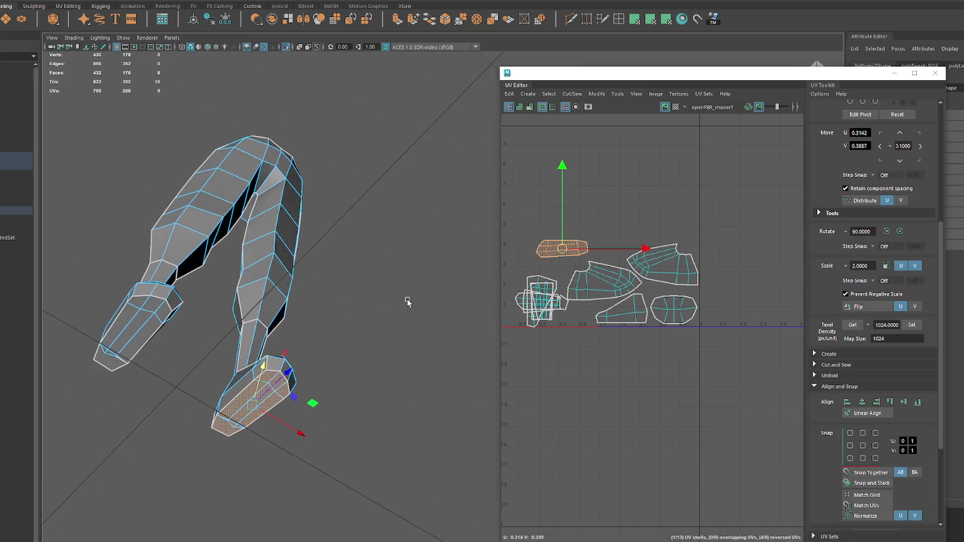
Step: Inspect the shoes in wireframe and pick a vertex at the shoe tip
mouse_move(307, 308)
alt+mouse_down()
mouse_move(254, 286)
mouse_move(245, 267)
alt+mouse_up()
key(F9)
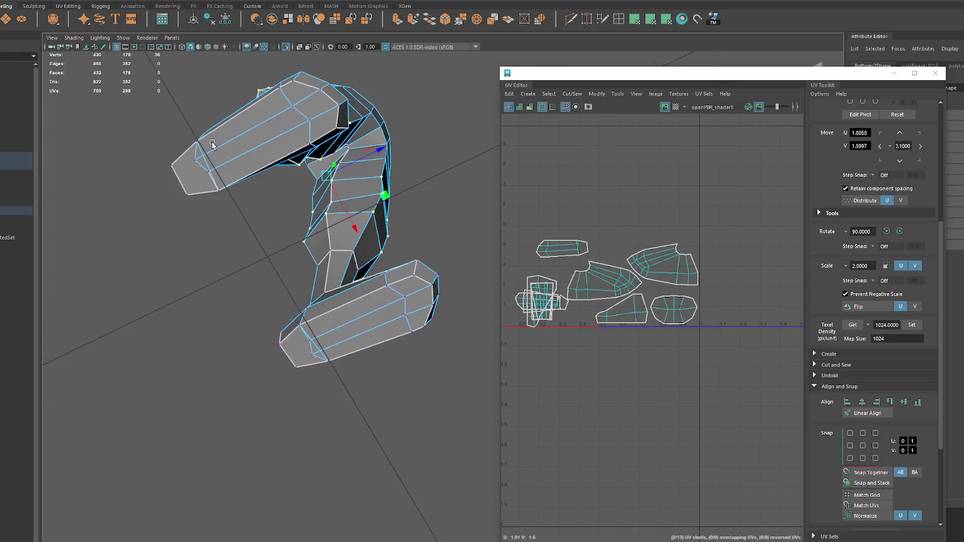
key(4)
alt+drag(199, 160, 186, 255)
key(6)
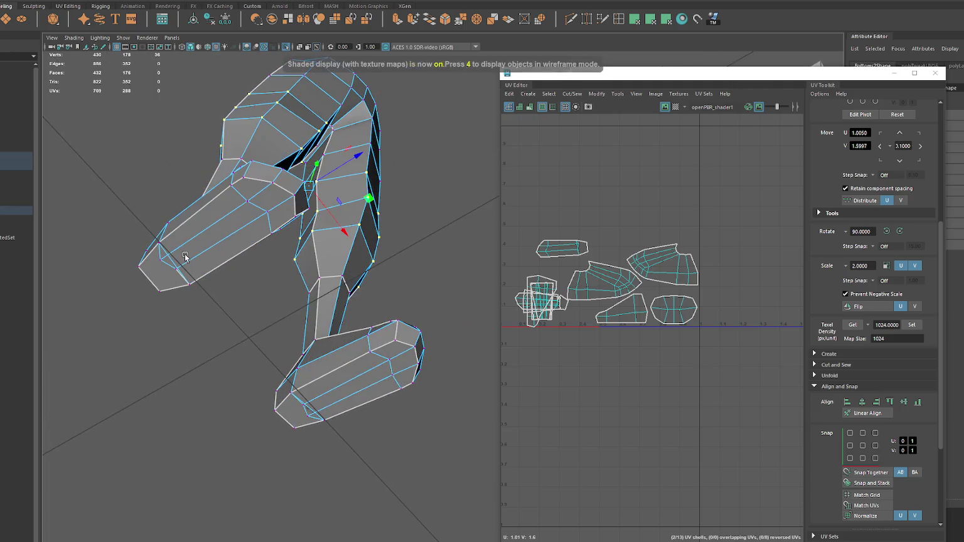
click(161, 262)
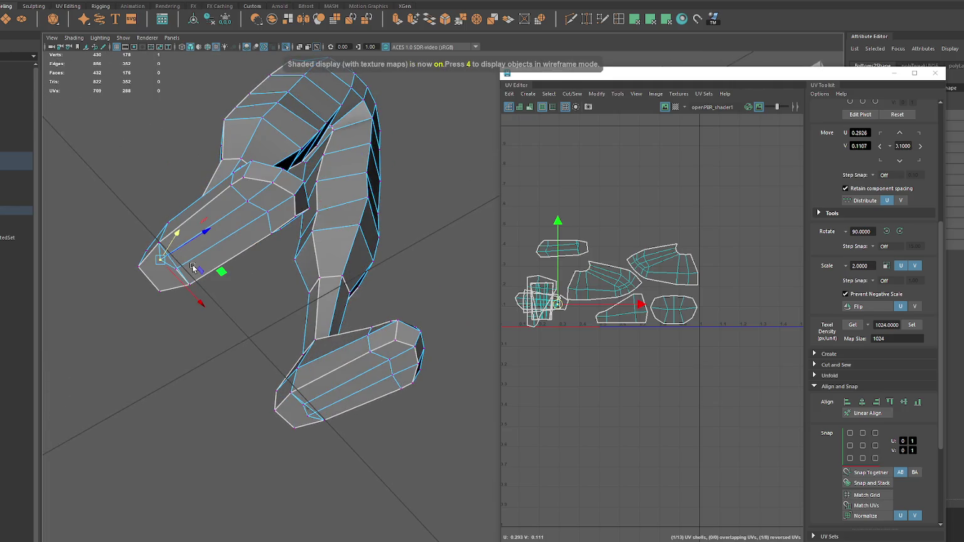
Step: Select the strip of old sole faces on the shoes and delete them
right_drag(193, 268, 191, 295)
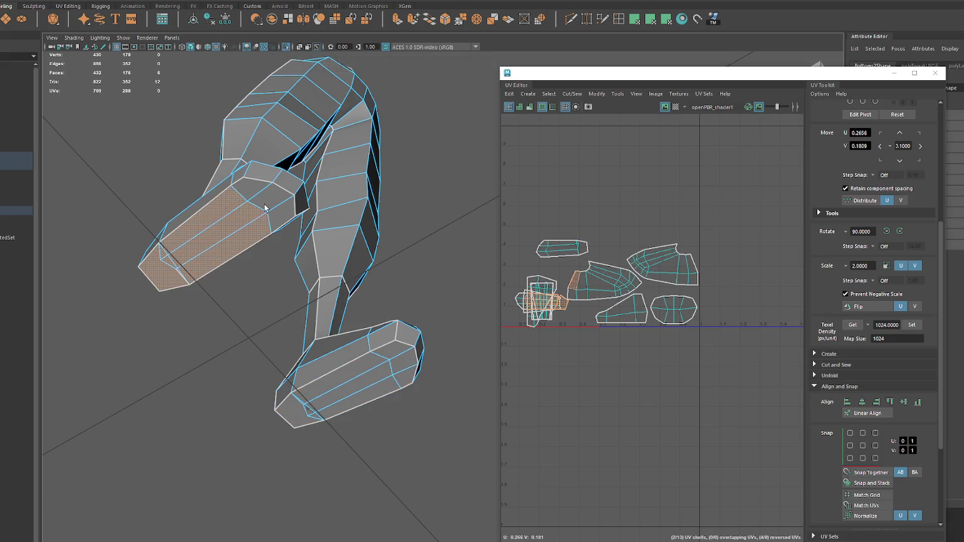
shift+click(368, 367)
shift+drag(399, 362, 316, 411)
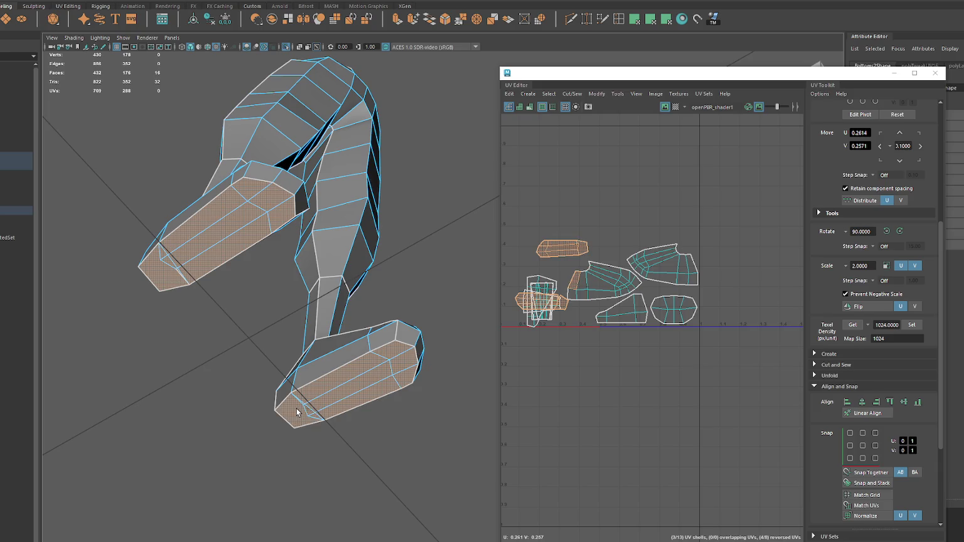
key(Delete)
alt+drag(280, 331, 325, 318)
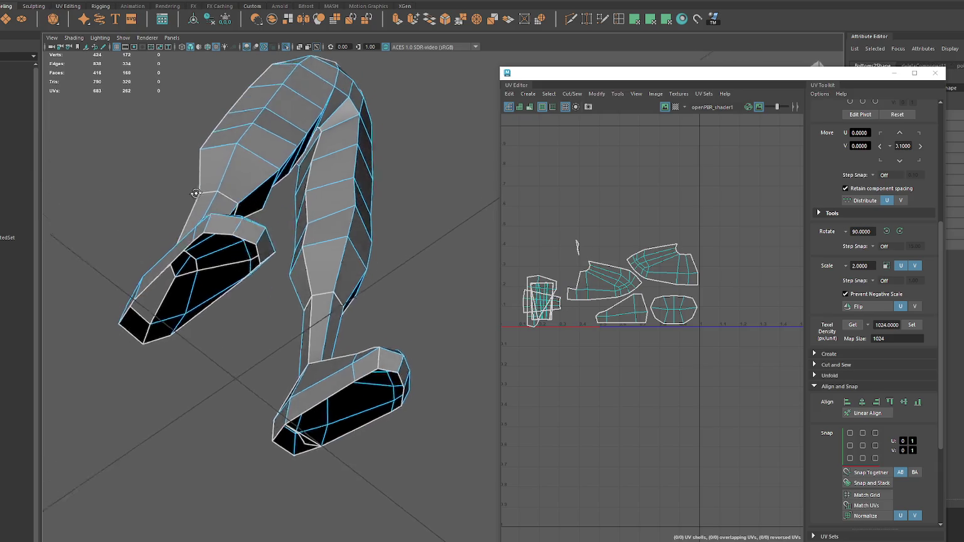
key(ctrl+z)
alt+middle_drag(64, 275, 28, 271)
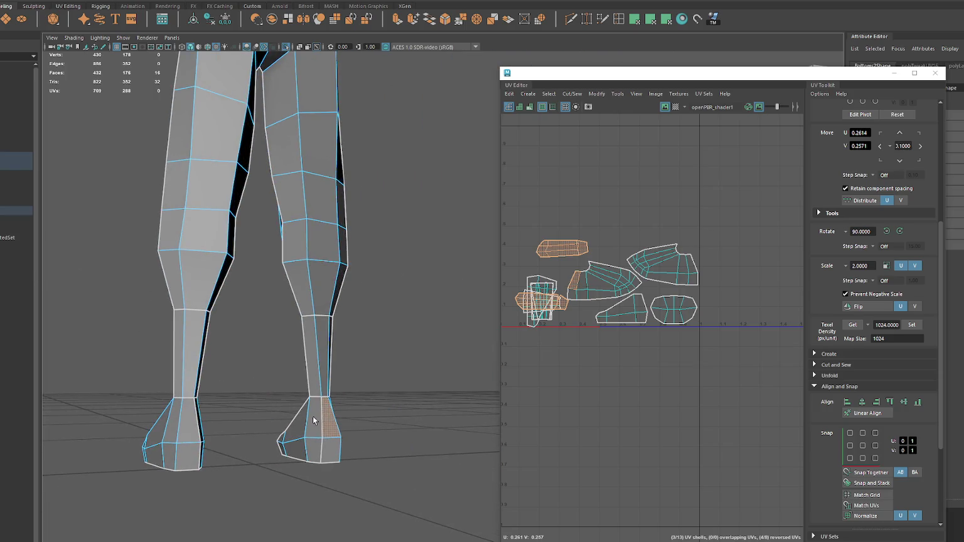
key(Delete)
Step: Bridge the open border edges of both shoes to close the sole openings
alt+drag(333, 430, 369, 271)
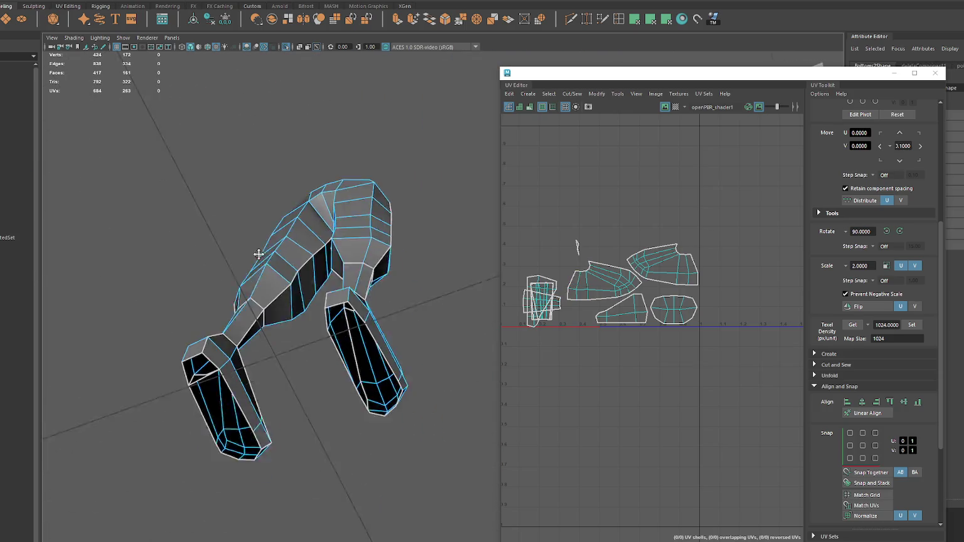
right_drag(369, 271, 376, 248)
alt+drag(377, 248, 333, 216)
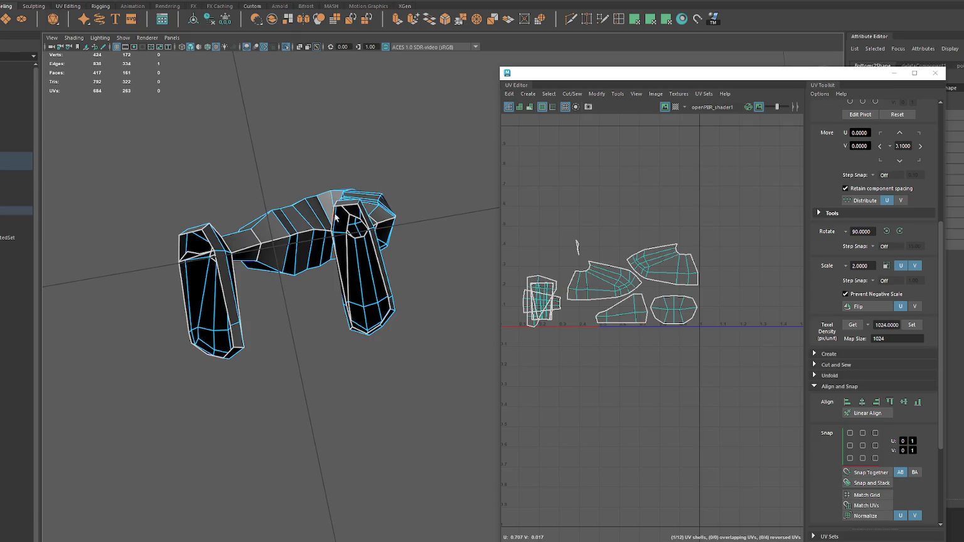
click(347, 20)
key(g)
key(g)
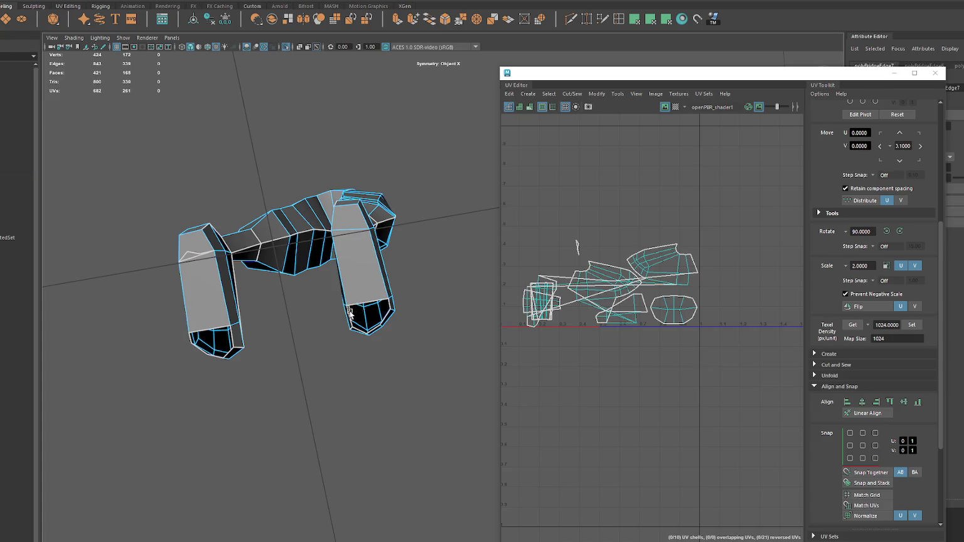
click(384, 319)
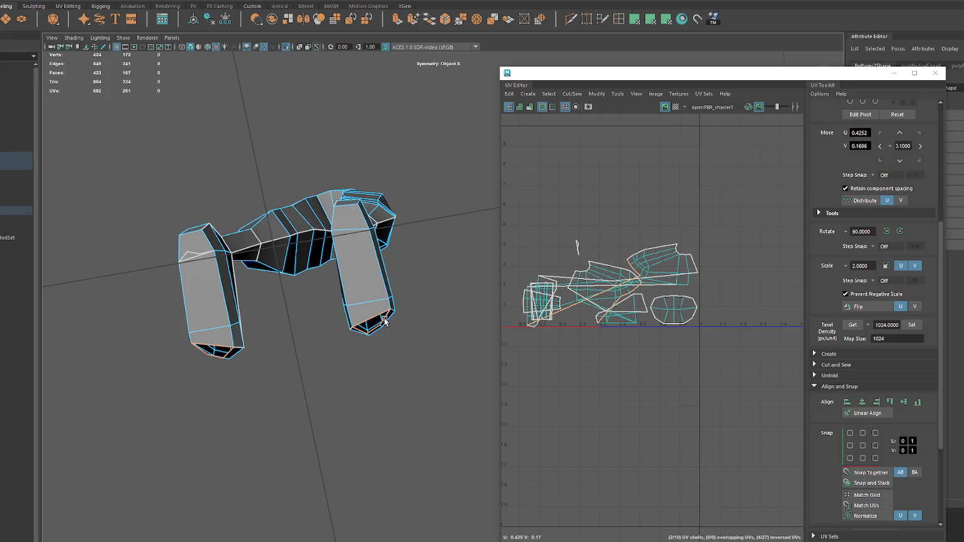
key(g)
Step: Delete the stray face on the leg
mouse_move(402, 322)
alt+mouse_down()
mouse_move(426, 243)
mouse_move(435, 273)
alt+mouse_up()
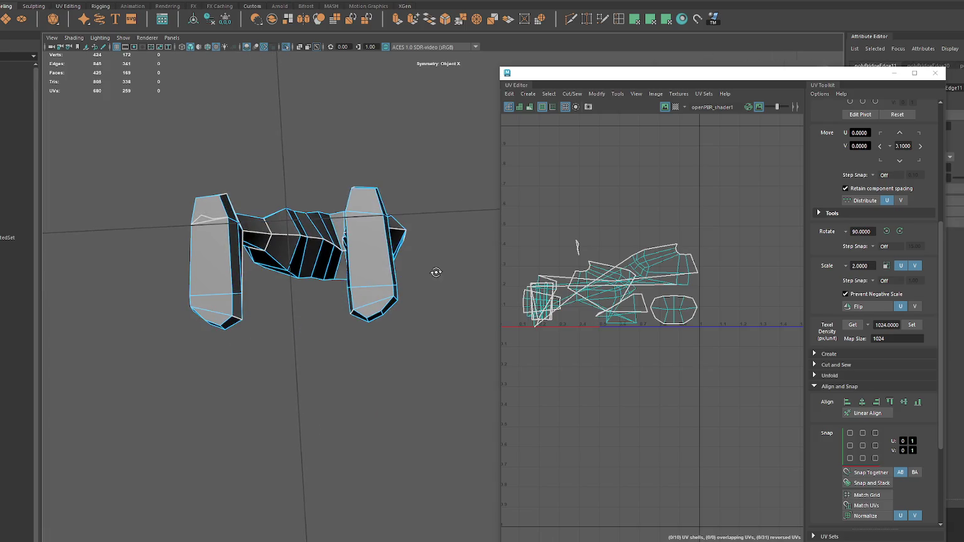
click(210, 217)
key(Delete)
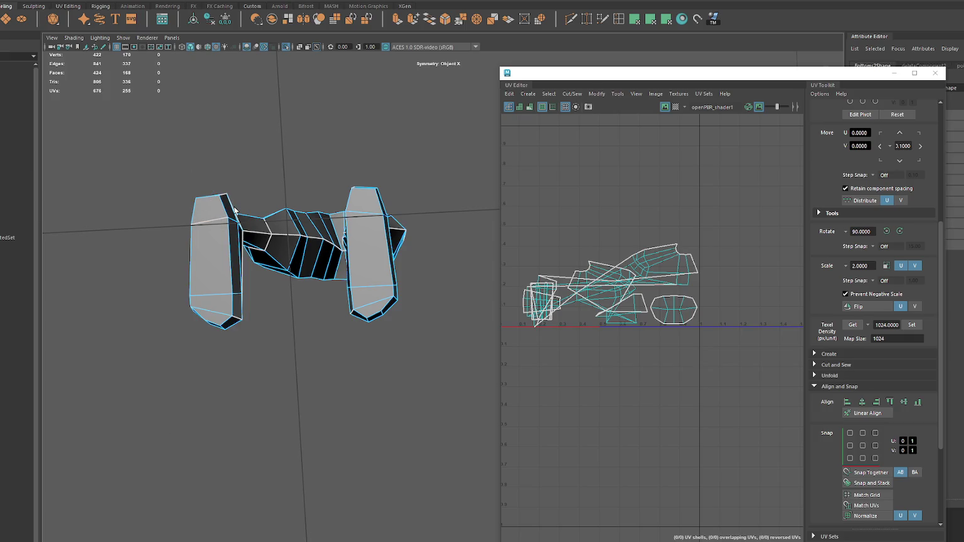
Step: Select the new sole faces of both shoes and project planar UVs onto them
mouse_move(235, 211)
alt+mouse_down()
mouse_move(383, 288)
mouse_move(183, 275)
mouse_move(195, 204)
alt+mouse_up()
mouse_move(312, 340)
mouse_down()
mouse_move(254, 398)
mouse_move(265, 400)
mouse_up()
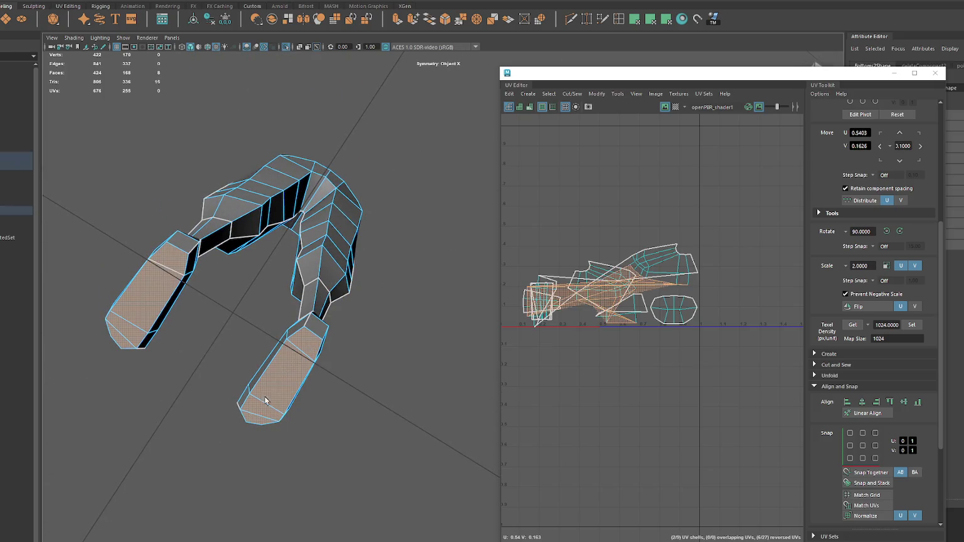
click(649, 20)
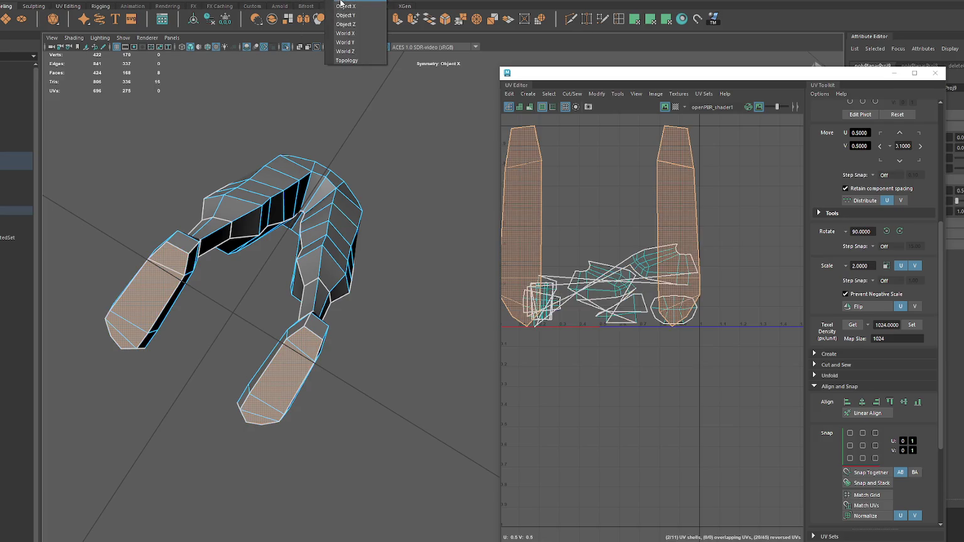
Step: Move the new sole shells down and separate the overlapping shoe shells
scroll(626, 248, down, 4)
key(w)
drag(618, 237, 618, 328)
click(642, 266)
click(642, 266)
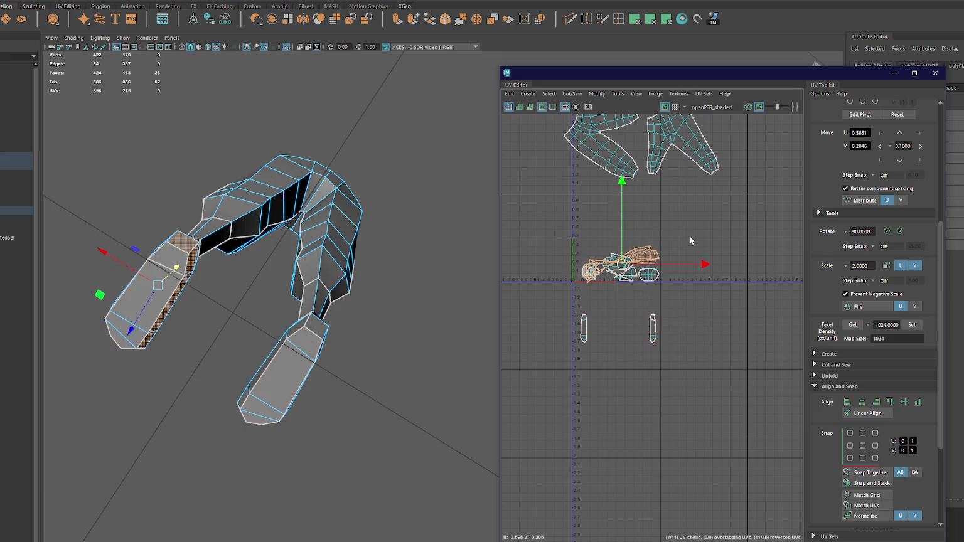
click(641, 266)
drag(643, 267, 660, 250)
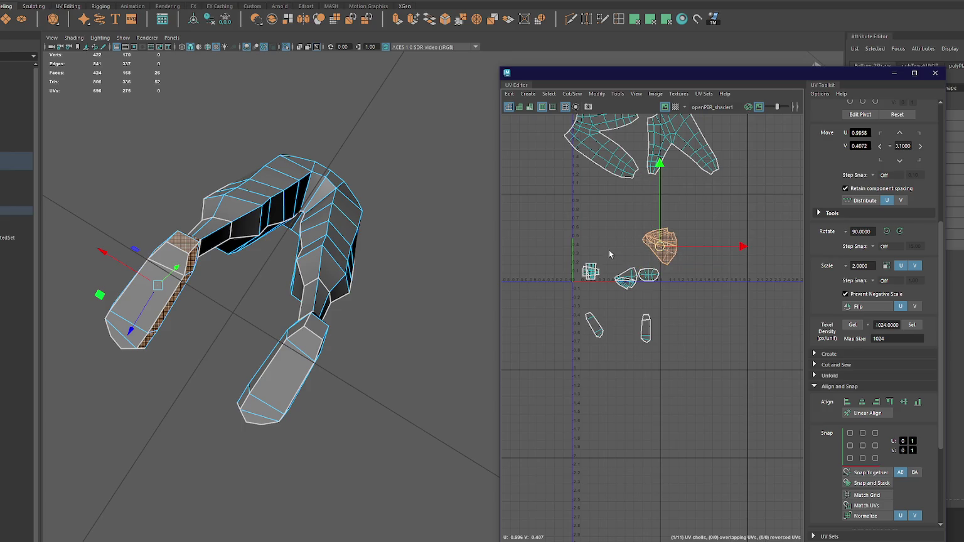
Step: Cut UV seams along the shoe edges and sew the front shoe edge back together
alt+drag(356, 295, 248, 227)
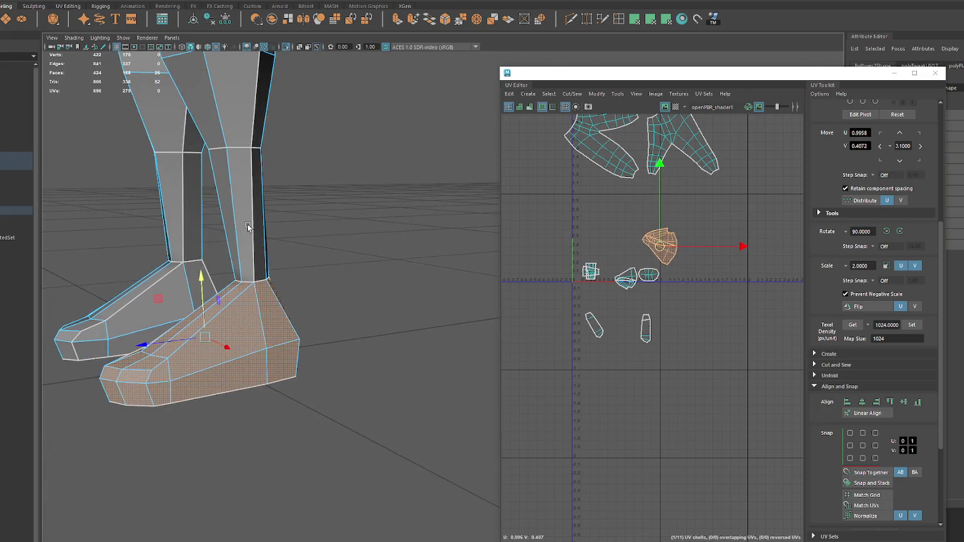
alt+drag(317, 241, 304, 255)
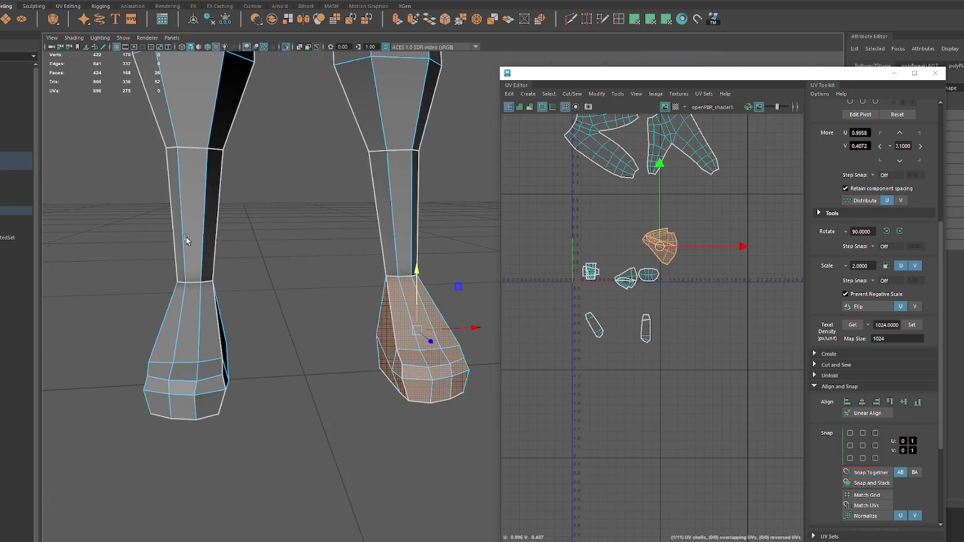
right_click(646, 239)
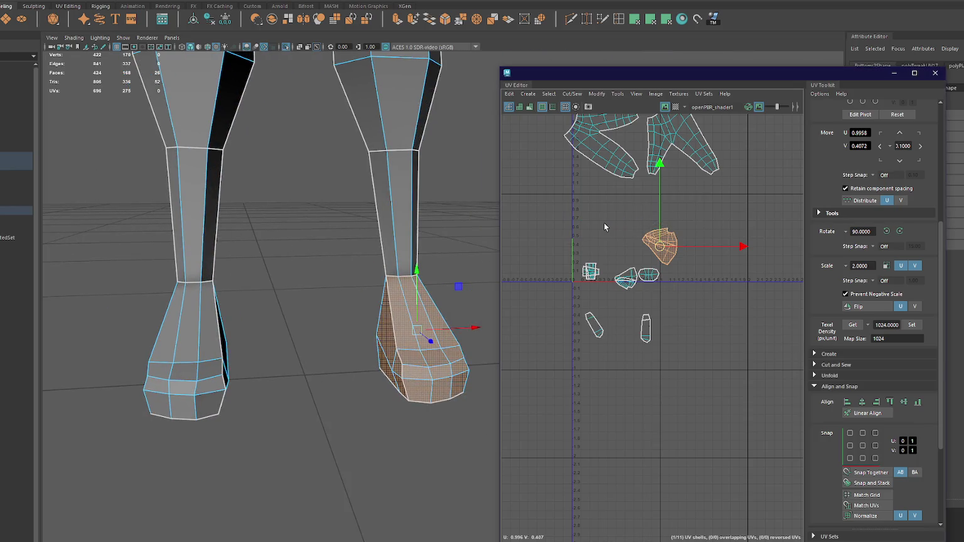
scroll(604, 223, up, 4)
alt+drag(483, 282, 377, 280)
right_drag(378, 280, 379, 246)
alt+drag(379, 246, 245, 355)
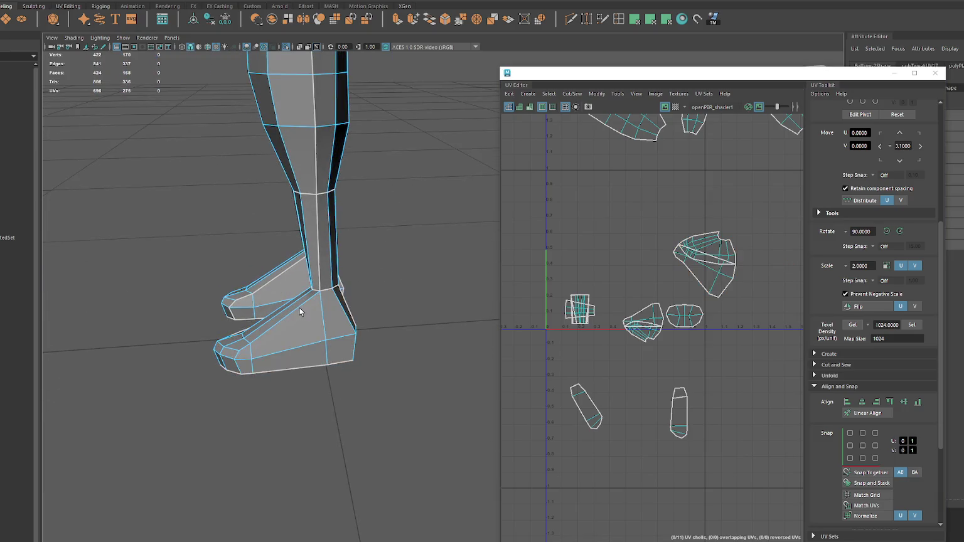
mouse_move(271, 314)
alt+mouse_down()
mouse_move(419, 289)
mouse_move(326, 315)
alt+mouse_up()
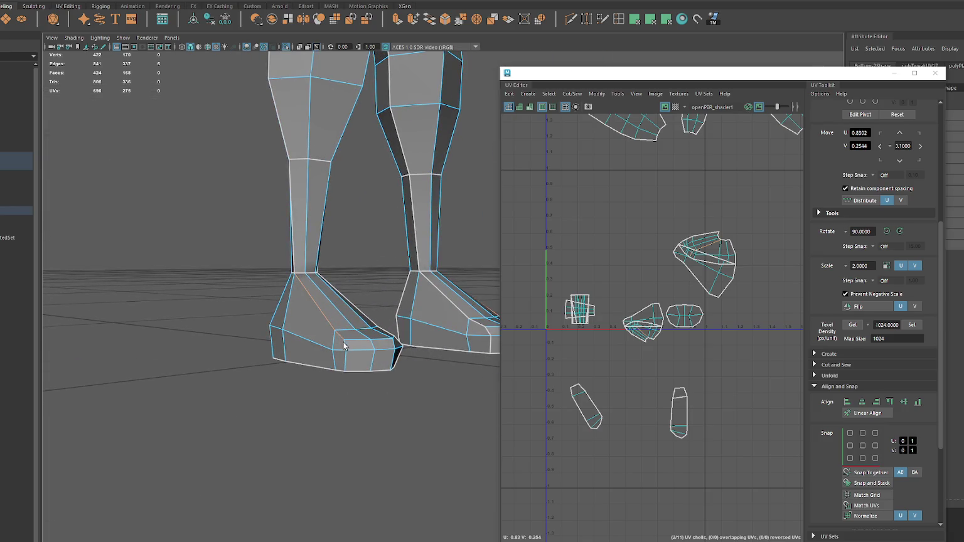
mouse_move(345, 361)
alt+mouse_down()
mouse_move(329, 338)
mouse_move(217, 340)
mouse_move(307, 336)
mouse_move(203, 337)
mouse_move(183, 319)
alt+mouse_up()
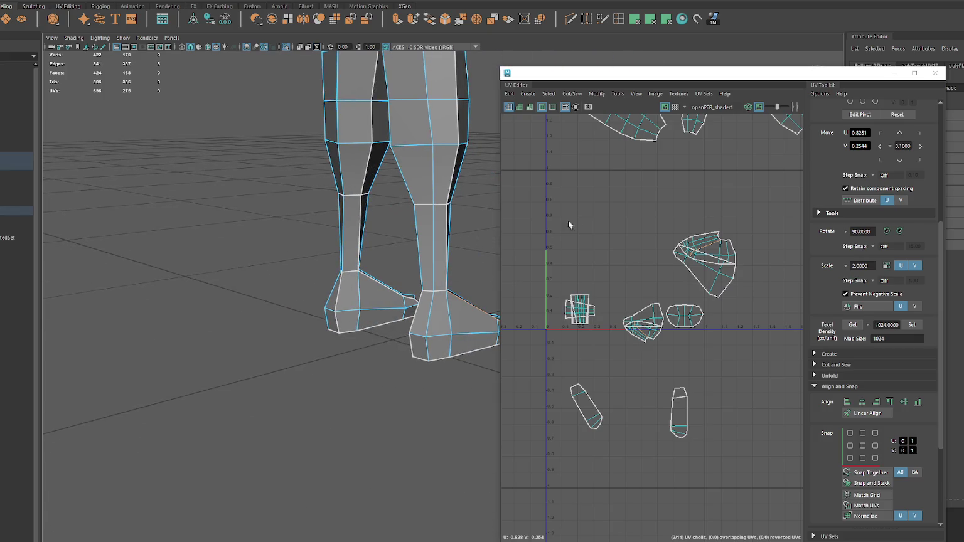
shift+right_drag(557, 232, 538, 207)
click(337, 298)
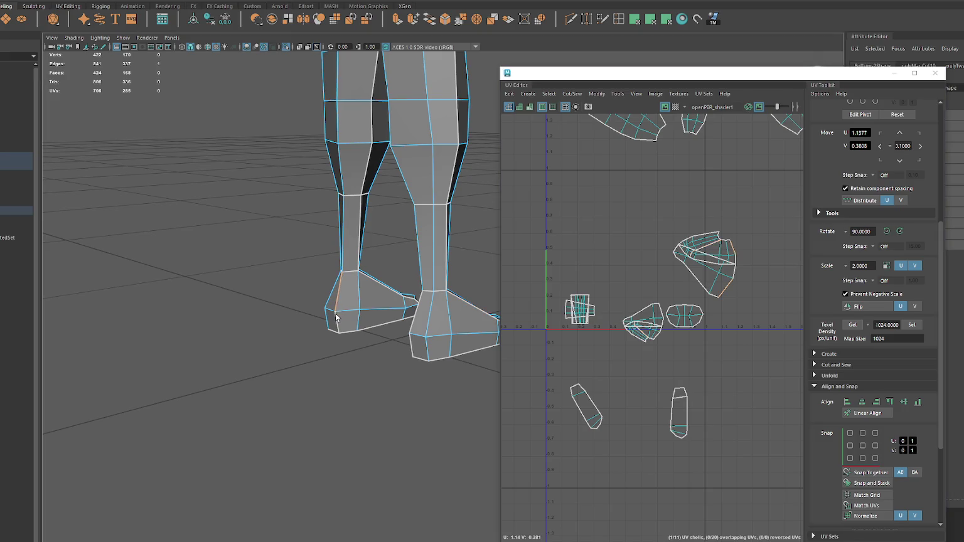
shift+right_drag(594, 209, 631, 211)
Step: Unfold and lay out all leg and shoe shells, then move the small shoe shell up-right
drag(550, 213, 766, 466)
shift+right_drag(688, 254, 595, 249)
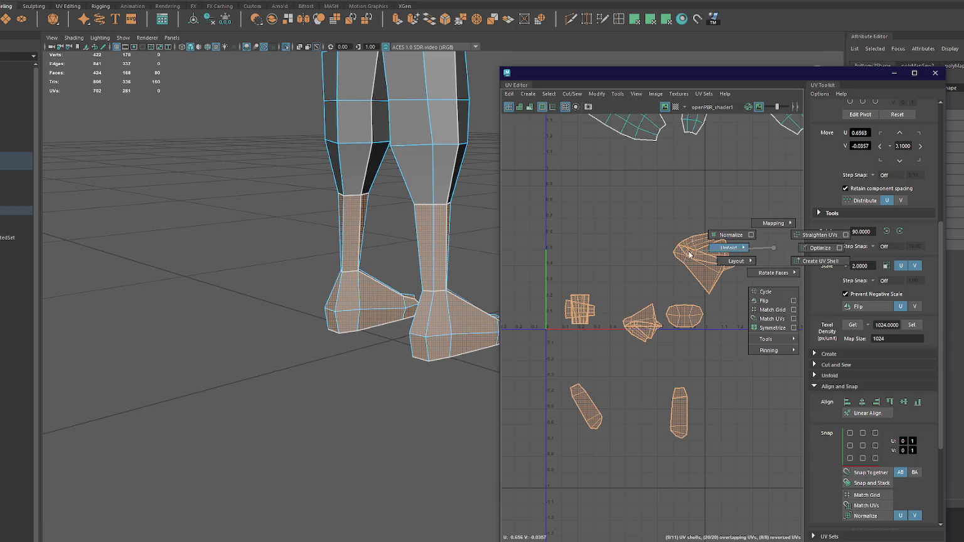
scroll(595, 249, down, 2)
click(590, 303)
key(w)
drag(590, 303, 637, 288)
scroll(637, 287, up, 5)
Step: Re-select the shoe UV shell and adjust the leg vertices from a side view
click(587, 311)
alt+drag(441, 314, 375, 209)
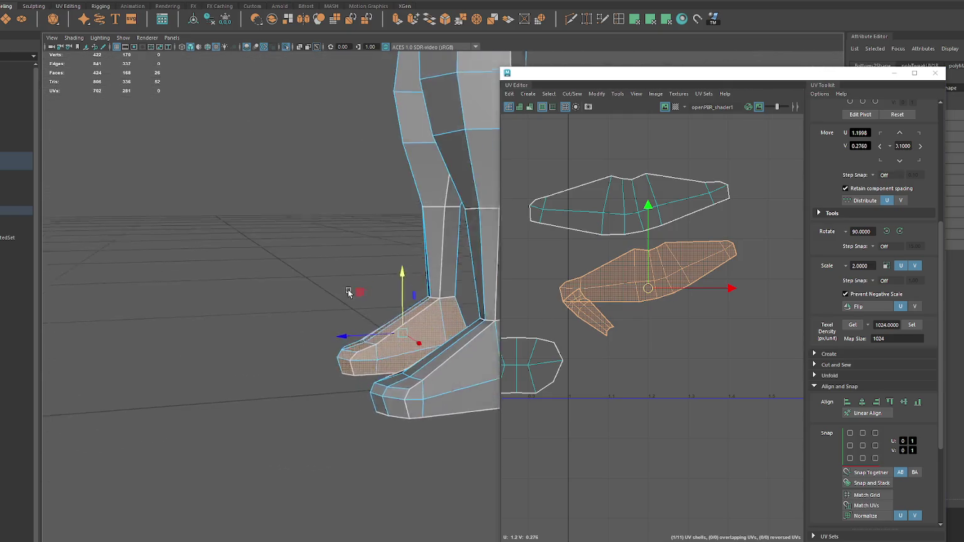
key(F9)
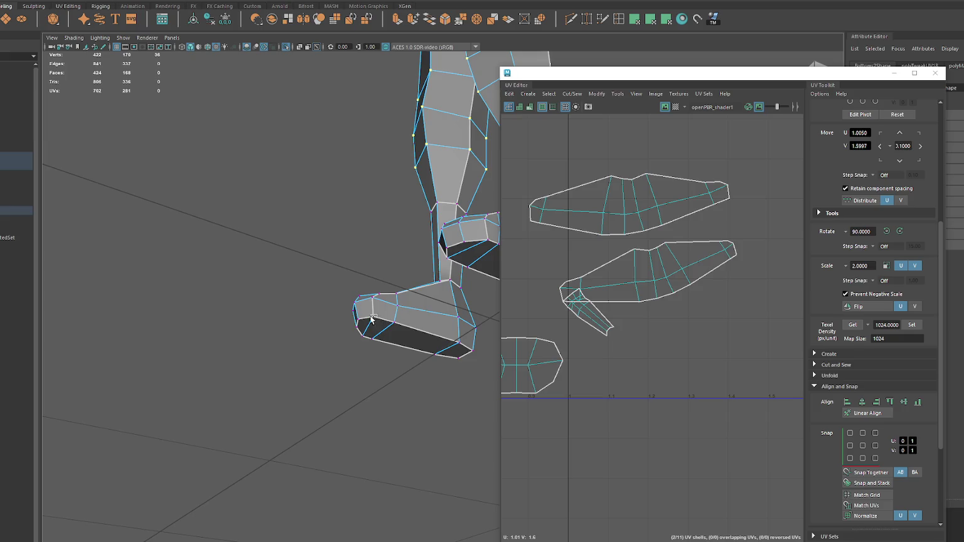
alt+drag(373, 319, 415, 342)
click(172, 3)
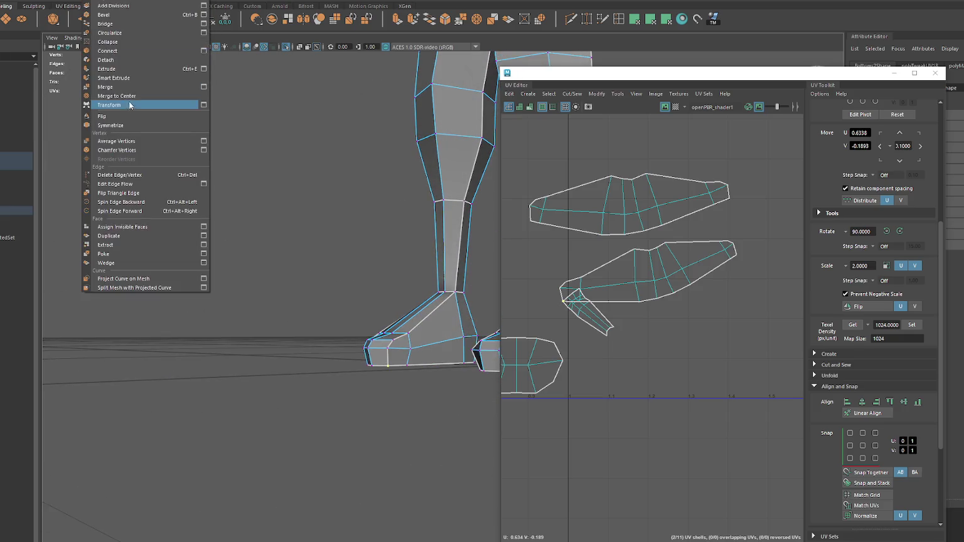
click(129, 106)
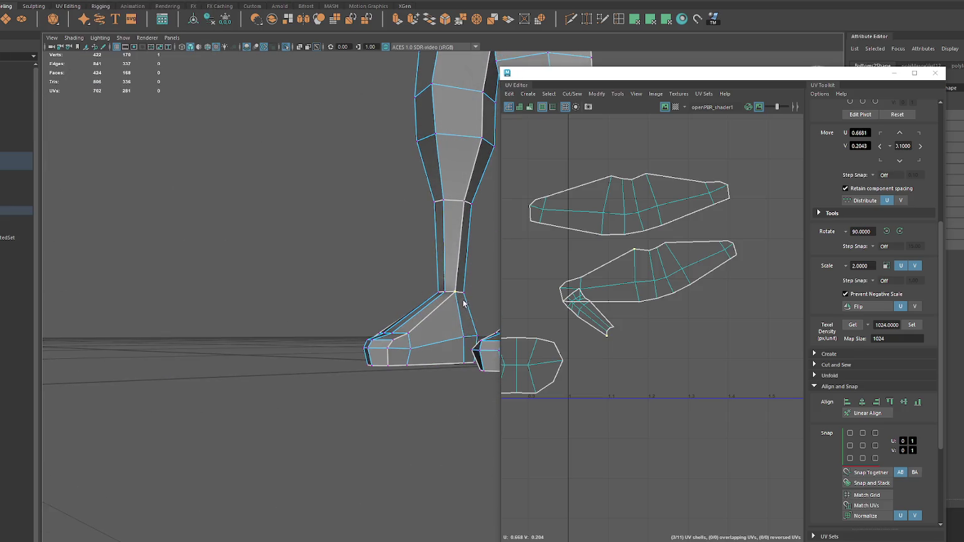
alt+drag(464, 304, 477, 295)
Step: Pick individual faces on the front of the shoe while orbiting around the foot
click(588, 316)
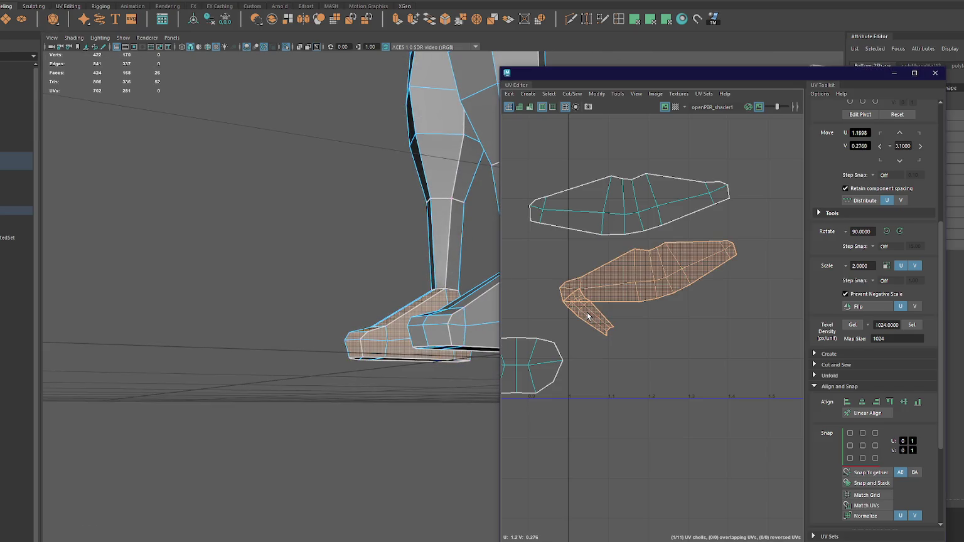
click(521, 319)
scroll(355, 318, up, 5)
scroll(356, 318, down, 5)
click(439, 317)
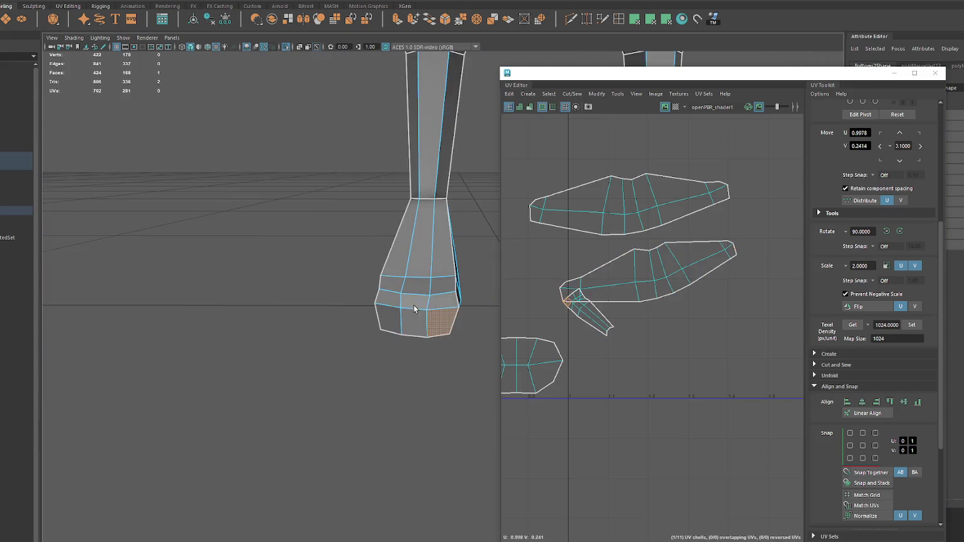
alt+drag(442, 293, 398, 230)
right_drag(398, 230, 416, 343)
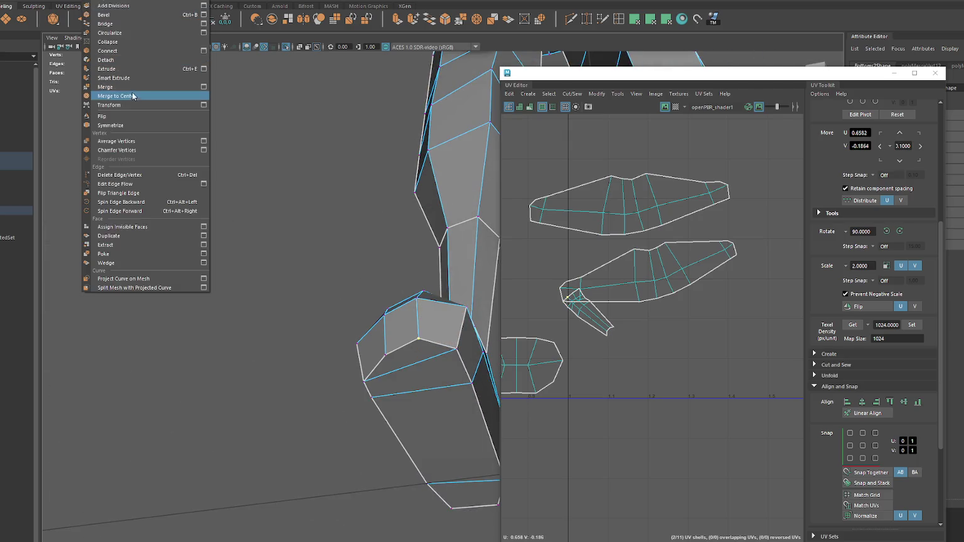
click(125, 86)
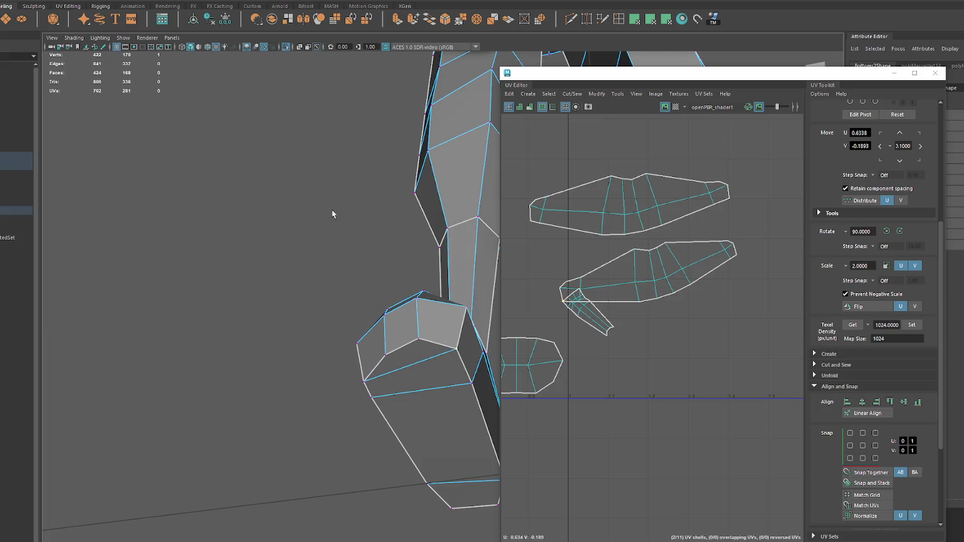
alt+drag(318, 207, 326, 331)
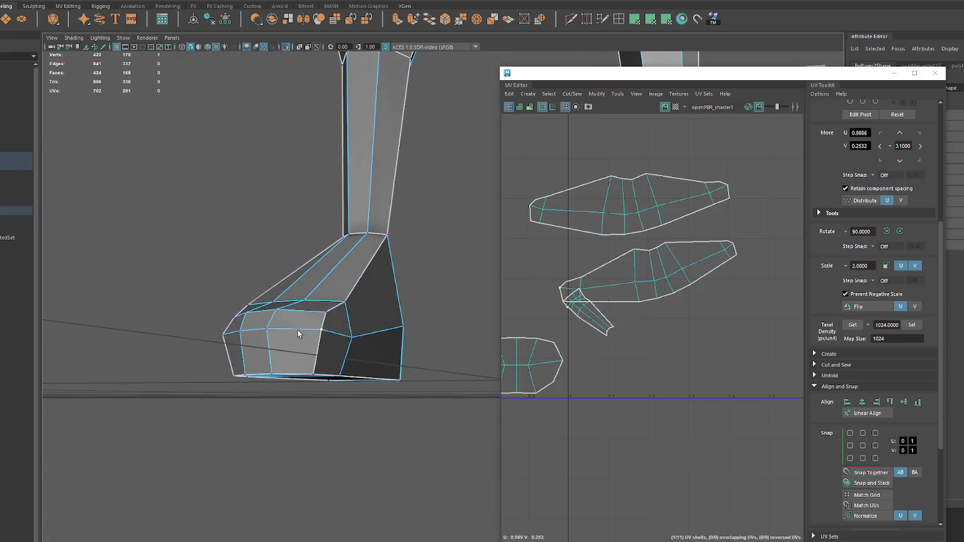
alt+drag(419, 261, 429, 258)
Step: Select the shoe's top and heel faces for a new planar projection
right_drag(586, 295, 579, 310)
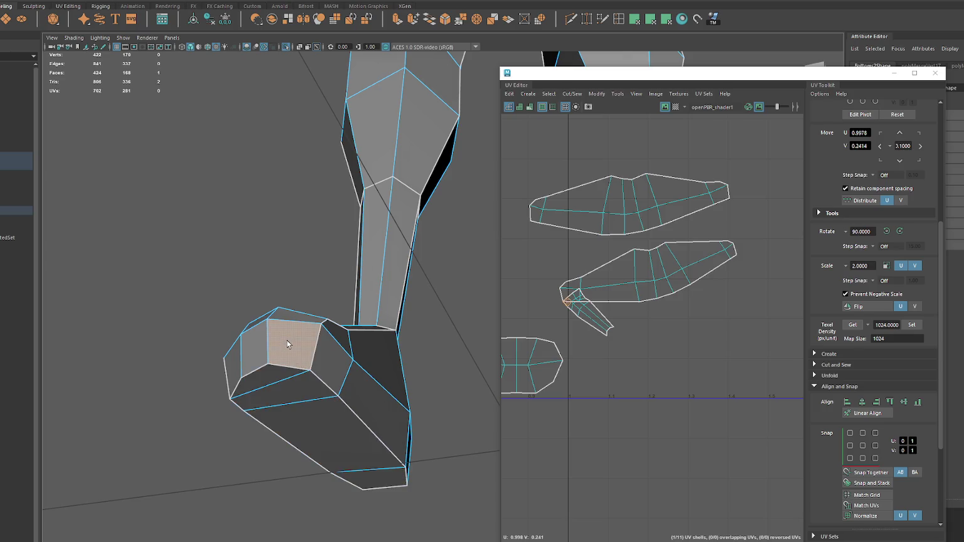
alt+drag(309, 342, 335, 342)
shift+click(373, 311)
mouse_move(374, 311)
alt+mouse_down()
mouse_move(258, 291)
mouse_move(354, 307)
mouse_move(302, 295)
mouse_move(209, 224)
mouse_move(251, 230)
mouse_move(351, 206)
mouse_move(250, 255)
mouse_move(362, 236)
mouse_move(301, 286)
alt+mouse_up()
shift+click(280, 279)
shift+click(251, 294)
shift+click(301, 286)
shift+click(305, 318)
shift+click(331, 291)
shift+click(361, 307)
mouse_move(361, 308)
alt+mouse_down()
mouse_move(381, 260)
mouse_move(331, 316)
alt+mouse_up()
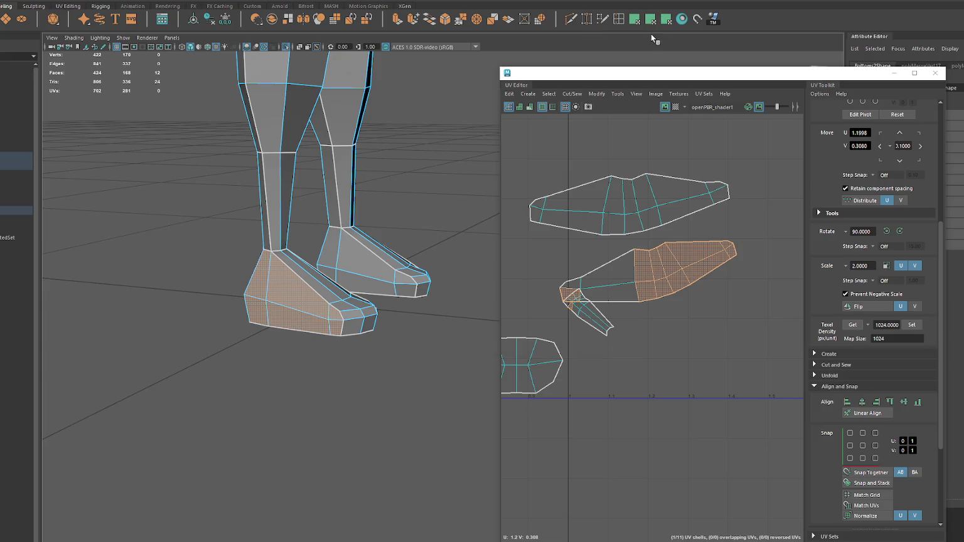
scroll(675, 182, down, 5)
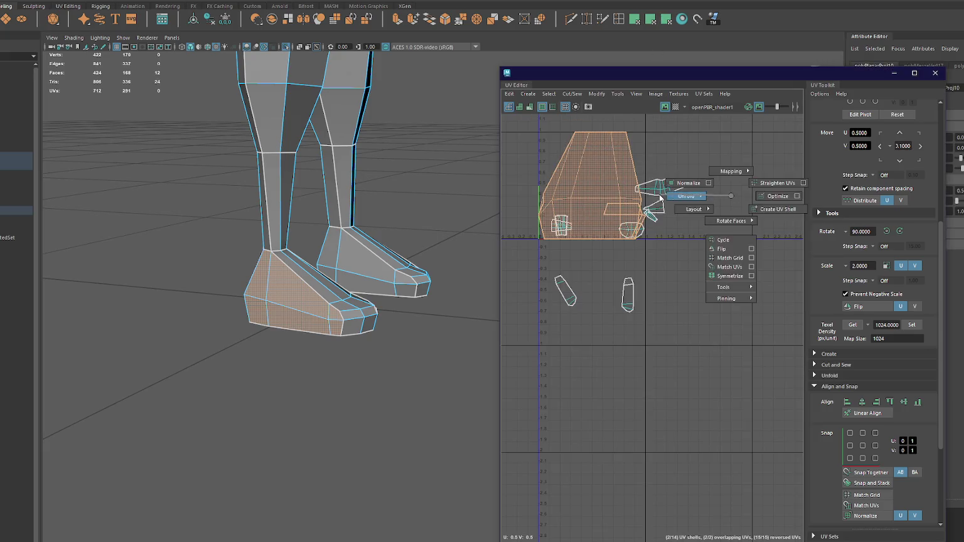
Step: Unfold the new shoe shell and match its texel density to the other shells
shift+right_drag(674, 178, 653, 207)
alt+middle_drag(683, 118, 639, 275)
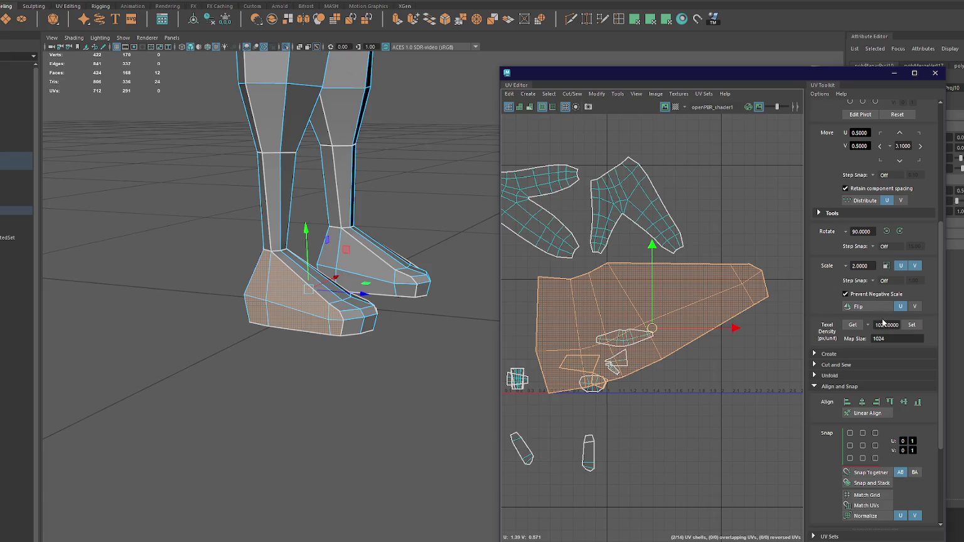
click(913, 329)
drag(643, 342, 649, 323)
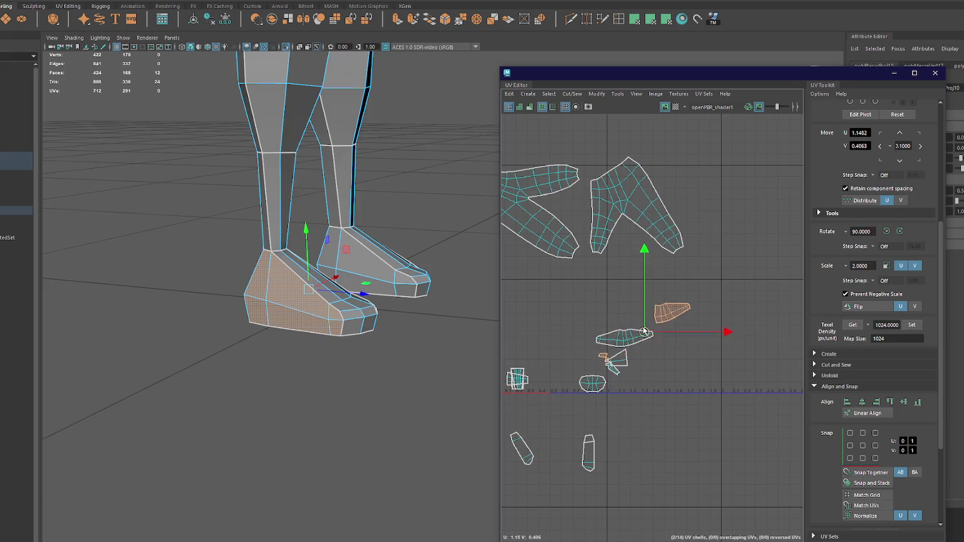
mouse_move(402, 295)
alt+mouse_down()
mouse_move(210, 270)
mouse_move(252, 254)
alt+mouse_up()
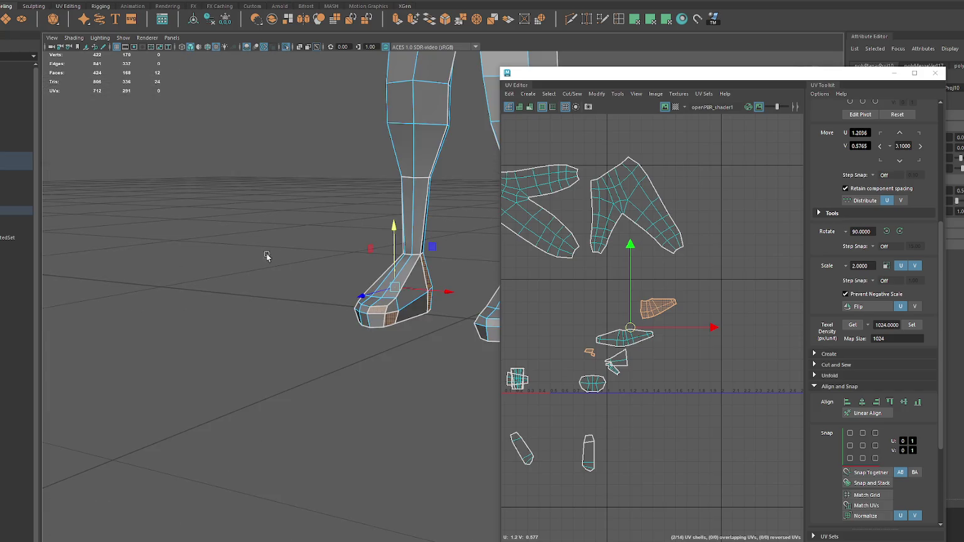
key(ctrl+z)
key(ctrl+z)
key(shift+z)
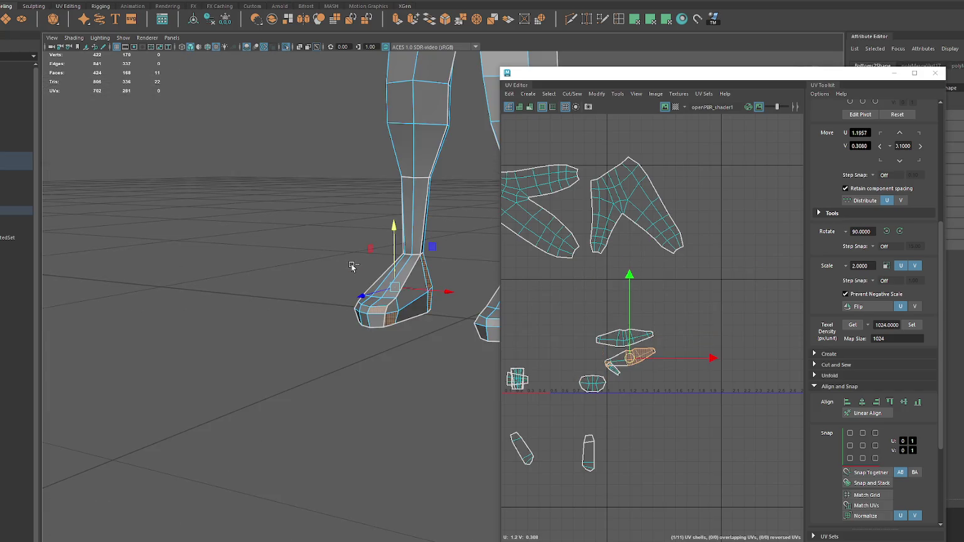
key(shift+z)
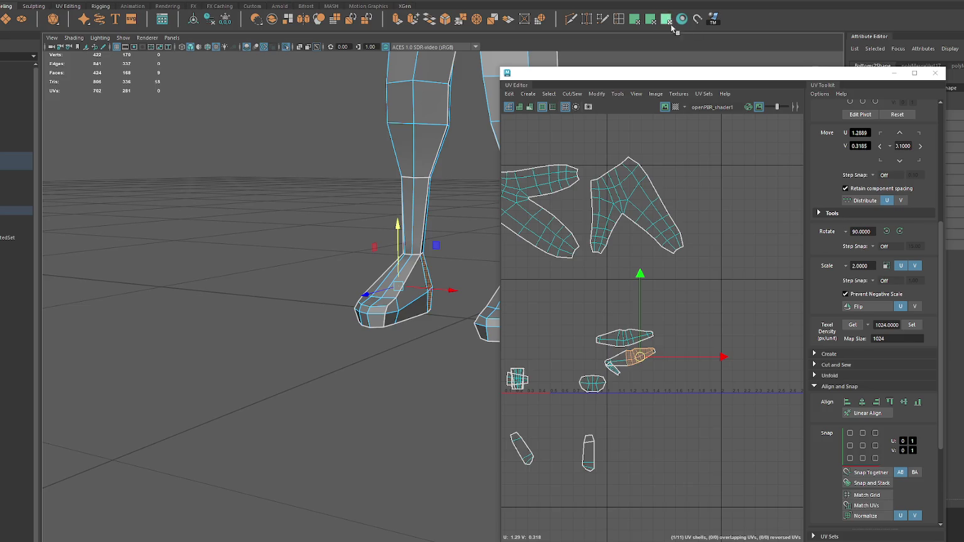
Step: Sew the shoe shell, rotate it 90°, rescale it and place it beside the other shoe pieces
click(666, 20)
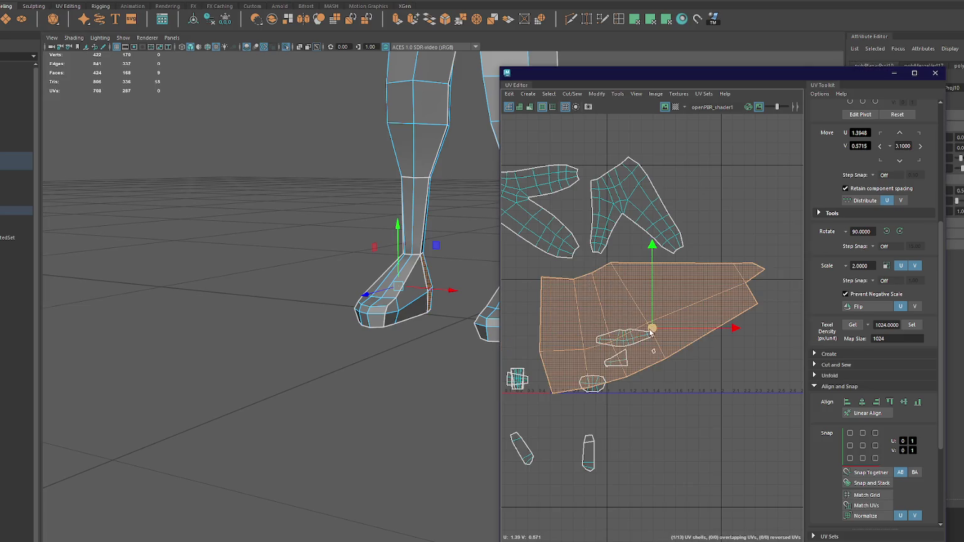
drag(651, 332, 725, 325)
scroll(166, 378, up, 5)
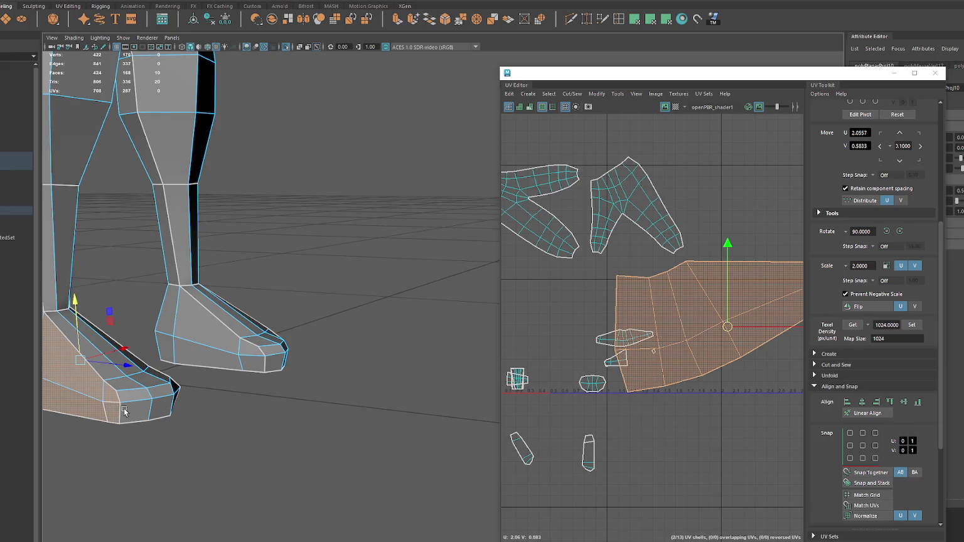
shift+right_drag(713, 211, 609, 229)
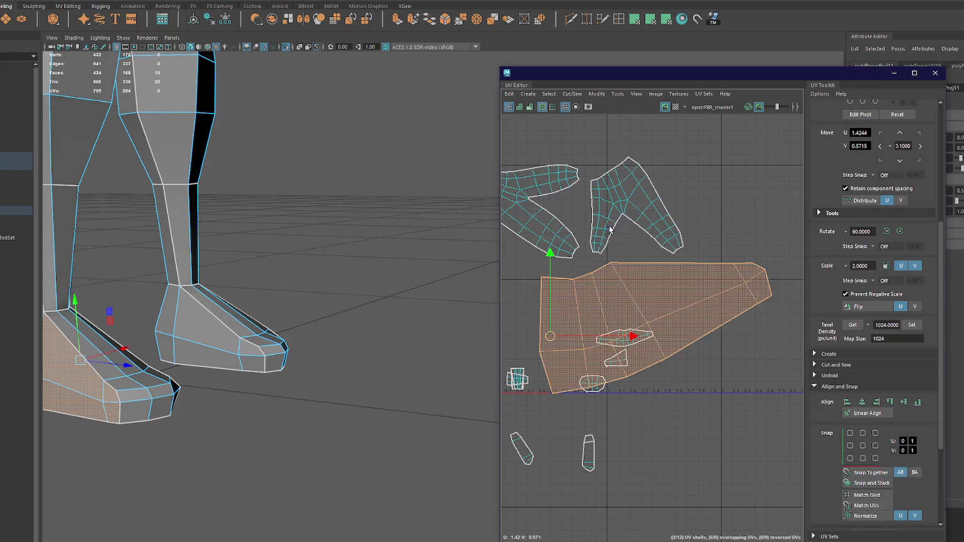
click(899, 231)
click(911, 324)
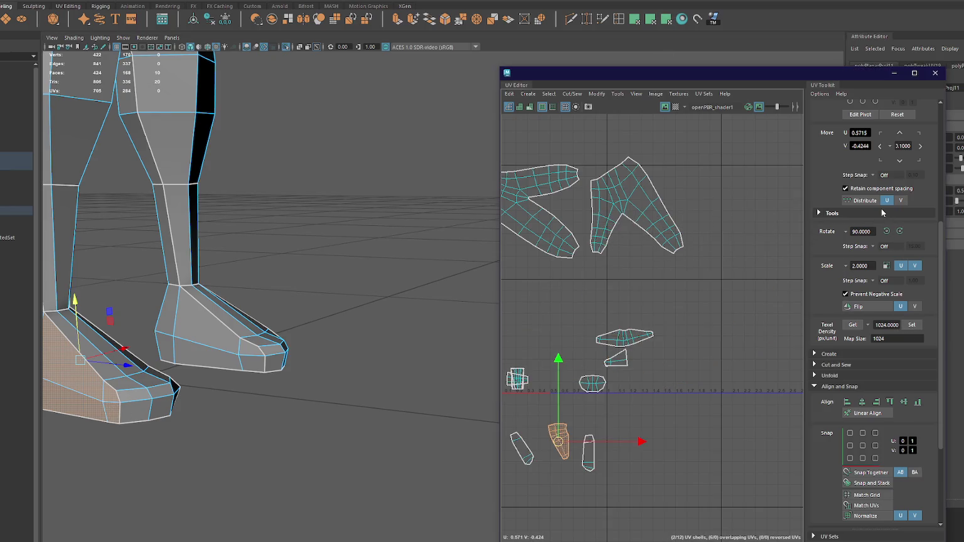
drag(558, 442, 678, 379)
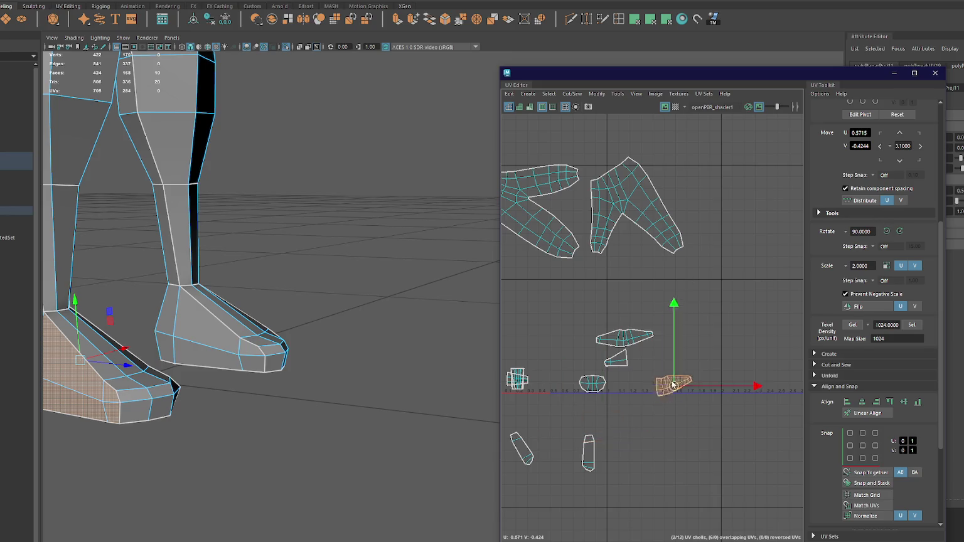
Step: Select the upper shoe shell, then clear the selection and zoom in on the feet
click(629, 340)
double_click(629, 342)
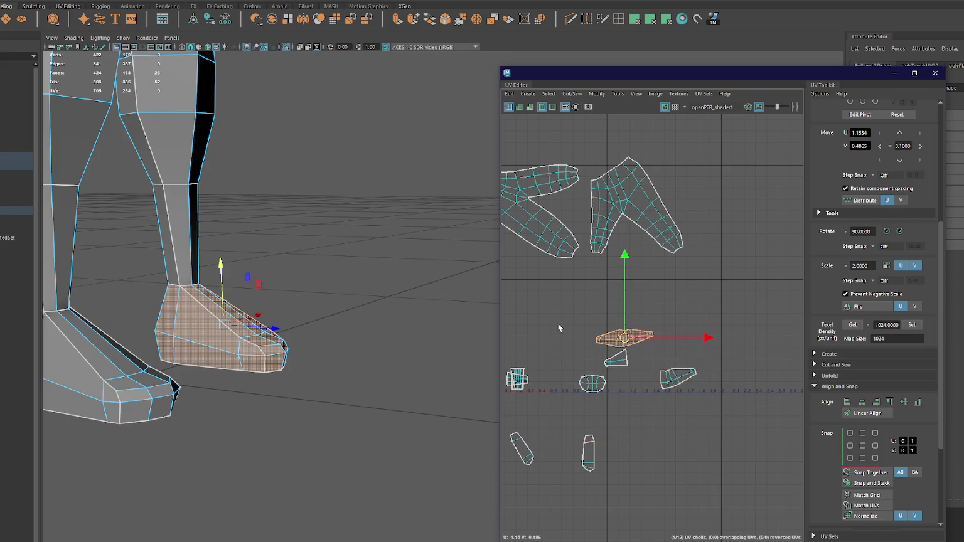
click(573, 297)
scroll(287, 259, up, 5)
scroll(381, 268, up, 3)
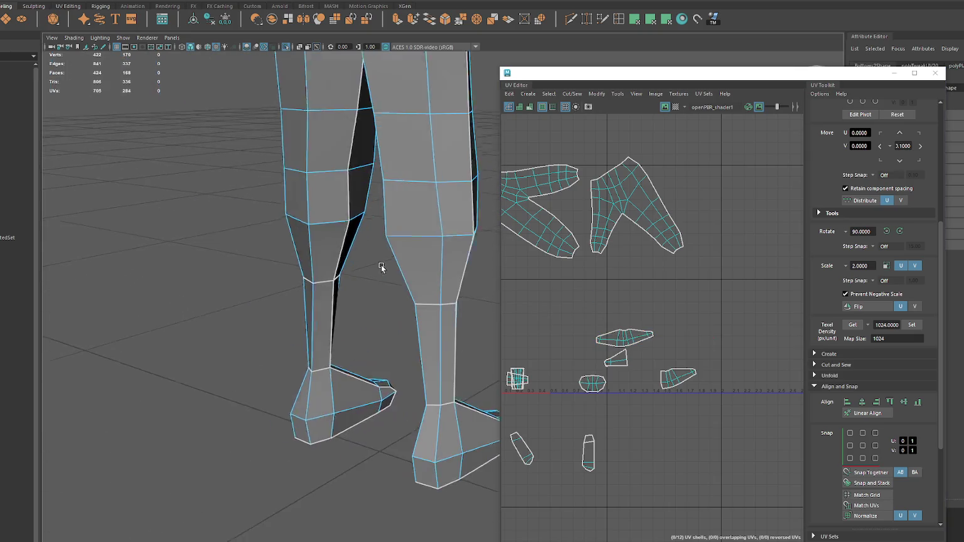
mouse_move(381, 268)
alt+mouse_down()
mouse_move(456, 276)
mouse_move(346, 189)
mouse_move(271, 172)
mouse_move(369, 230)
mouse_move(254, 271)
mouse_move(126, 238)
alt+mouse_up()
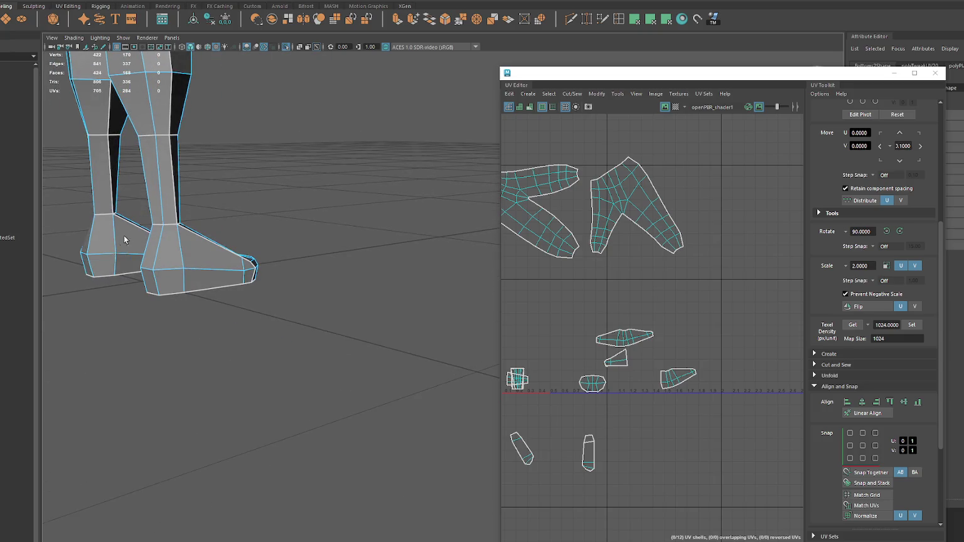
Step: Sew the two small shoe shells along a matching edge and unfold the merged shell
double_click(115, 248)
click(625, 360)
shift+right_drag(691, 316, 715, 318)
mouse_move(685, 377)
ctrl+right_down()
mouse_move(710, 329)
mouse_move(578, 327)
ctrl+right_up()
scroll(605, 319, up, 5)
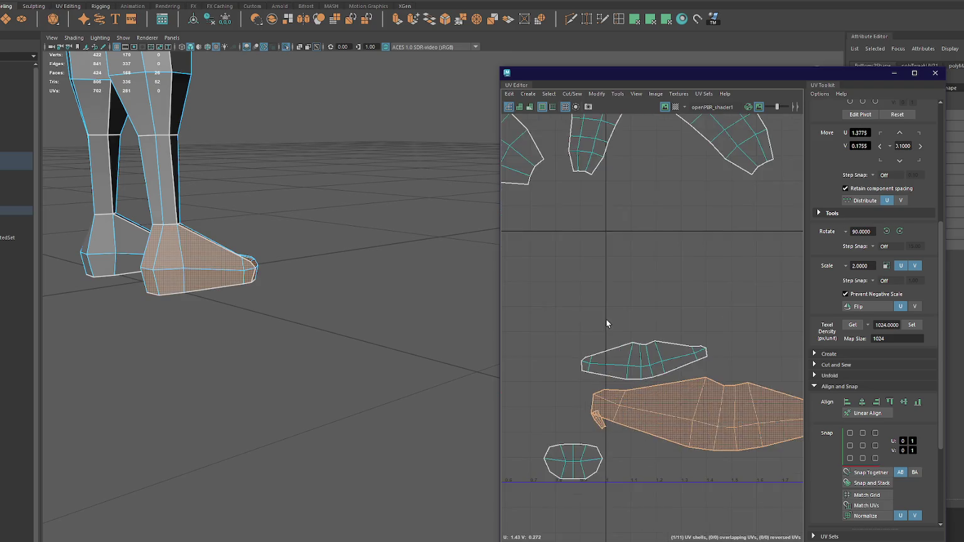
click(598, 355)
double_click(598, 353)
Step: Zoom in on one foot and delete the face at the foot tip
scroll(596, 339, up, 3)
scroll(585, 330, up, 2)
scroll(244, 273, up, 5)
scroll(281, 259, down, 5)
scroll(362, 250, up, 5)
alt+drag(361, 250, 341, 253)
scroll(341, 253, up, 3)
click(313, 325)
key(Delete)
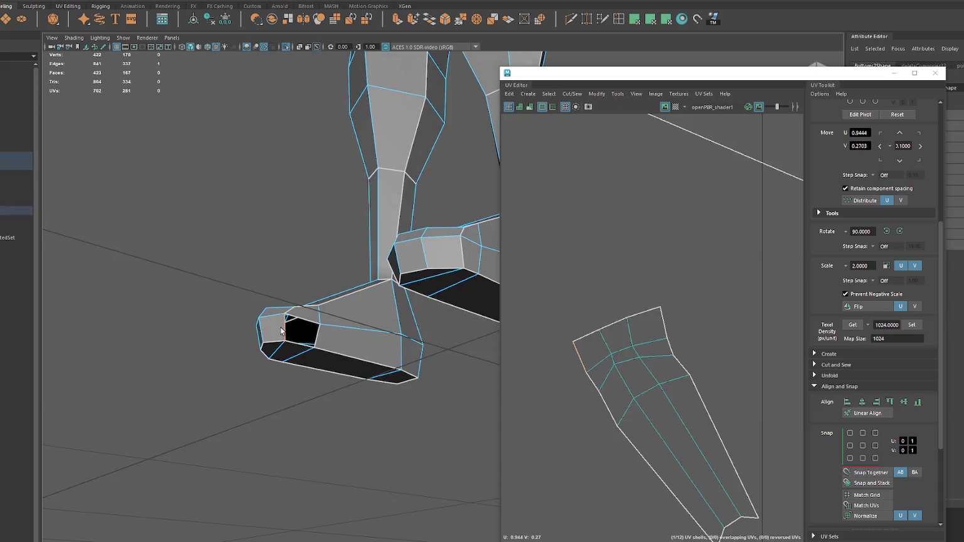
Step: Fill the open hole at the foot tip with a new face
right_drag(282, 332, 283, 333)
click(432, 20)
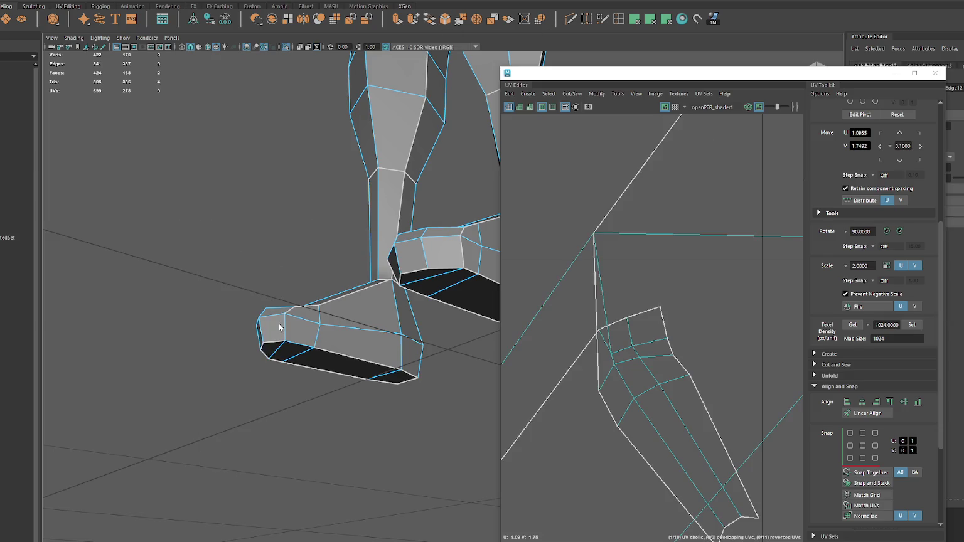
click(260, 334)
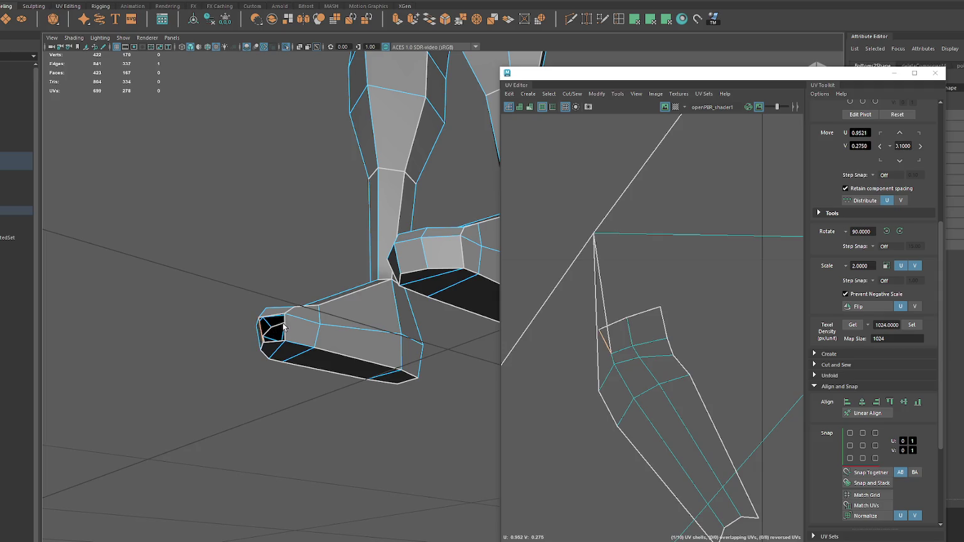
alt+drag(312, 328, 286, 334)
shift+right_drag(281, 342, 273, 351)
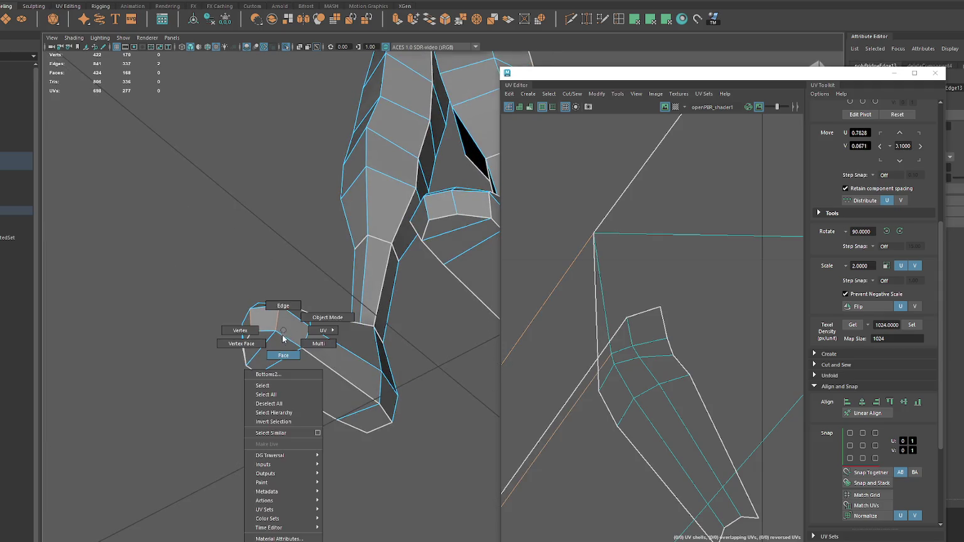
key(Delete)
alt+drag(268, 211, 323, 215)
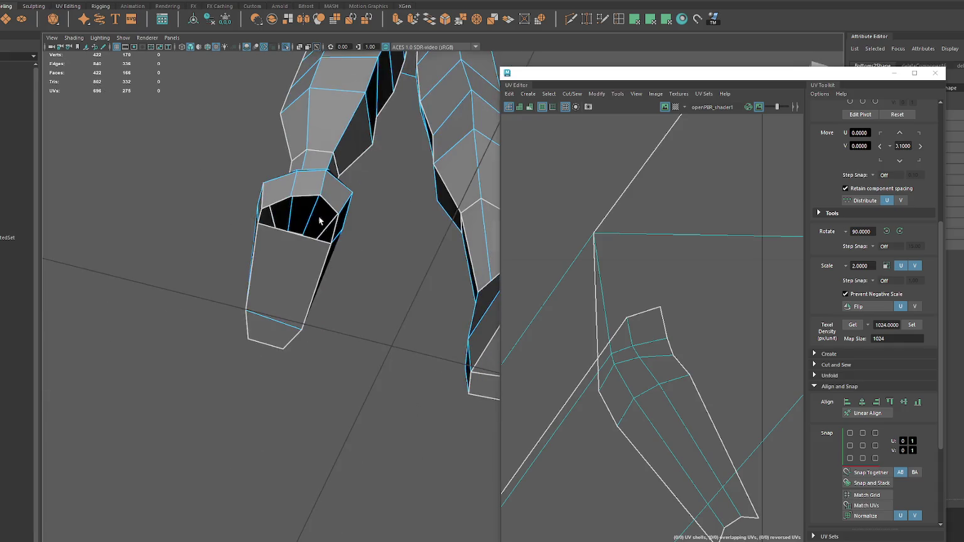
click(272, 221)
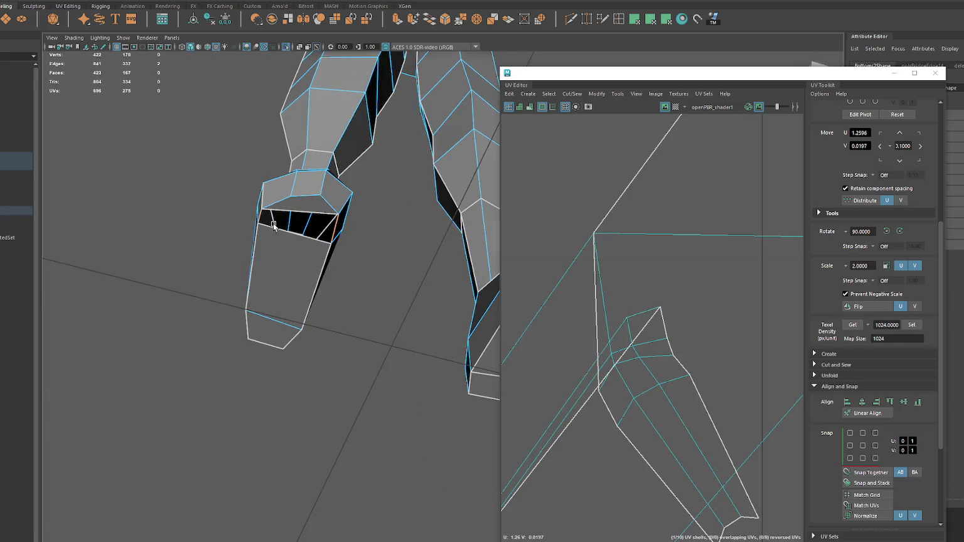
Step: Planar-project UVs onto the lower foot faces
click(282, 255)
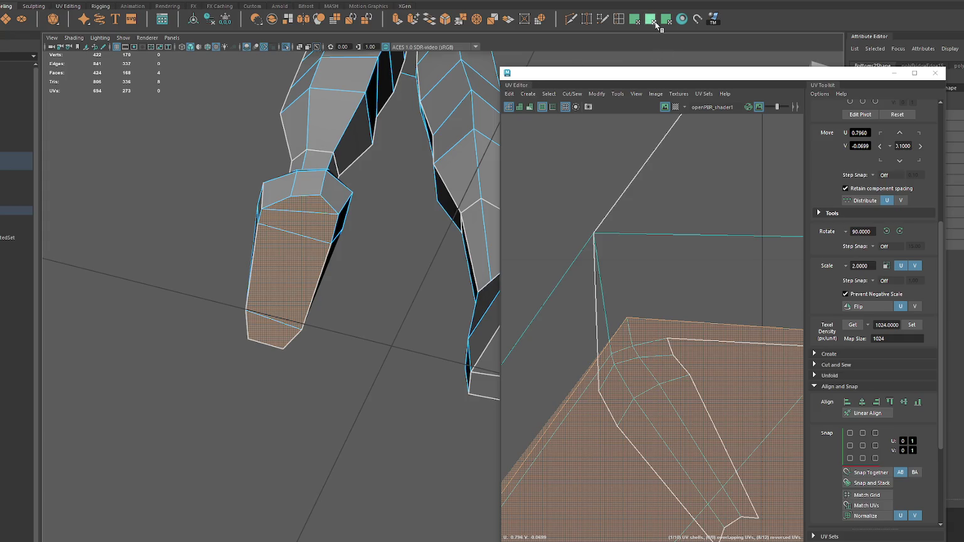
click(657, 24)
scroll(660, 358, down, 5)
key(w)
mouse_move(618, 295)
shift+right_down()
mouse_move(576, 295)
mouse_move(588, 294)
shift+right_up()
click(478, 275)
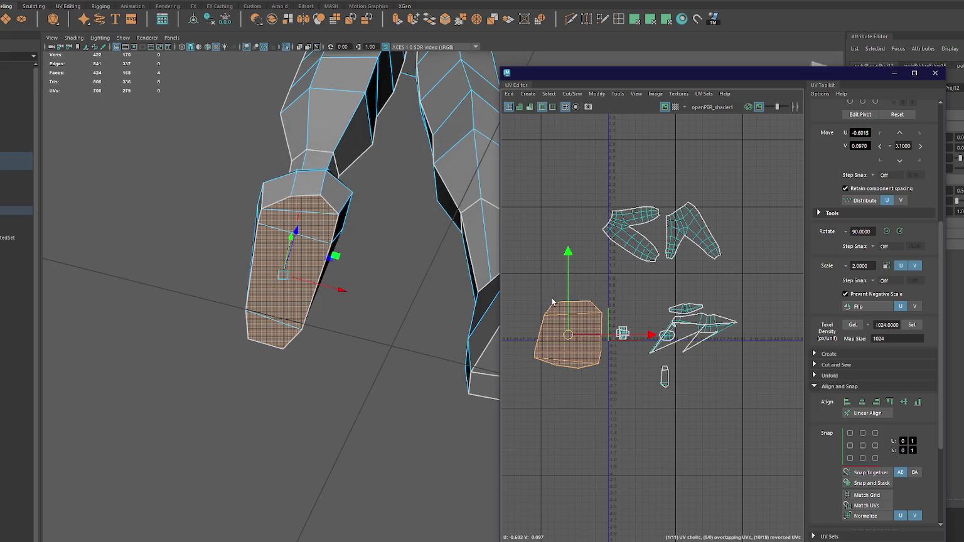
Step: Unfold the orange foot shell, move it below-left of the origin, and close the UV Editor
shift+right_drag(604, 288, 544, 281)
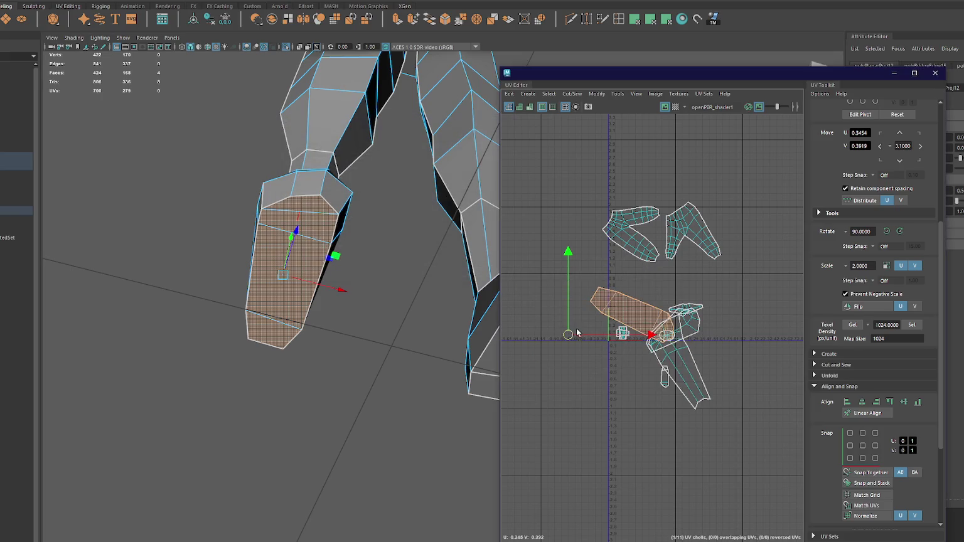
click(911, 324)
key(ctrl+z)
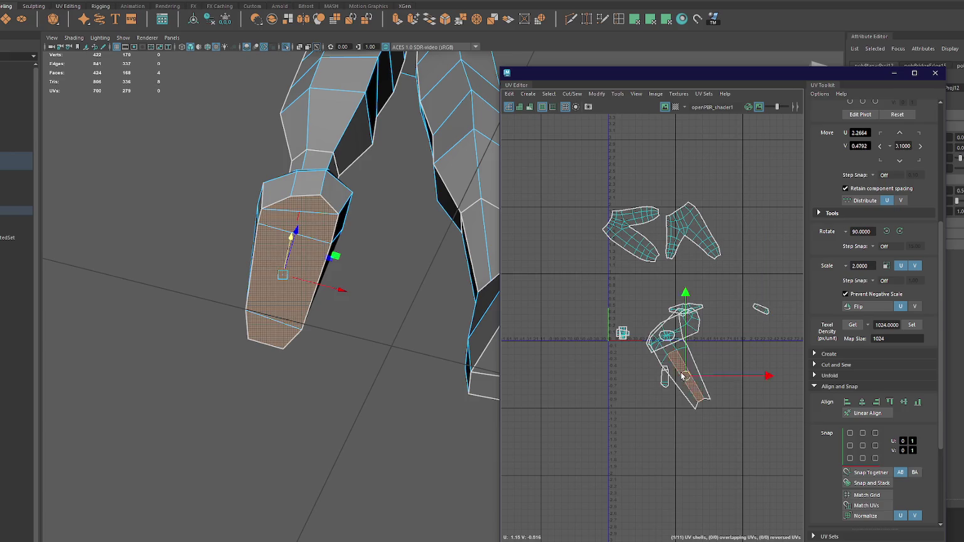
click(684, 351)
shift+right_drag(733, 293, 672, 298)
mouse_move(352, 261)
alt+mouse_down()
mouse_move(336, 307)
mouse_move(363, 307)
alt+mouse_up()
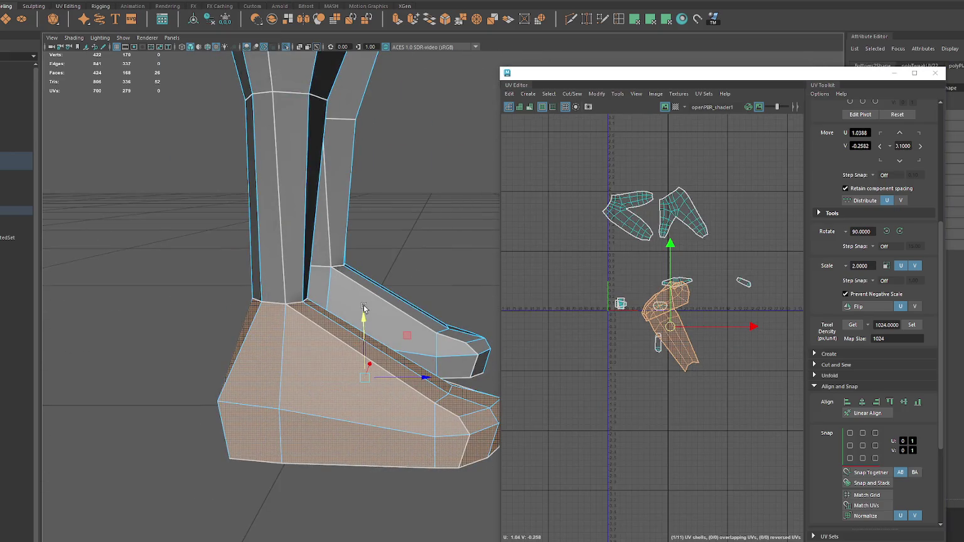
drag(671, 328, 603, 386)
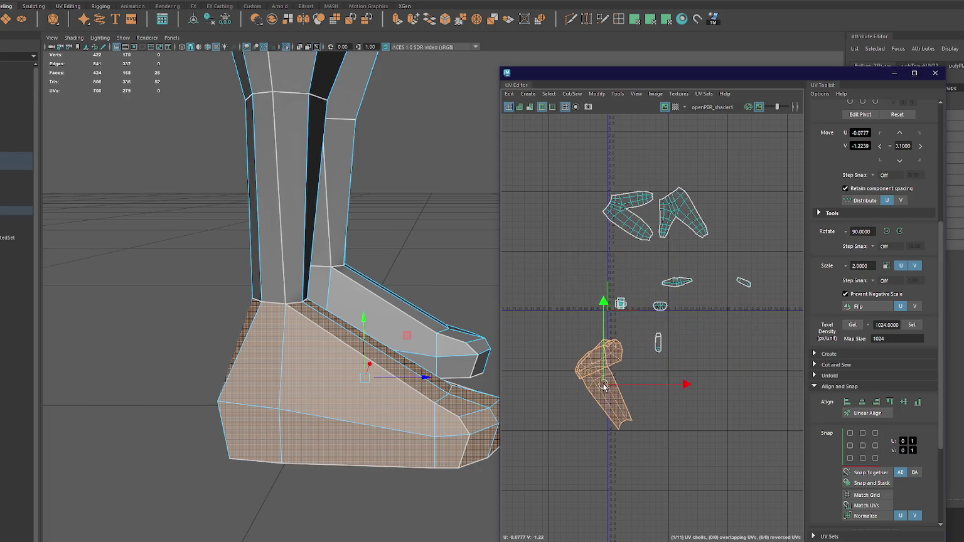
alt+drag(416, 303, 263, 251)
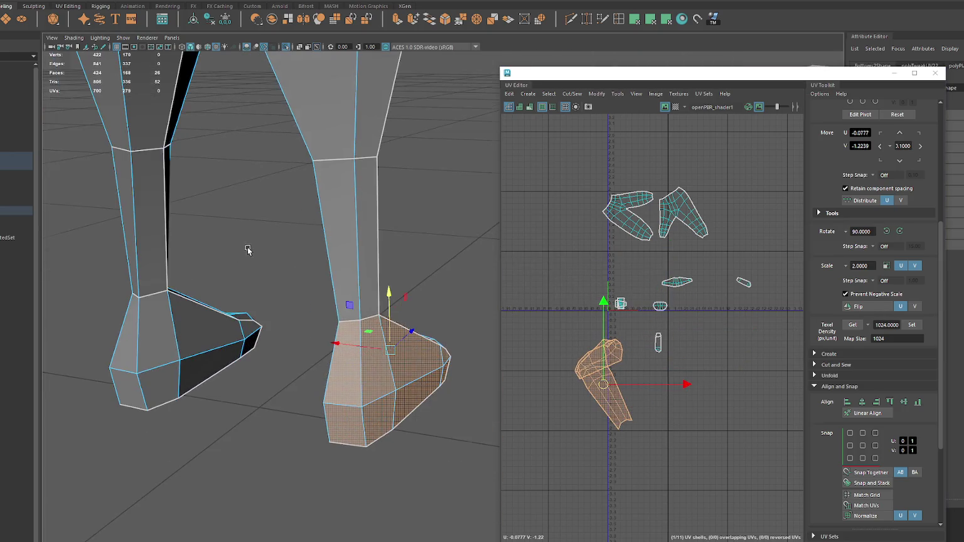
click(935, 72)
mouse_move(314, 195)
alt+mouse_down()
mouse_move(403, 230)
mouse_move(585, 237)
alt+mouse_up()
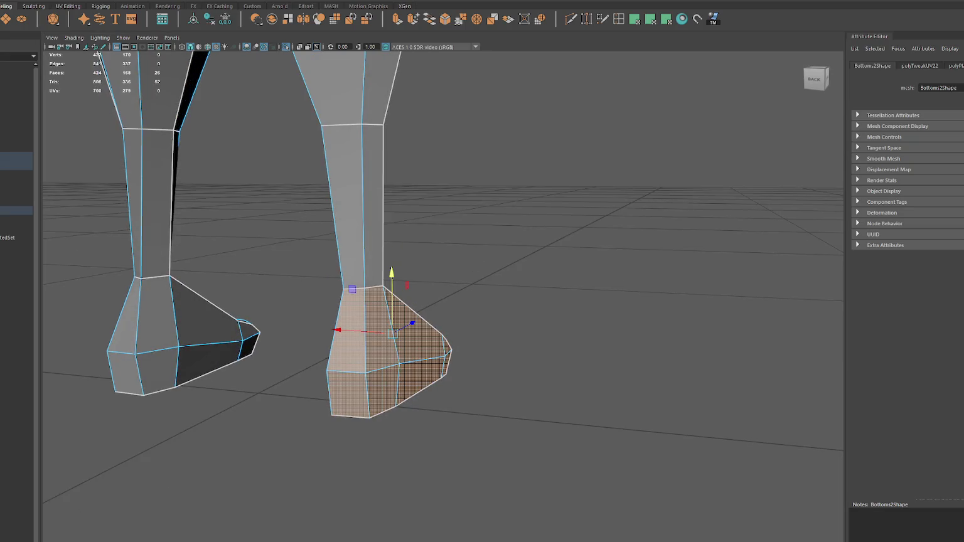
Step: Select all faces of the left foot in front view and planar-project them
mouse_move(488, 337)
alt+mouse_down()
mouse_move(561, 269)
mouse_move(613, 286)
mouse_move(446, 316)
mouse_move(333, 300)
alt+mouse_up()
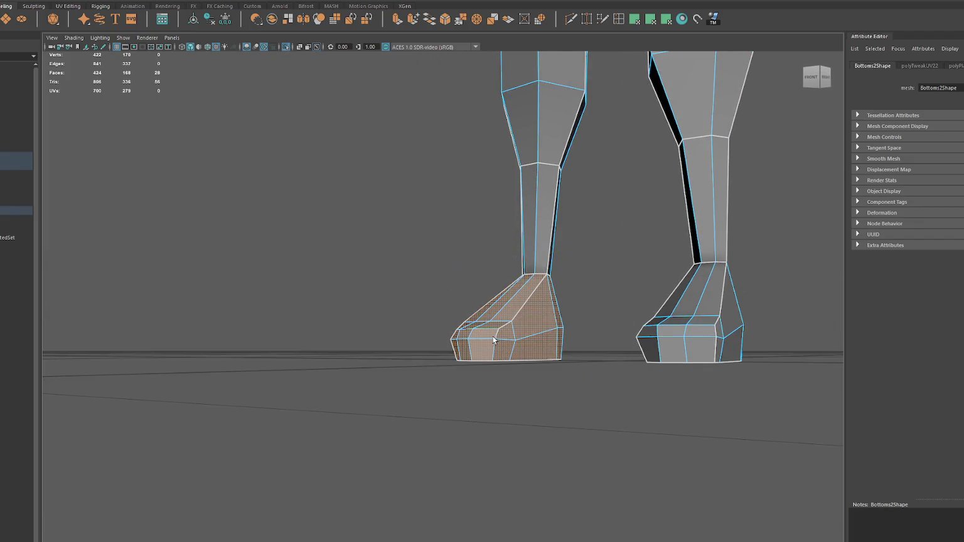
click(469, 340)
shift+click(461, 339)
alt+drag(477, 342, 509, 353)
click(816, 77)
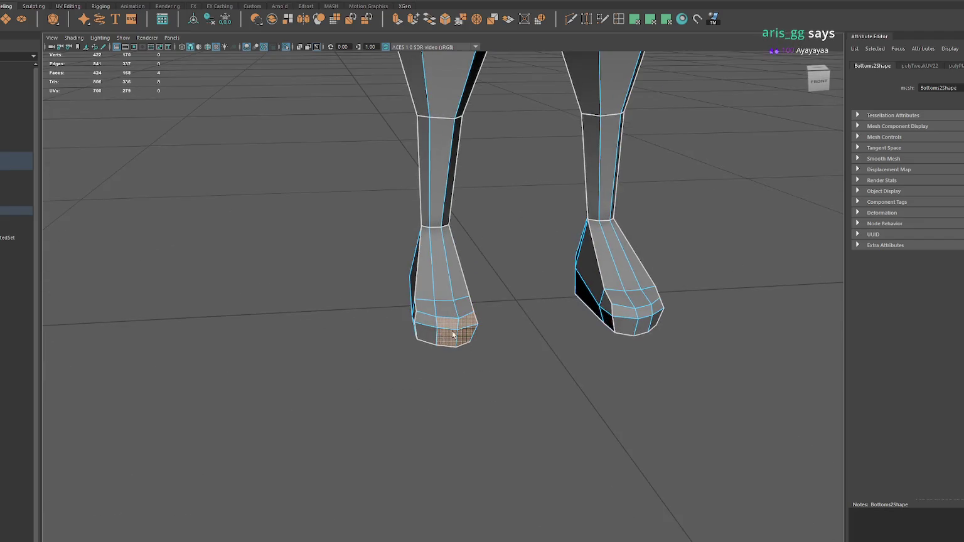
drag(515, 303, 366, 354)
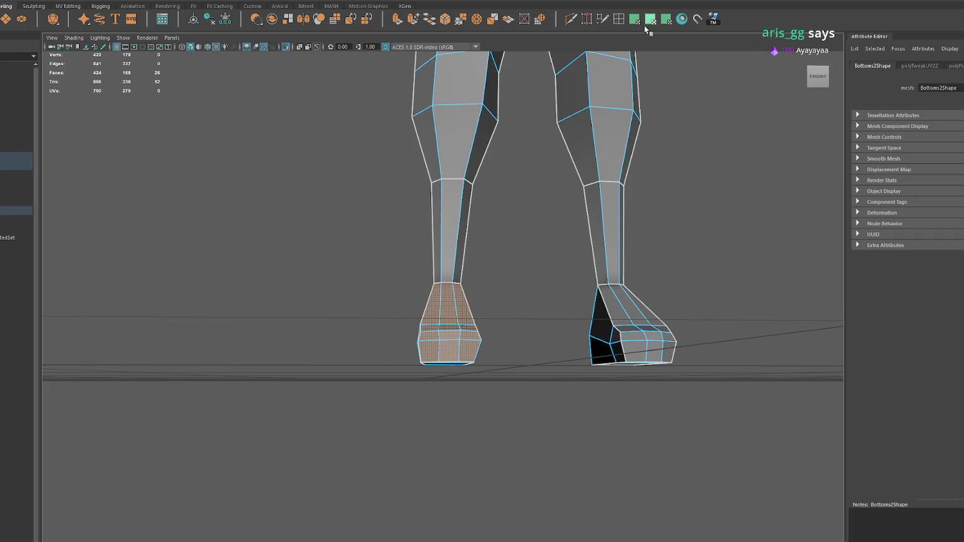
key(g)
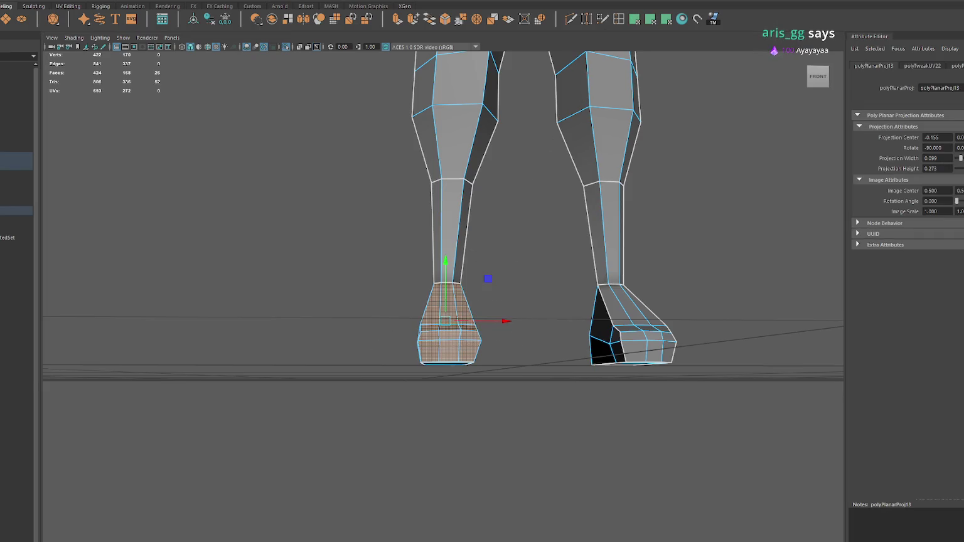
key(f)
Step: Select the toe faces and give them their own planar projection
click(407, 298)
shift+click(440, 304)
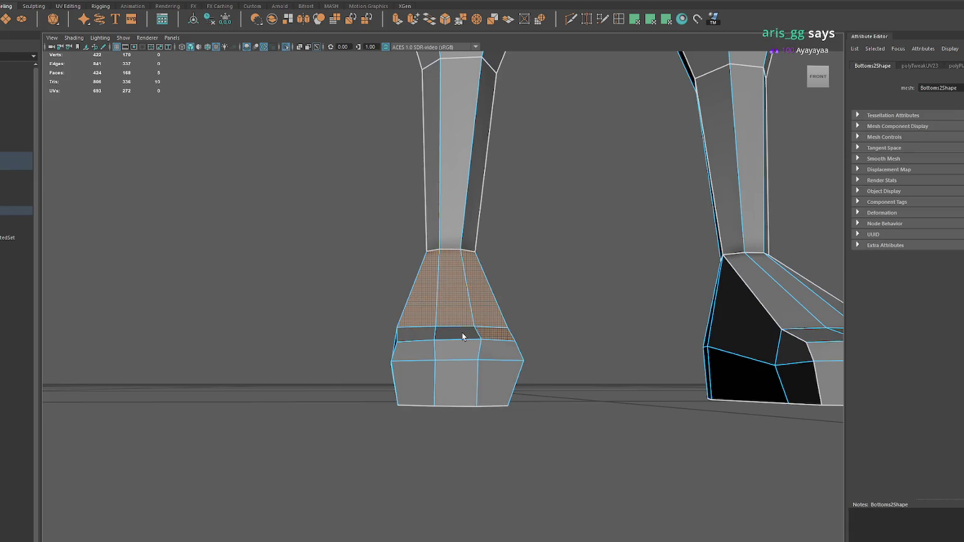
shift+drag(482, 374, 563, 227)
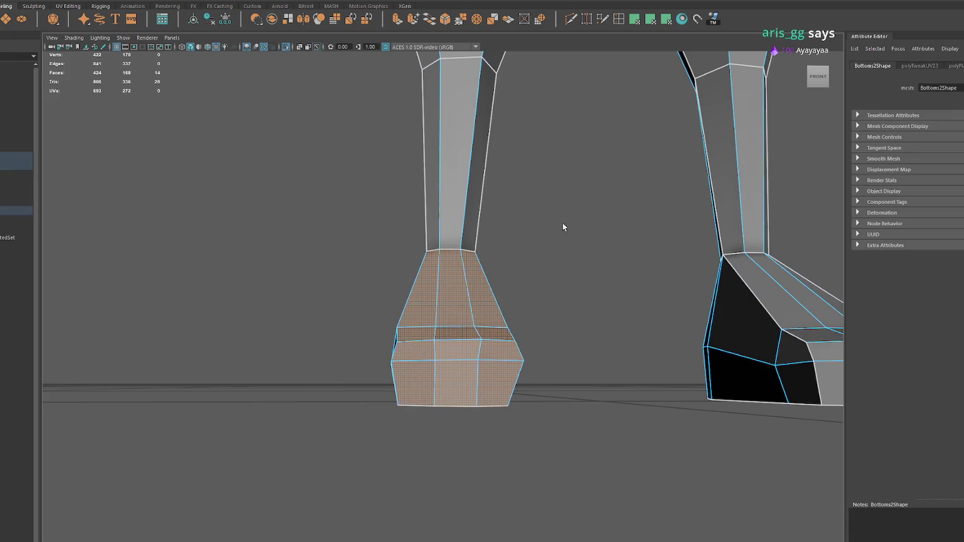
click(652, 22)
key(ctrl+z)
alt+drag(140, 389, 429, 357)
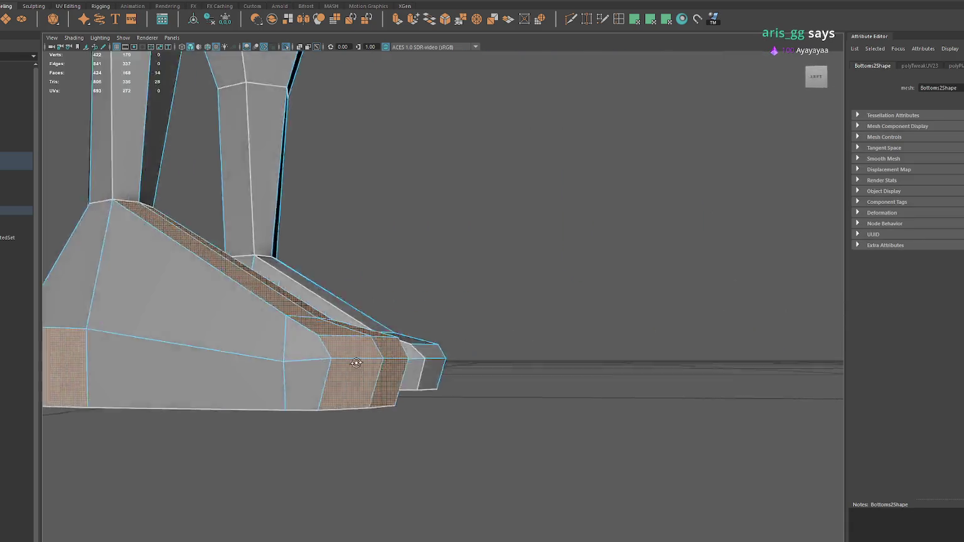
ctrl+click(396, 327)
mouse_move(413, 322)
alt+mouse_down()
mouse_move(673, 325)
mouse_move(680, 102)
alt+mouse_up()
click(657, 21)
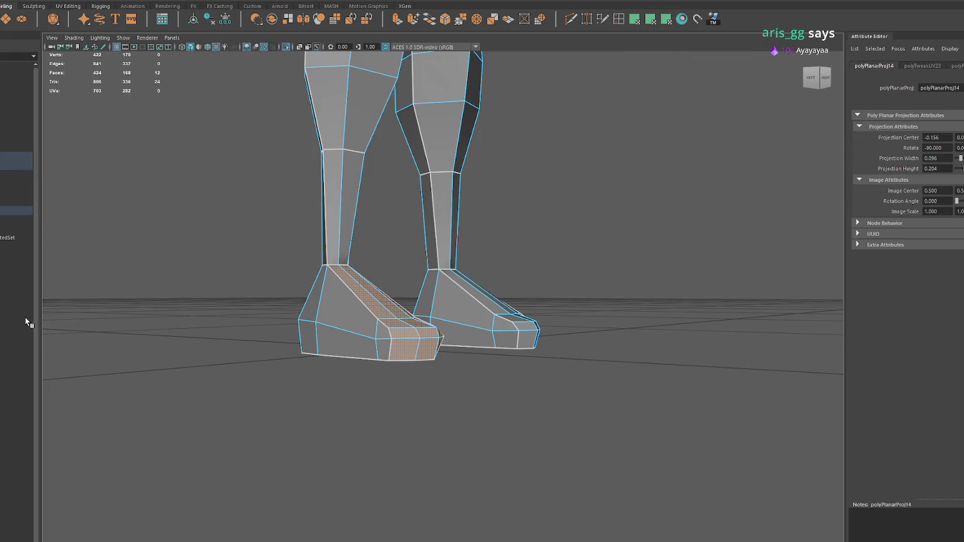
Step: Grow the selection to the left foot, select both shin strips, and open the UV Editor
key(shift+period)
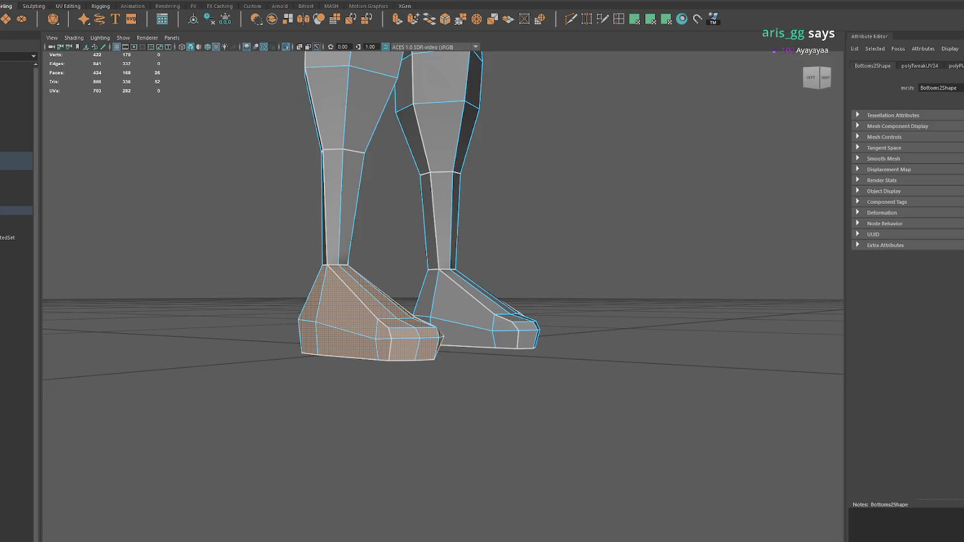
key(w)
click(444, 220)
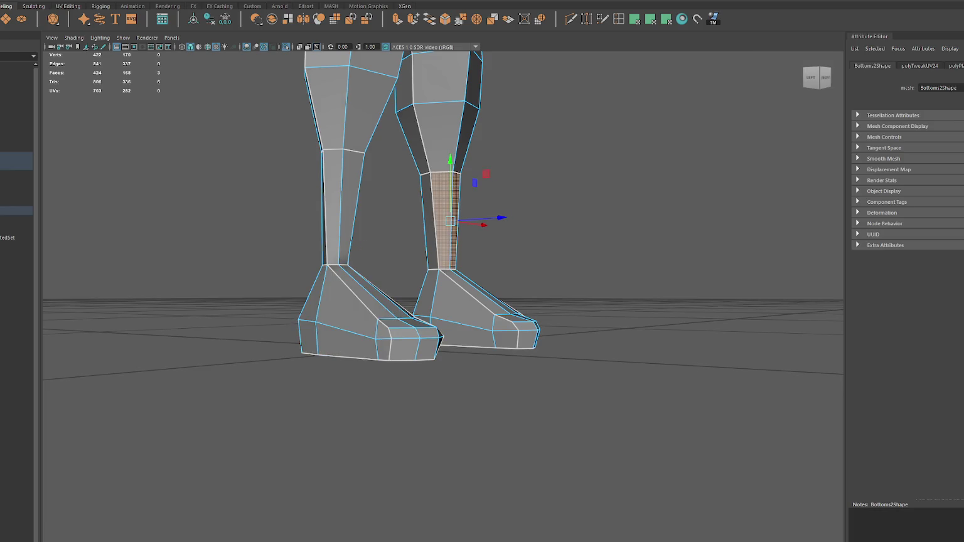
click(342, 207)
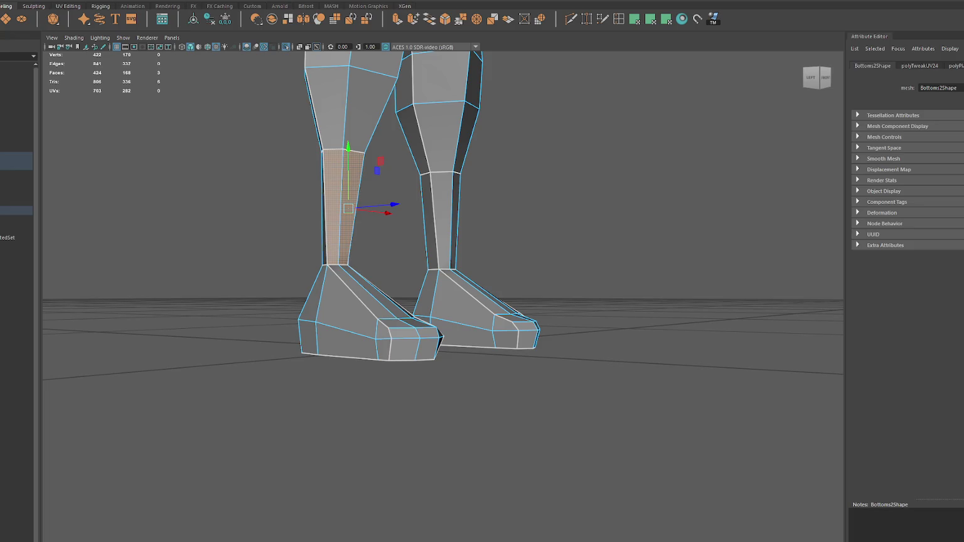
key(ctrl+shift+u)
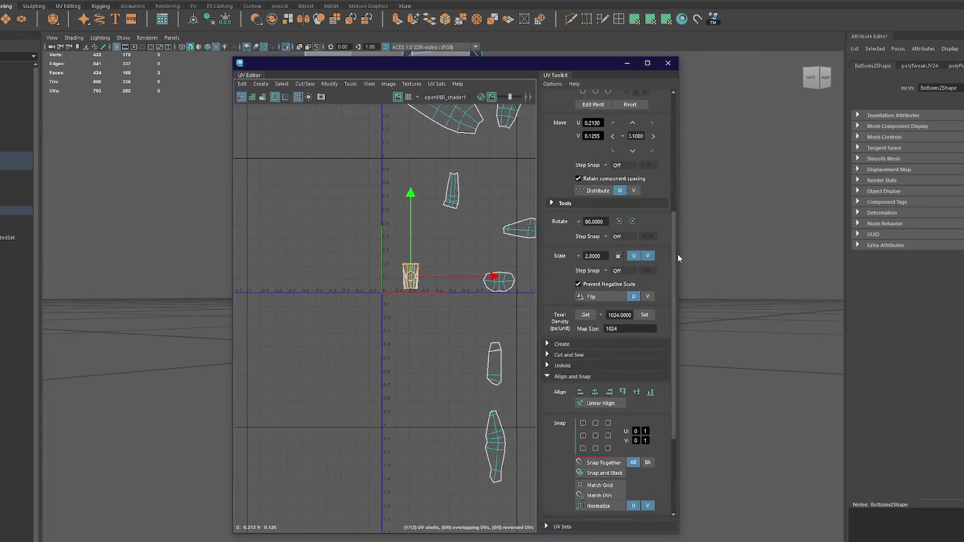
Step: Move the stacked small shells apart into a row near the UV origin
drag(682, 255, 882, 255)
alt+middle_drag(520, 250, 452, 303)
click(552, 261)
mouse_move(553, 261)
mouse_down()
mouse_move(491, 308)
mouse_move(519, 293)
mouse_up()
click(709, 264)
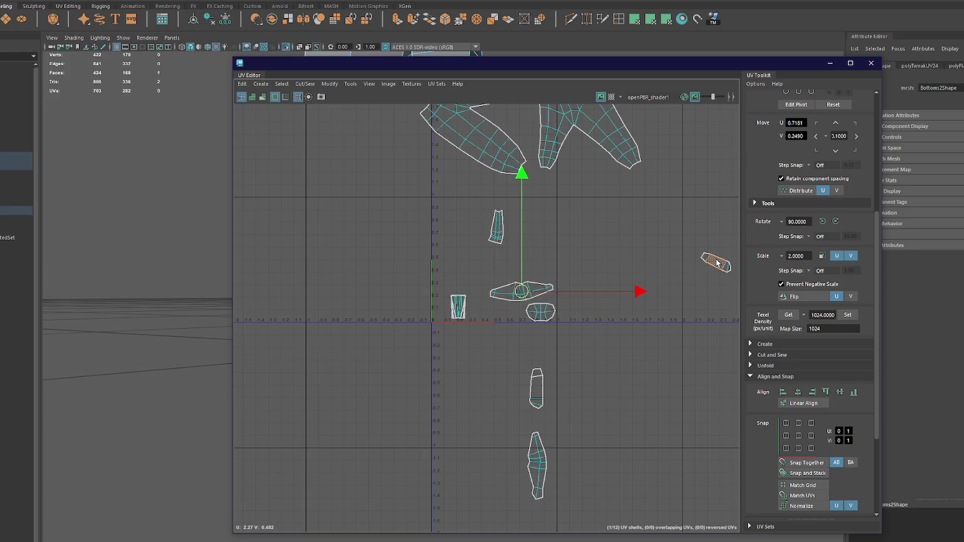
mouse_move(708, 264)
mouse_down()
mouse_move(477, 275)
mouse_move(473, 267)
mouse_up()
click(458, 308)
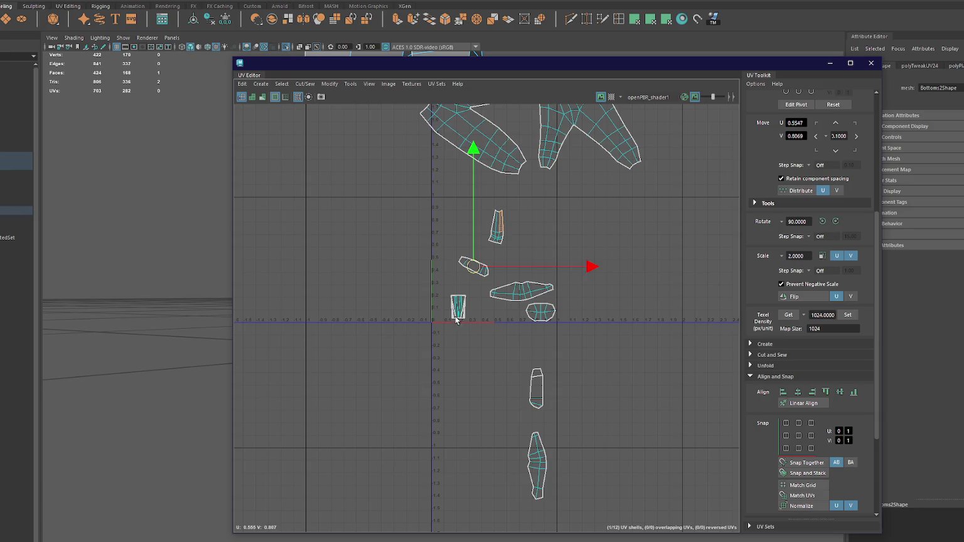
drag(458, 309, 407, 309)
click(458, 308)
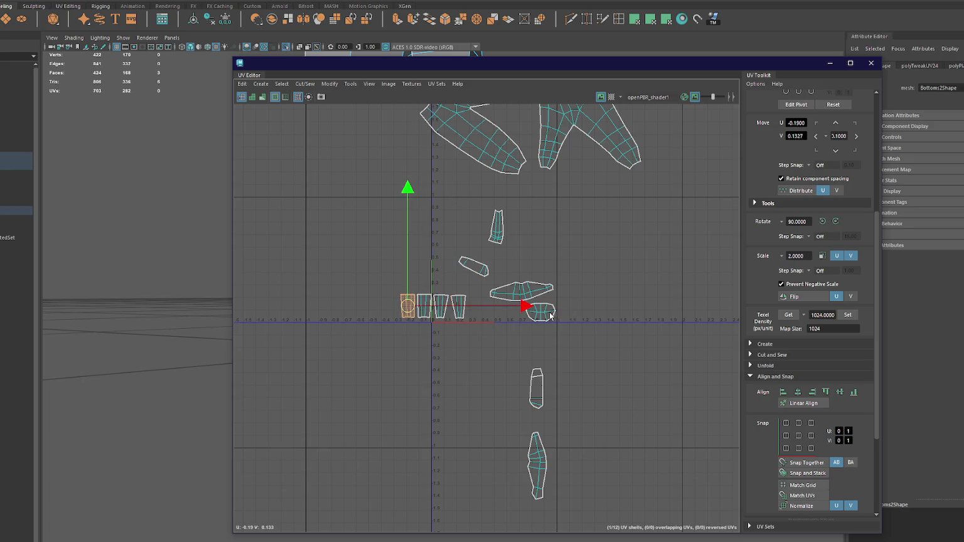
Step: Rotate the long shell 90° to horizontal and move it up beside the others
click(538, 450)
key(e)
drag(594, 378, 631, 524)
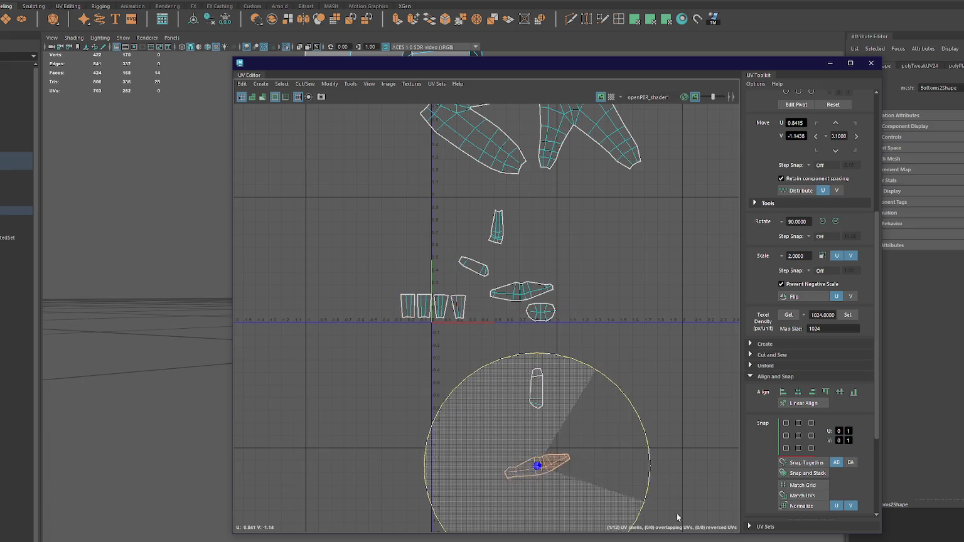
key(w)
drag(538, 464, 531, 278)
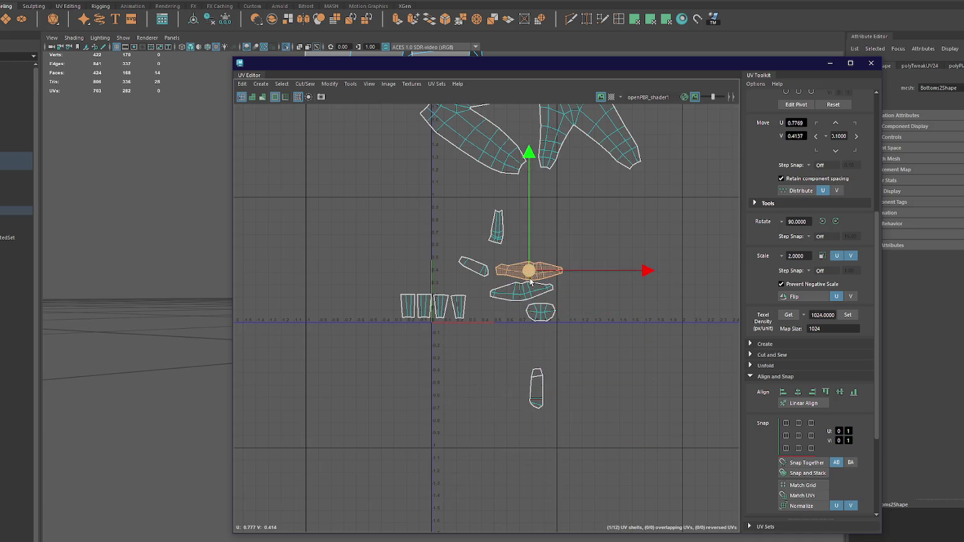
alt+middle_drag(526, 273, 523, 282)
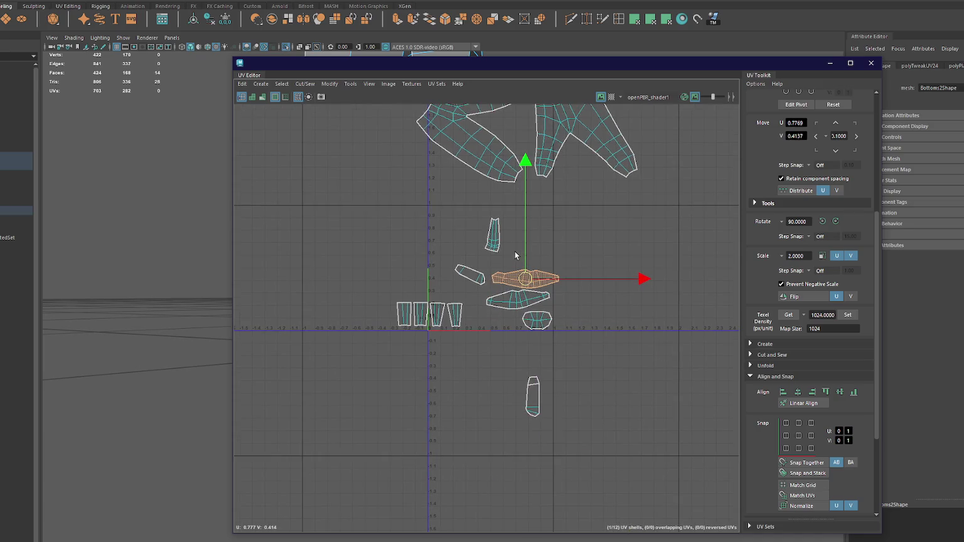
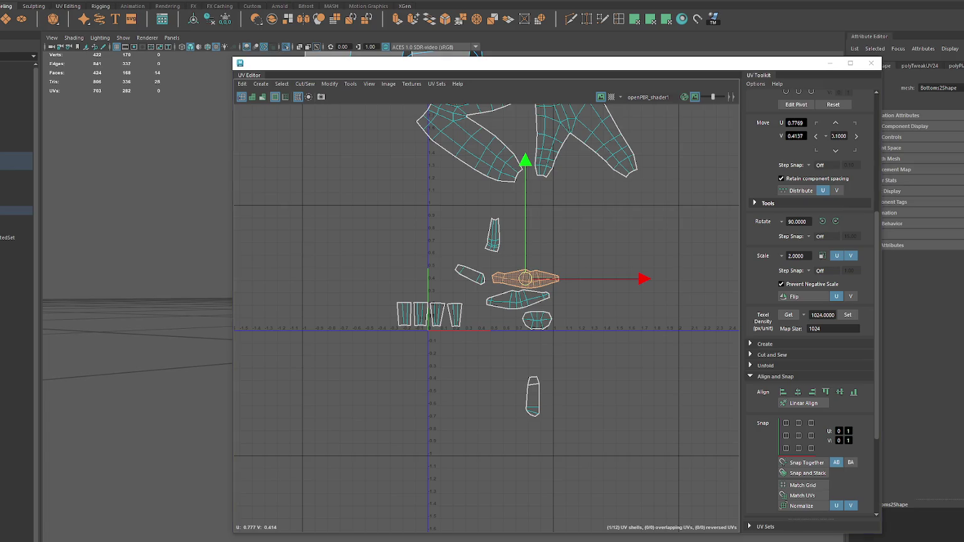
Step: Planar-project the first trouser shell, scale it down and match it to the texel density
scroll(556, 238, up, 3)
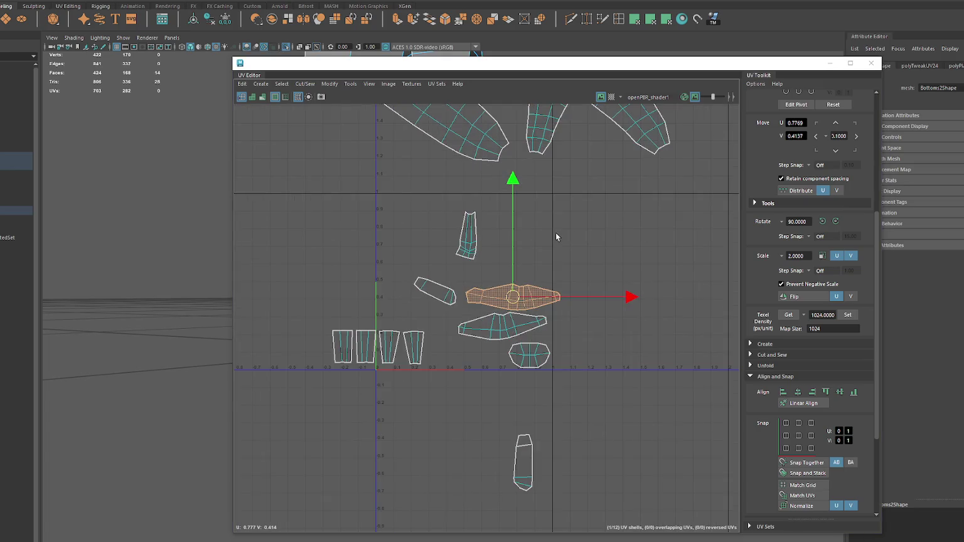
alt+middle_drag(537, 217, 541, 235)
click(558, 157)
alt+middle_drag(558, 157, 552, 226)
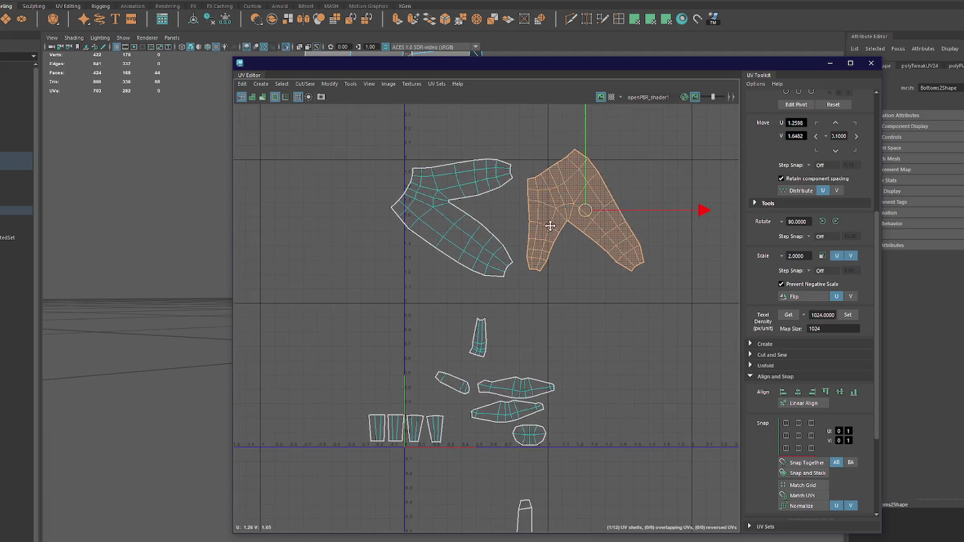
click(635, 24)
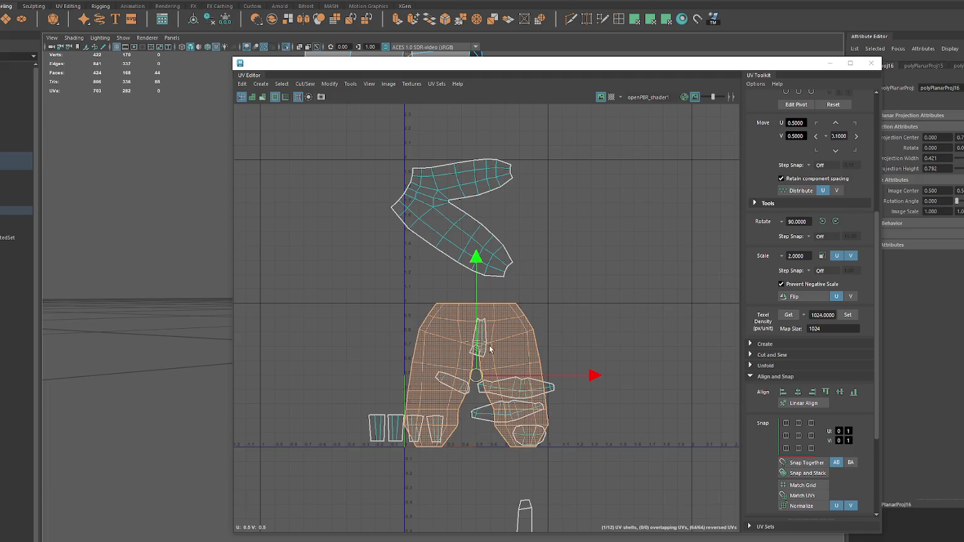
key(r)
mouse_move(476, 375)
mouse_down()
mouse_move(439, 375)
mouse_move(595, 286)
mouse_up()
key(w)
click(847, 316)
Step: Planar-project the other leg as a widened pants shape, move it right and match its density
click(446, 232)
click(634, 21)
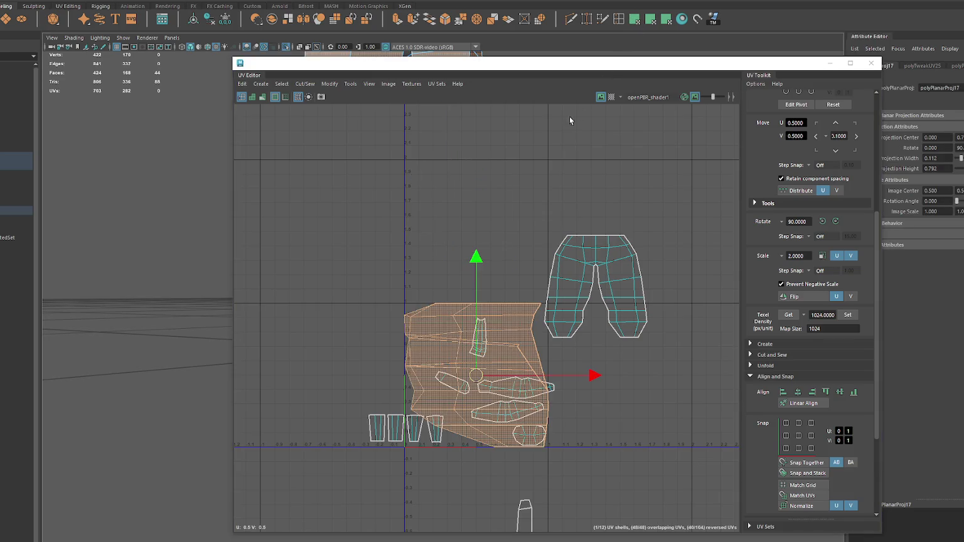
click(651, 19)
click(667, 19)
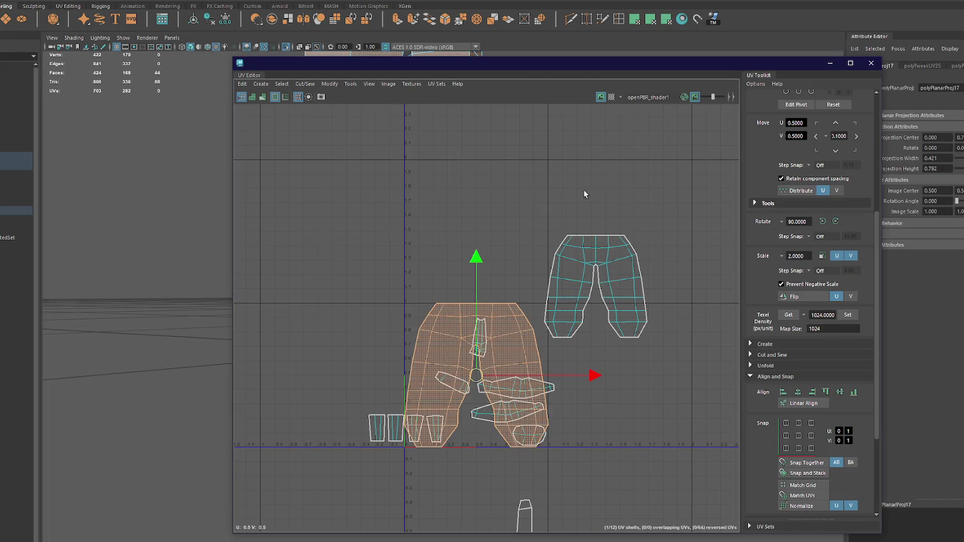
drag(475, 375, 739, 285)
alt+middle_drag(738, 285, 624, 279)
key(r)
click(847, 316)
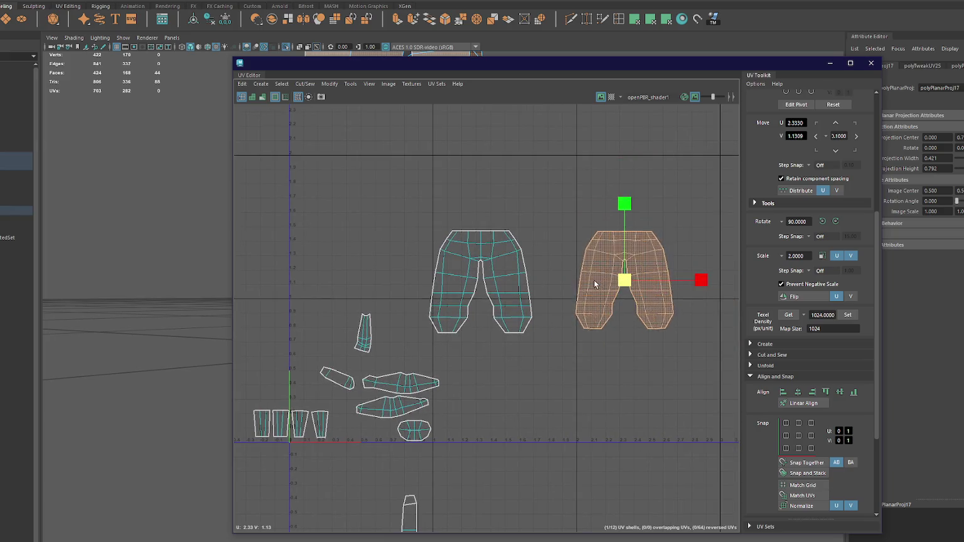
Step: Stretch both pants shells taller in V, reset their texel density, and select all shells
shift+click(515, 282)
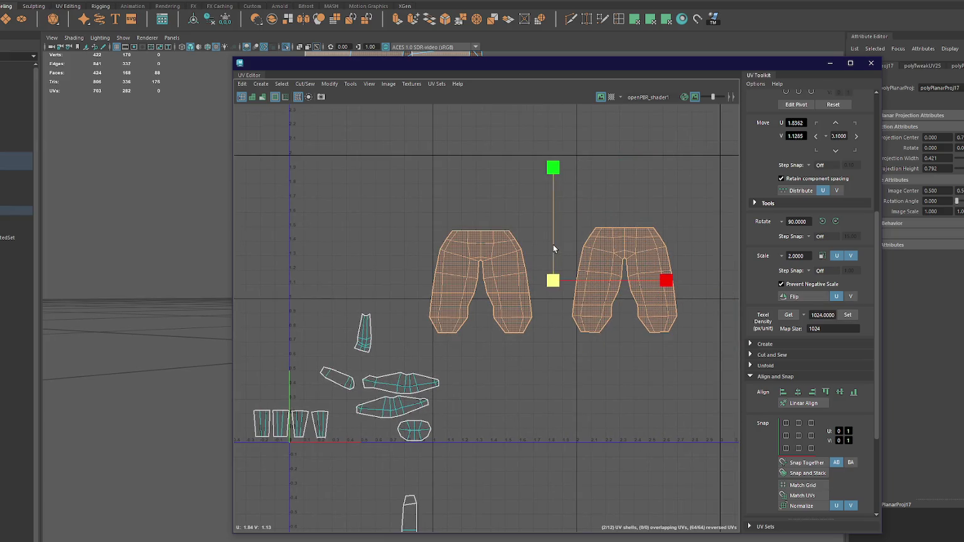
drag(553, 249, 558, 214)
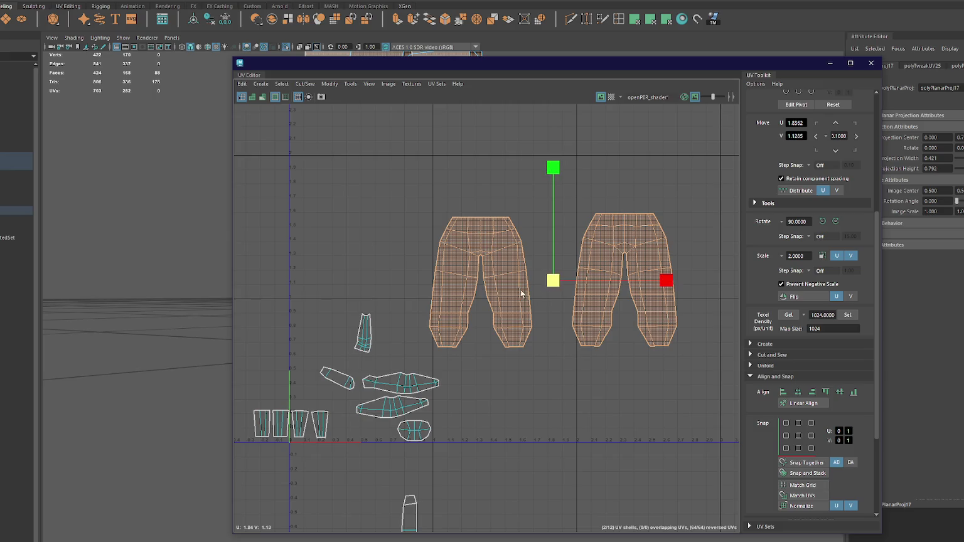
click(856, 315)
scroll(607, 298, down, 2)
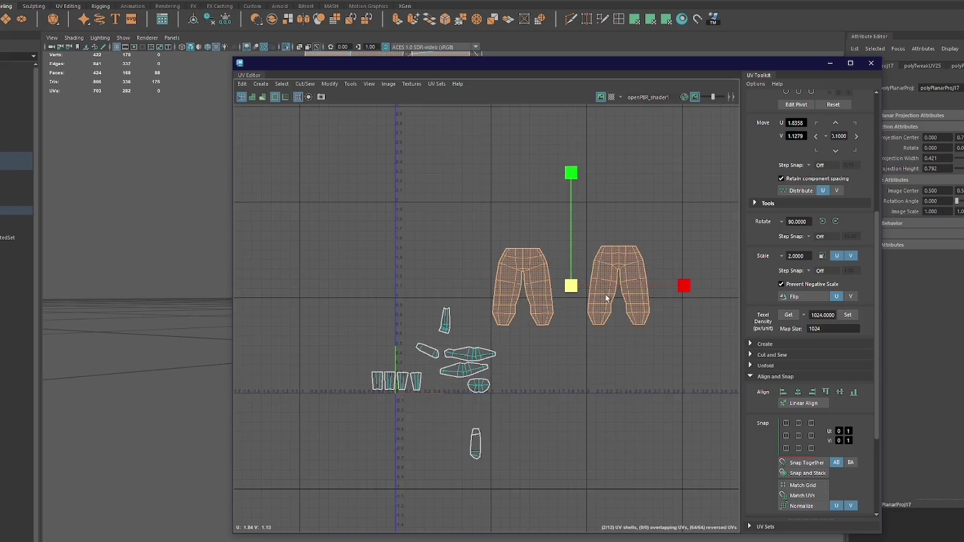
drag(344, 220, 691, 486)
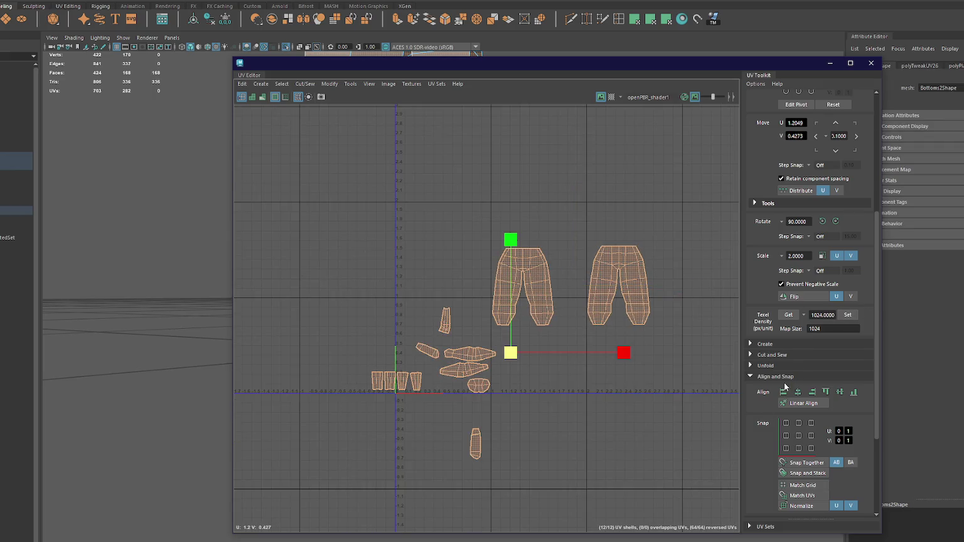
Step: Scale all UV shells down and place the right trouser shell beside the left one
click(459, 302)
drag(313, 190, 636, 512)
drag(510, 351, 411, 378)
key(w)
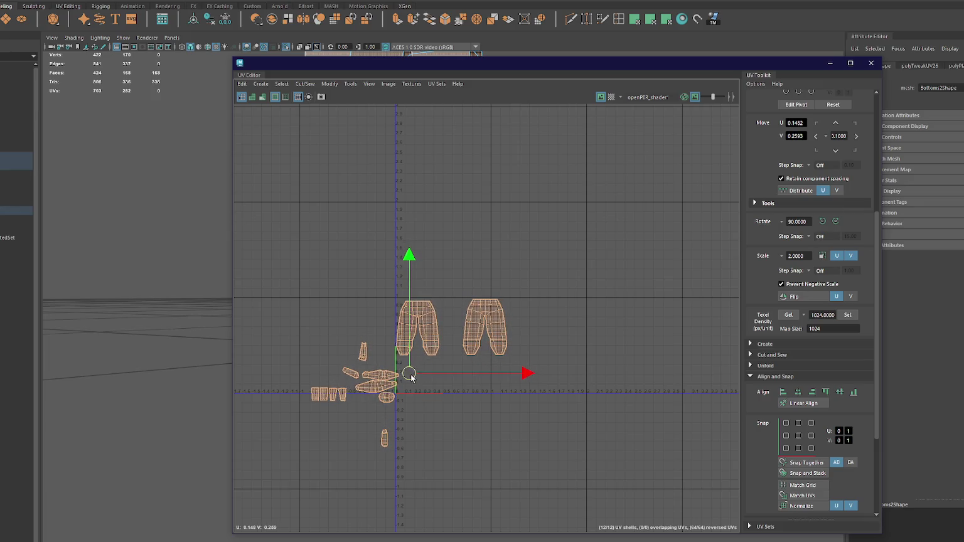
mouse_move(452, 285)
mouse_down()
mouse_move(490, 313)
mouse_move(464, 328)
mouse_up()
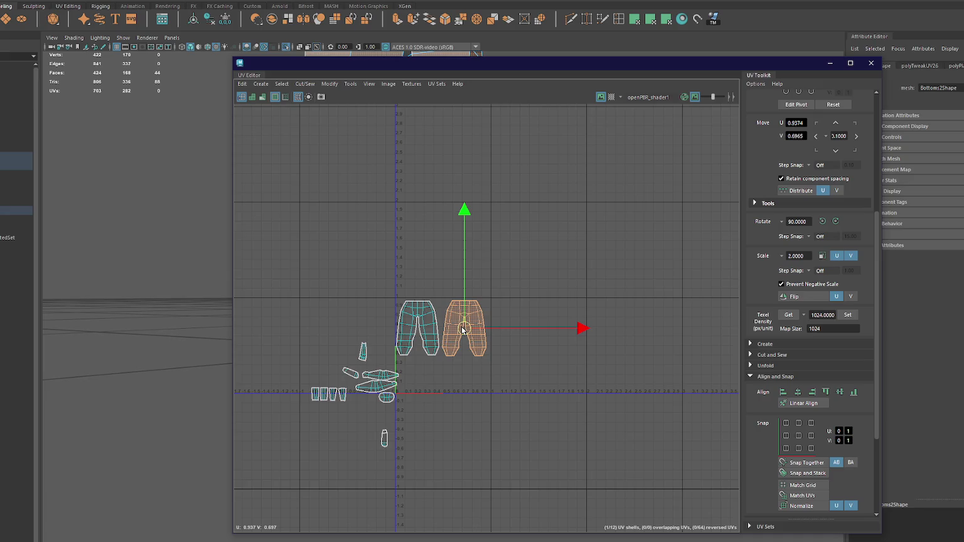
Step: Move the thin strip, origin, thin and capsule shells below the trousers
drag(395, 374, 484, 364)
click(378, 387)
drag(380, 388, 472, 379)
click(388, 397)
drag(387, 398, 441, 364)
click(364, 353)
drag(365, 355, 418, 352)
click(352, 374)
drag(352, 374, 430, 370)
Step: Rotate the capsule shell upright, move the four small shells into the tile, and shift the UV Editor aside
key(e)
drag(509, 294, 531, 401)
key(w)
mouse_move(421, 365)
mouse_down()
mouse_move(461, 349)
mouse_move(440, 382)
mouse_up()
click(417, 355)
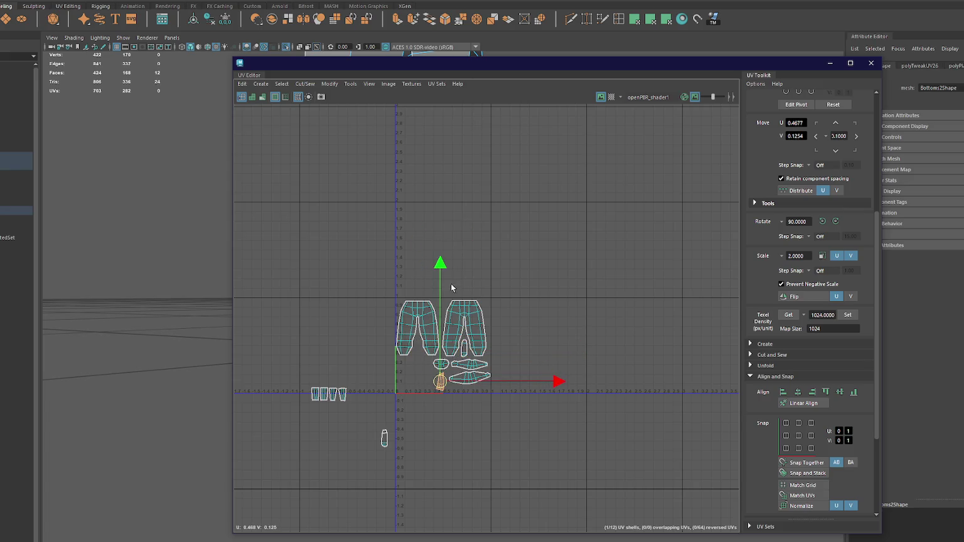
mouse_move(308, 380)
mouse_down()
mouse_move(351, 406)
mouse_move(420, 384)
mouse_up()
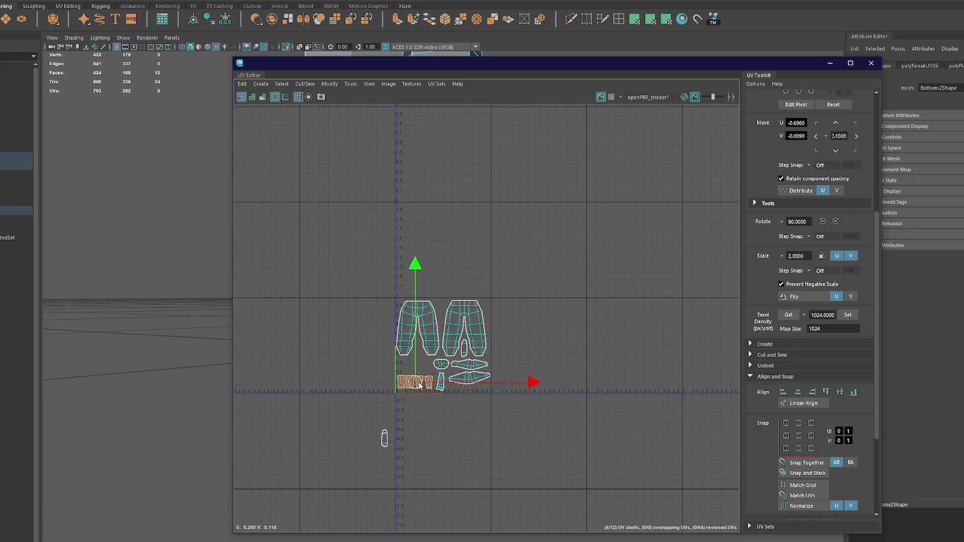
drag(407, 68, 673, 62)
mouse_move(364, 269)
alt+middle_down()
mouse_move(423, 252)
mouse_move(295, 263)
alt+middle_up()
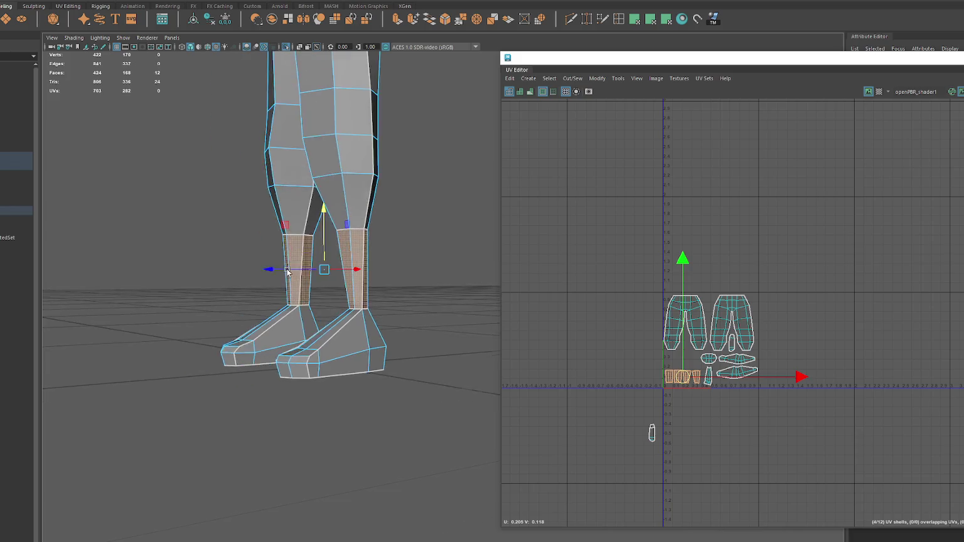
Step: Select the right foot's faces and give them a new planar projection
click(707, 380)
alt+middle_drag(413, 376, 482, 390)
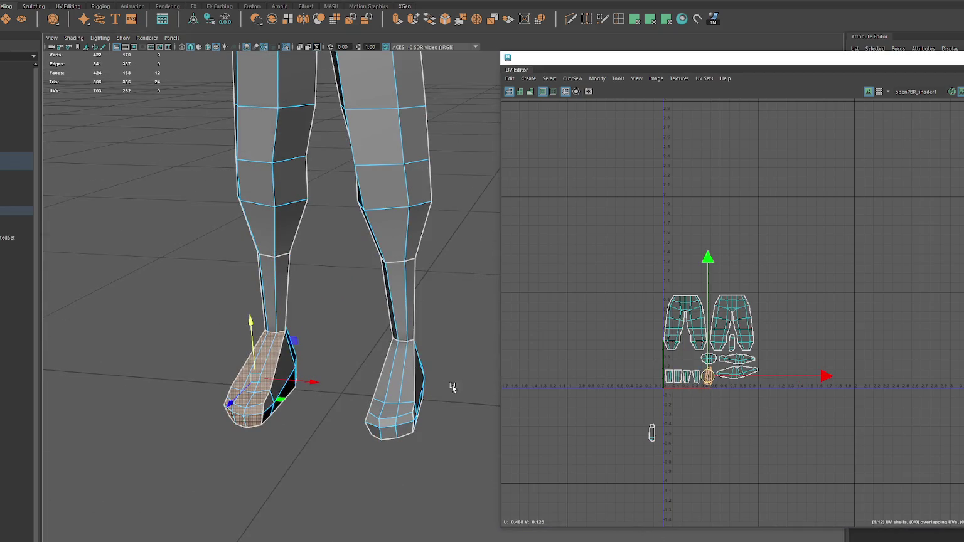
click(397, 381)
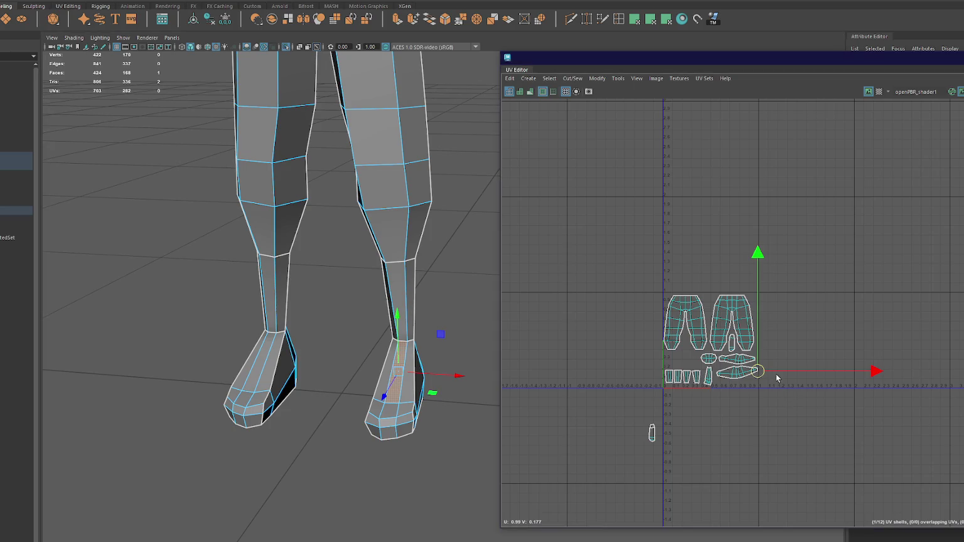
scroll(775, 377, up, 5)
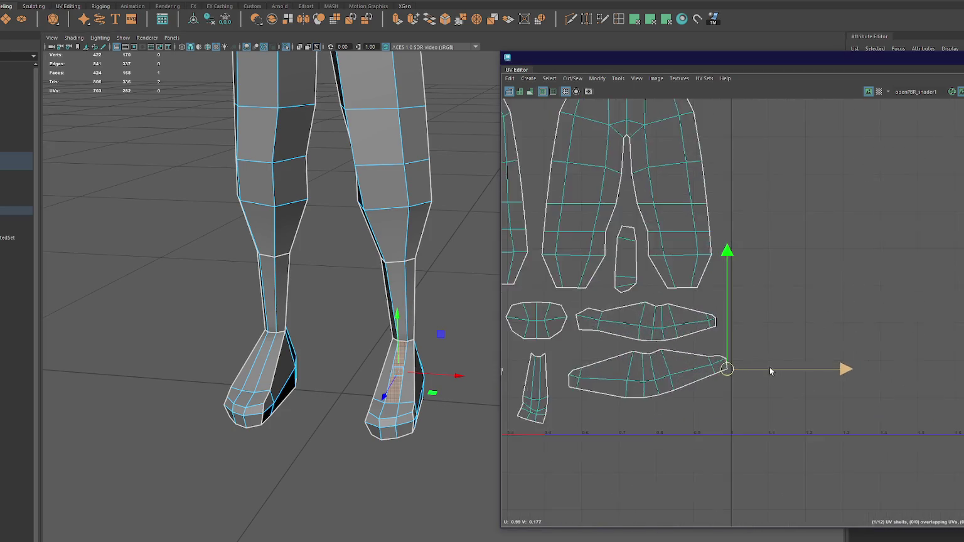
click(401, 390)
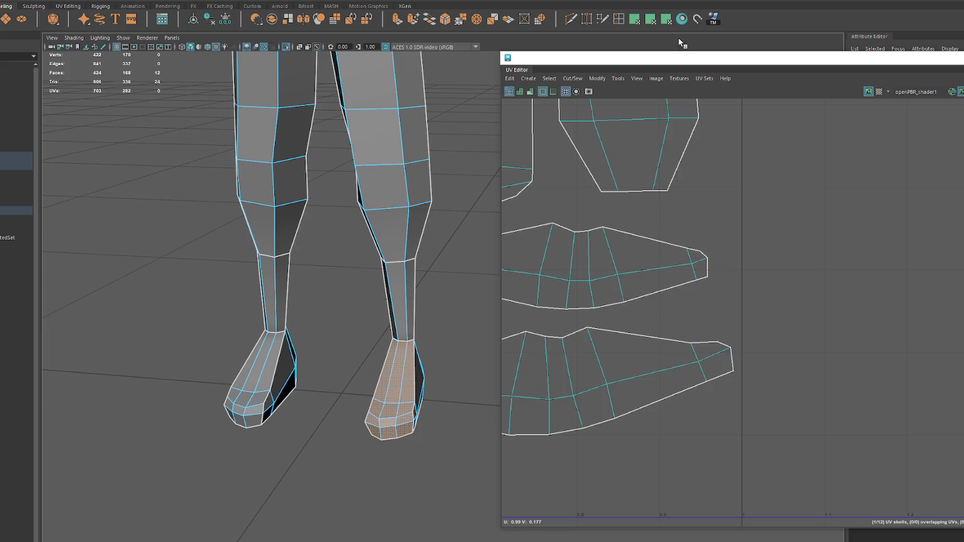
click(706, 280)
key(a)
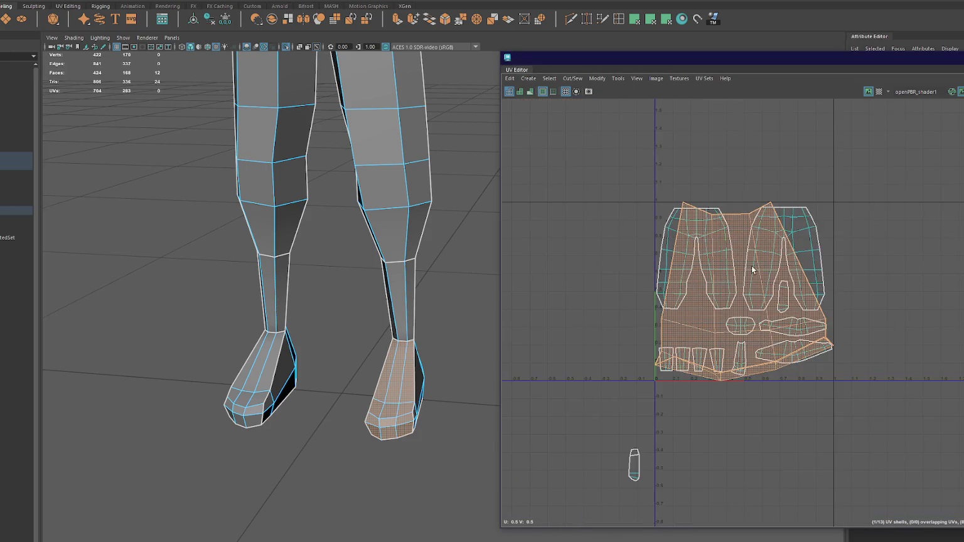
shift+right_drag(816, 245, 747, 245)
scroll(760, 255, down, 3)
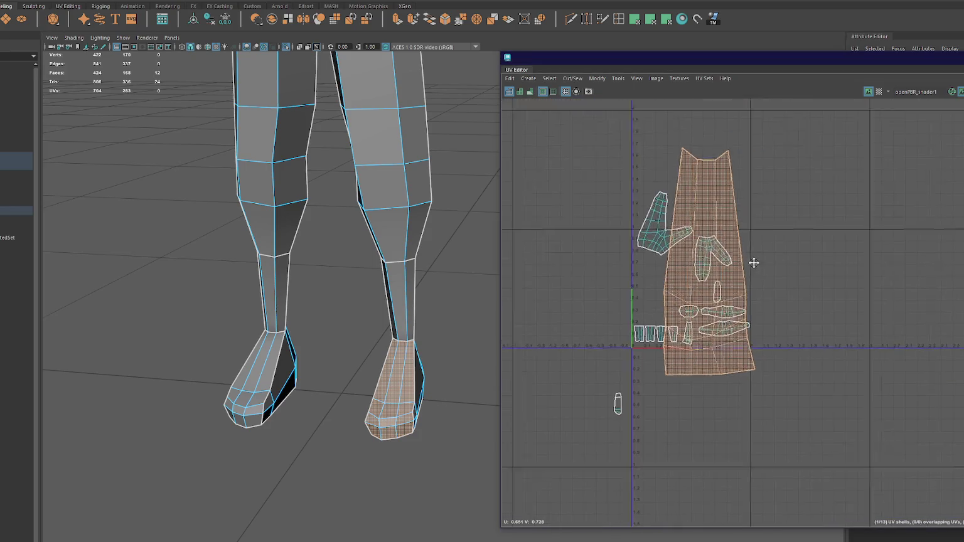
drag(776, 57, 714, 43)
key(ctrl+z)
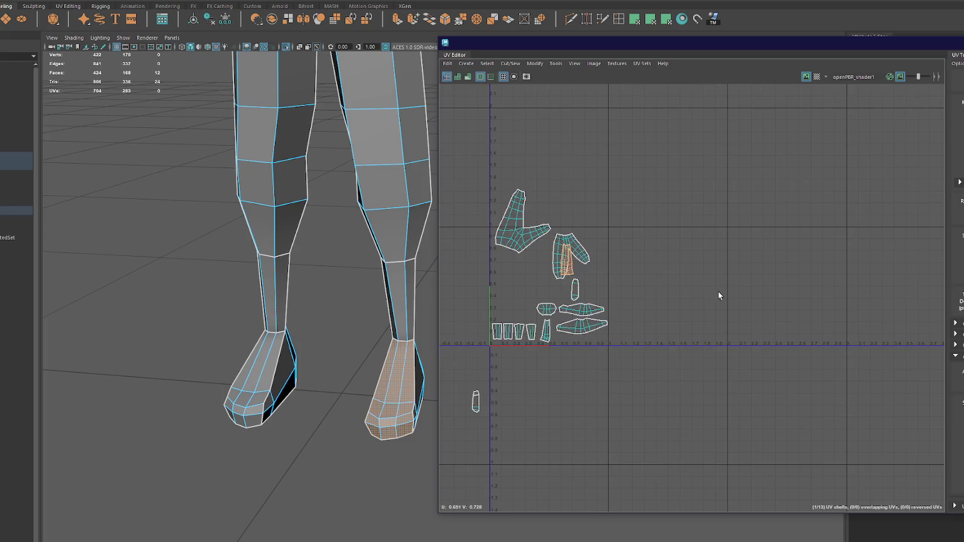
Step: Move the right foot shell down-left next to the left foot shell
click(544, 336)
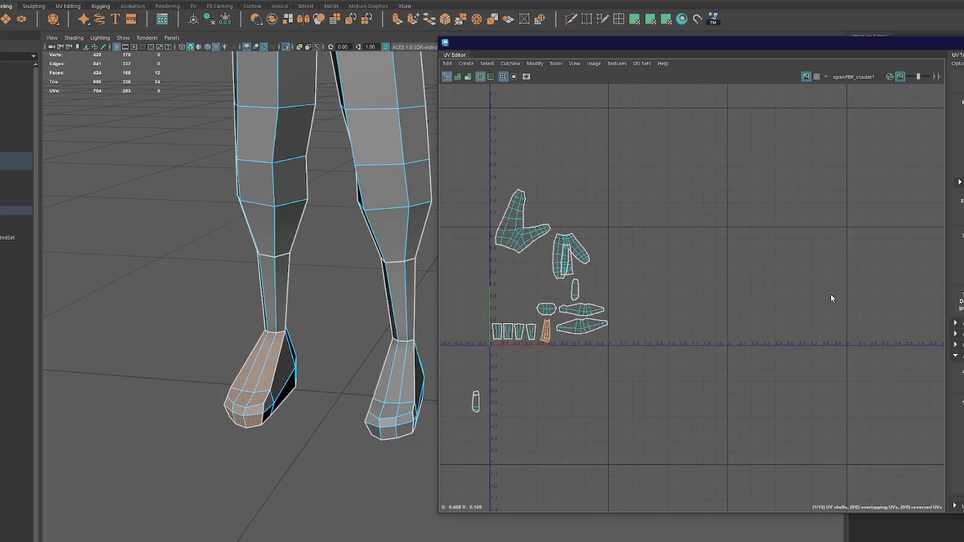
click(570, 273)
key(w)
drag(568, 269, 526, 313)
Step: Unfold the upper-leg shell, try merging the thumb piece, then undo back to the earlier layout
click(568, 254)
right_drag(649, 228, 681, 225)
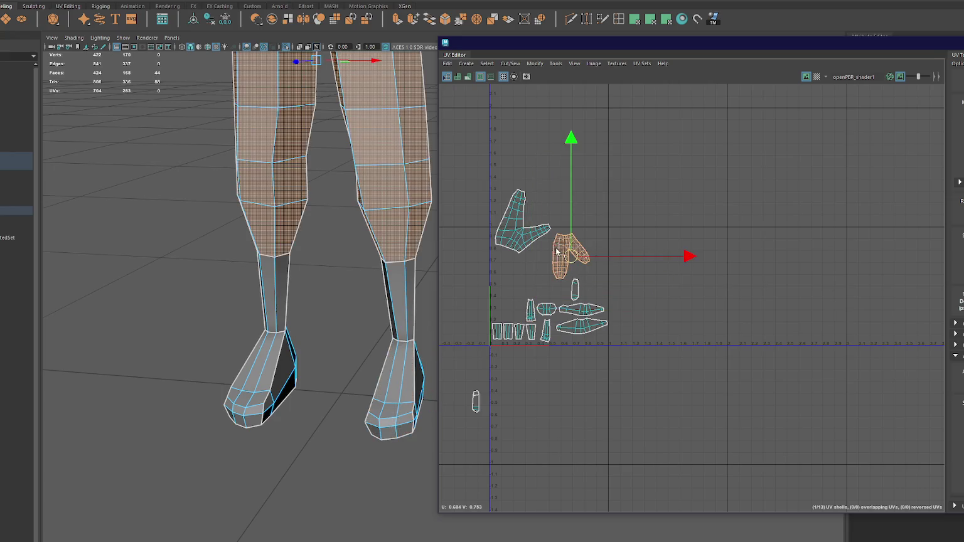
click(672, 23)
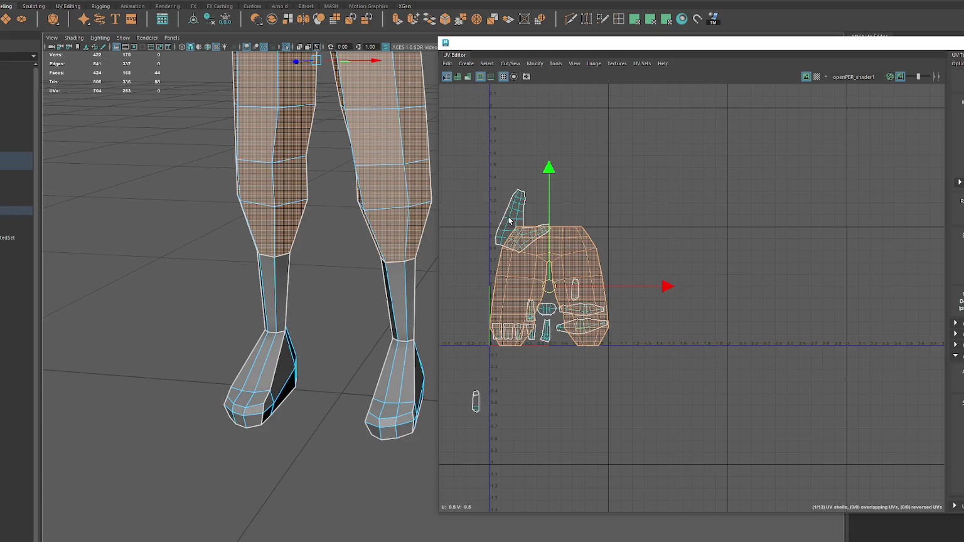
click(509, 221)
click(583, 240)
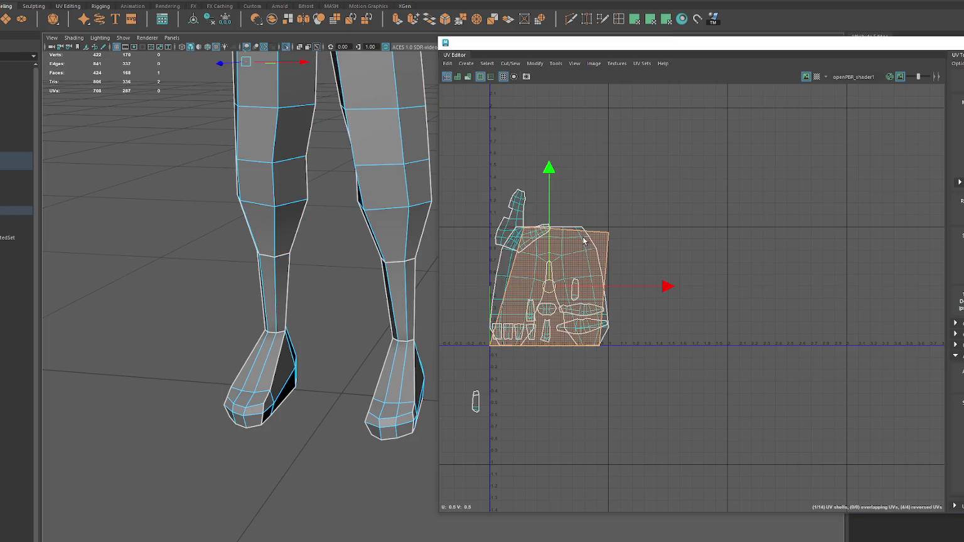
click(518, 217)
click(666, 23)
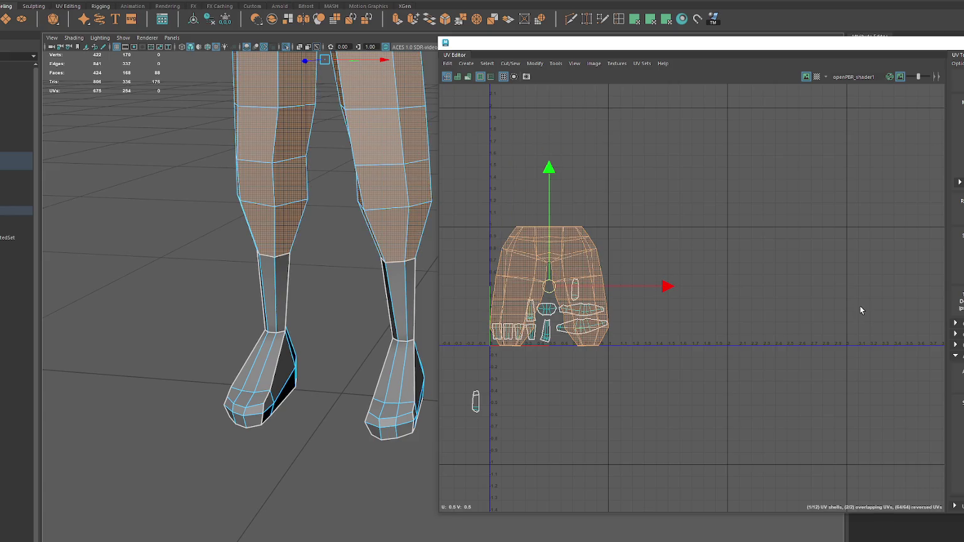
key(ctrl+z)
key(ctrl+z)
key(ctrl+z)
key(ctrl+z)
key(ctrl+z)
key(ctrl+z)
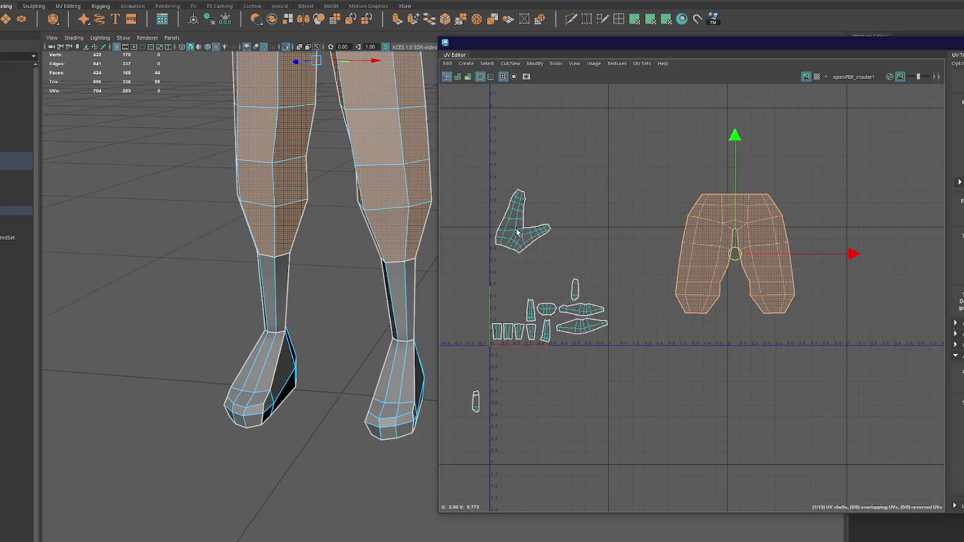
key(ctrl+z)
key(ctrl+z)
key(ctrl+z)
Step: Scale the pants shells down and set them side by side inside the tile
drag(849, 168, 662, 320)
key(r)
drag(736, 254, 745, 176)
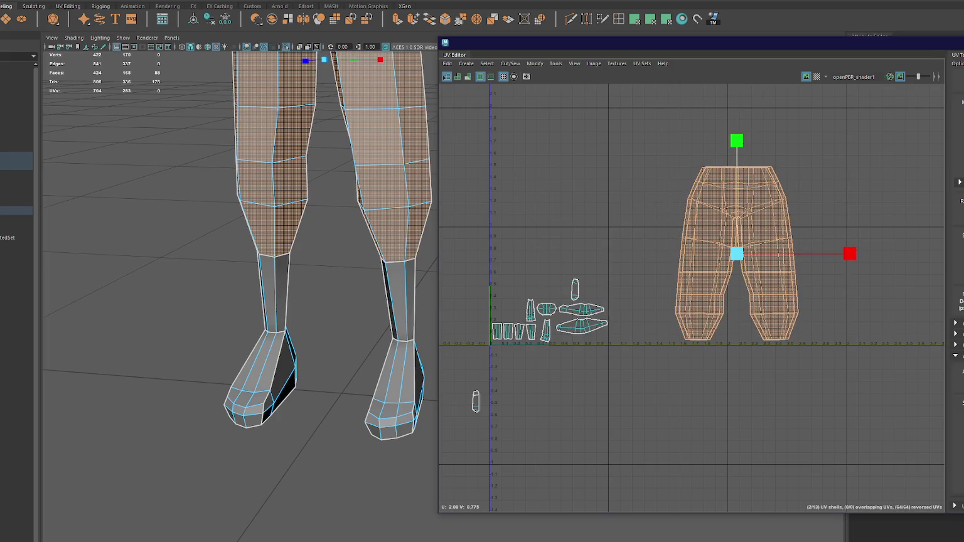
drag(737, 254, 829, 272)
key(w)
mouse_move(736, 254)
mouse_down()
mouse_move(519, 260)
mouse_move(590, 262)
mouse_move(571, 266)
mouse_up()
click(523, 258)
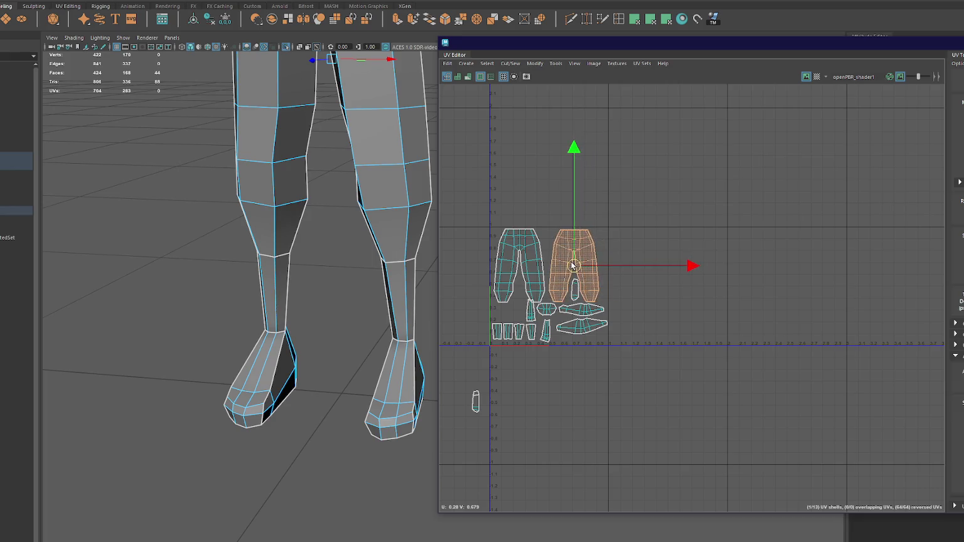
Step: Move the two small foot shells up beside the pants shells
click(574, 287)
click(533, 284)
click(529, 314)
click(531, 311)
drag(532, 309, 527, 299)
click(477, 399)
click(476, 400)
mouse_move(476, 401)
mouse_down()
mouse_move(513, 316)
mouse_move(590, 346)
mouse_up()
Step: Move the small shells sitting inside the pants down beside the strip and oval shells
scroll(514, 316, up, 3)
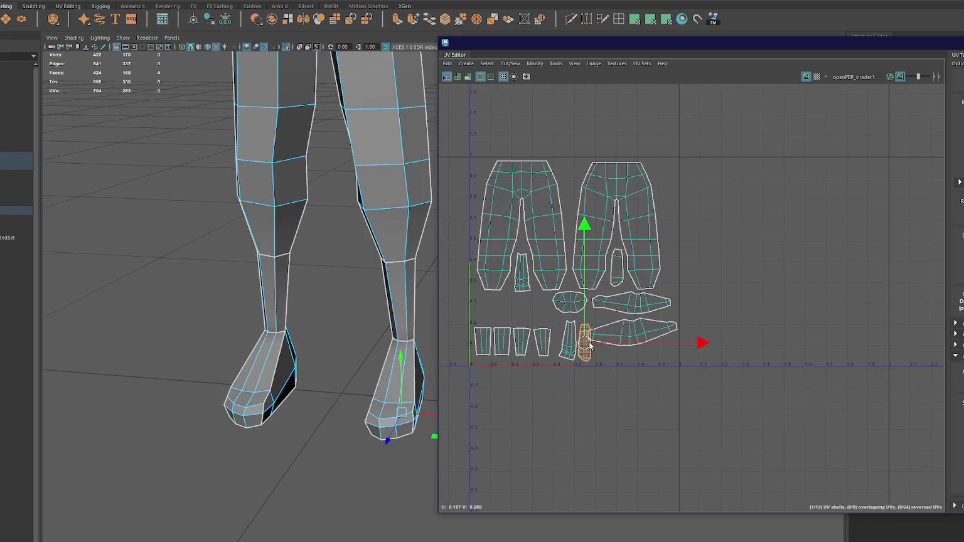
click(521, 280)
mouse_move(521, 279)
mouse_down()
mouse_move(603, 349)
mouse_move(588, 327)
mouse_move(521, 309)
mouse_move(660, 355)
mouse_up()
click(636, 332)
click(571, 305)
click(618, 268)
drag(617, 269, 622, 344)
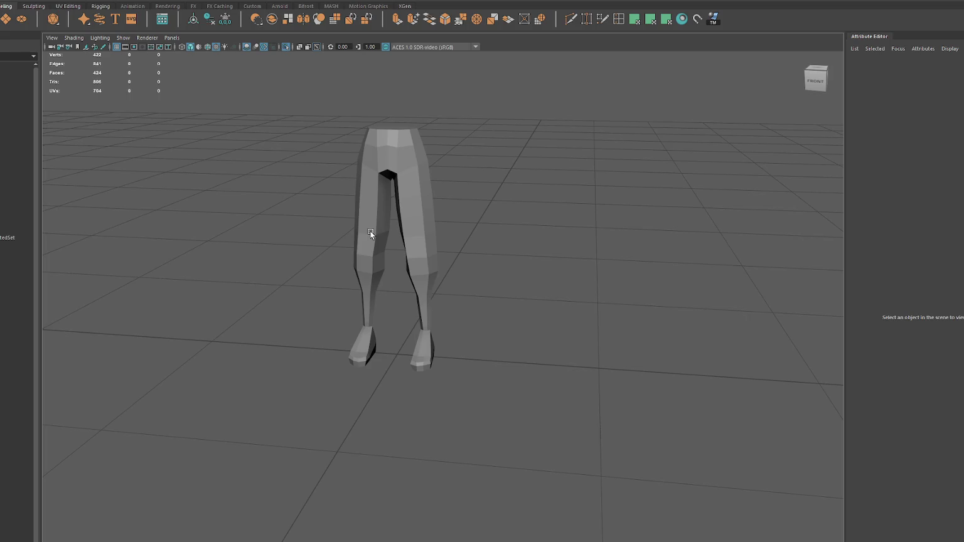
Step: Select the Bottoms pants mesh in the Outliner
click(16, 201)
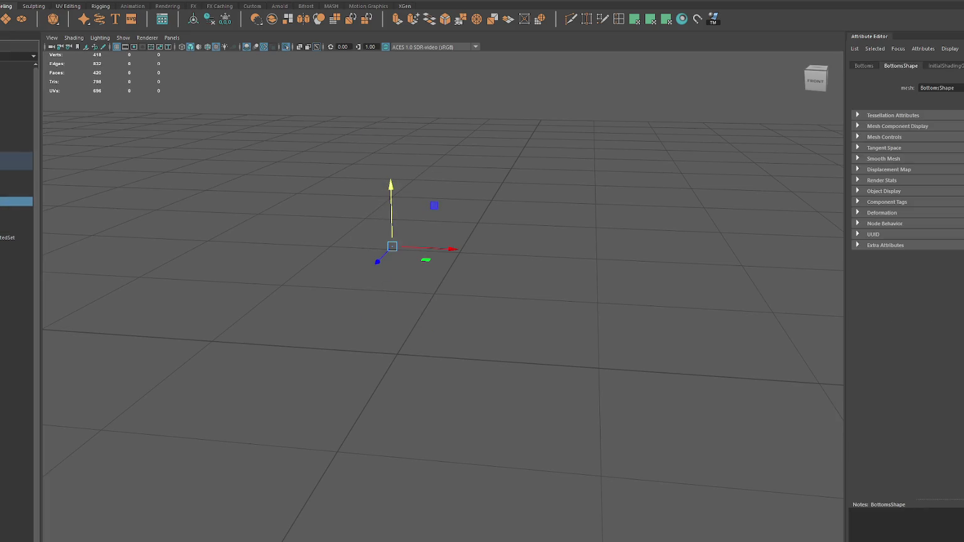
ctrl+click(14, 202)
click(14, 197)
click(122, 187)
click(12, 192)
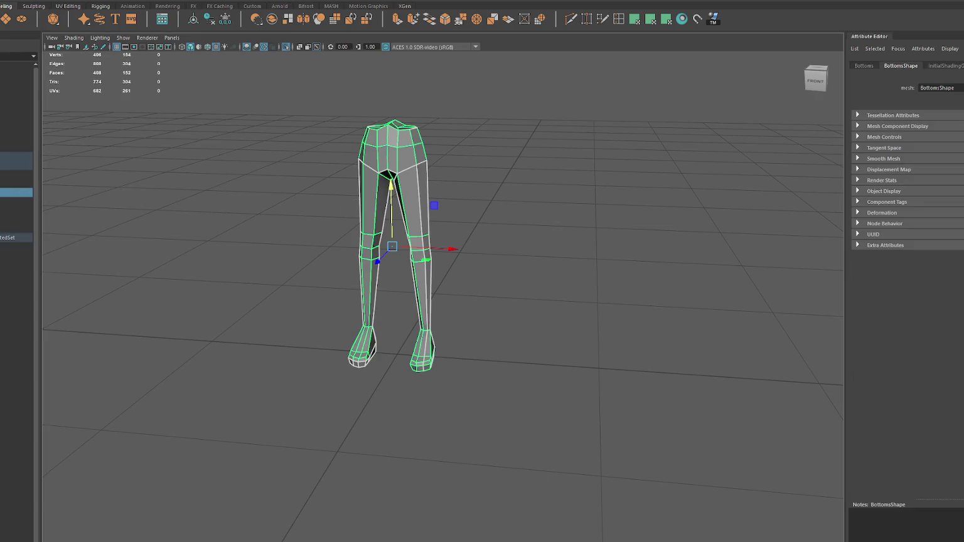
Step: Select the waist faces of the pants and planar-project them
click(400, 125)
mouse_move(482, 101)
right_down()
mouse_move(482, 123)
mouse_move(400, 101)
right_up()
drag(374, 95, 465, 123)
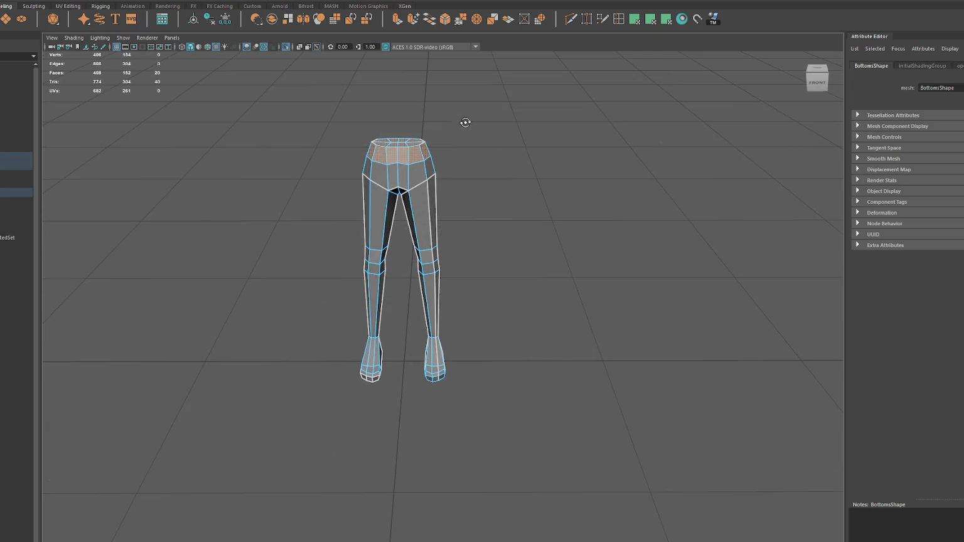
alt+drag(357, 153, 367, 124)
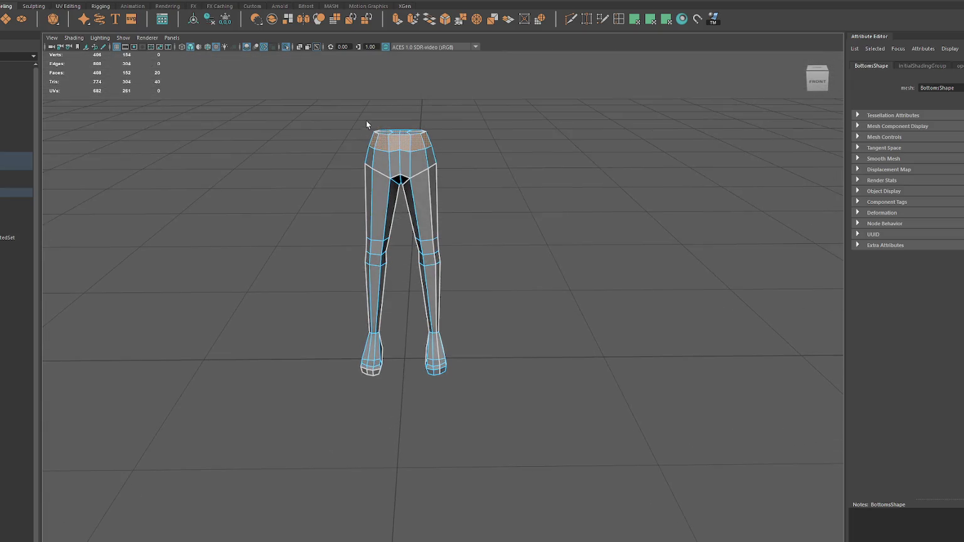
click(655, 20)
Step: Planar-project the leg faces from both the side and the left side
mouse_move(443, 154)
alt+mouse_down()
mouse_move(354, 135)
mouse_move(445, 289)
alt+mouse_up()
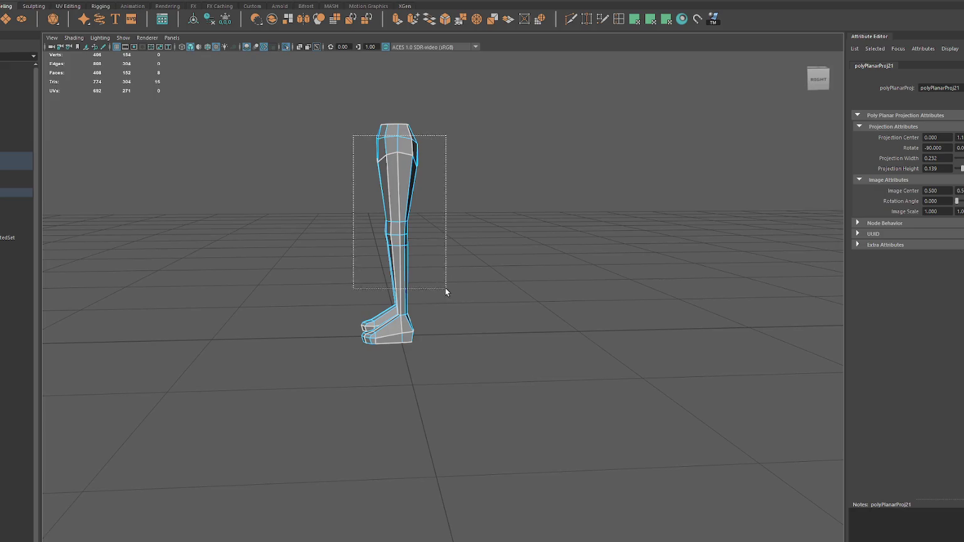
click(666, 19)
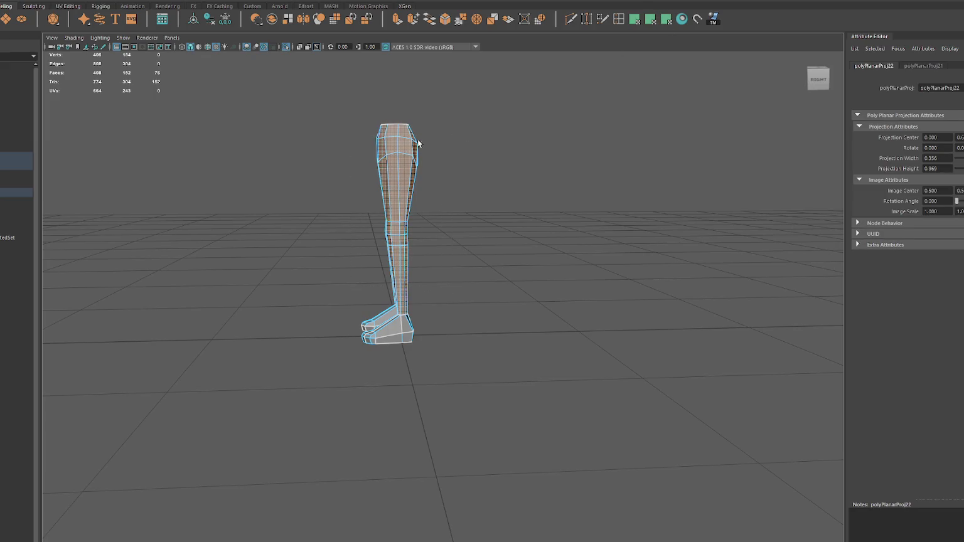
mouse_move(415, 246)
mouse_down()
mouse_move(400, 270)
mouse_move(432, 290)
mouse_move(577, 284)
mouse_move(509, 235)
mouse_up()
key(g)
Step: Select the faces around both feet from front and angled views
mouse_move(601, 154)
alt+mouse_down()
mouse_move(533, 194)
mouse_move(473, 196)
mouse_move(486, 265)
alt+mouse_up()
drag(474, 325, 302, 381)
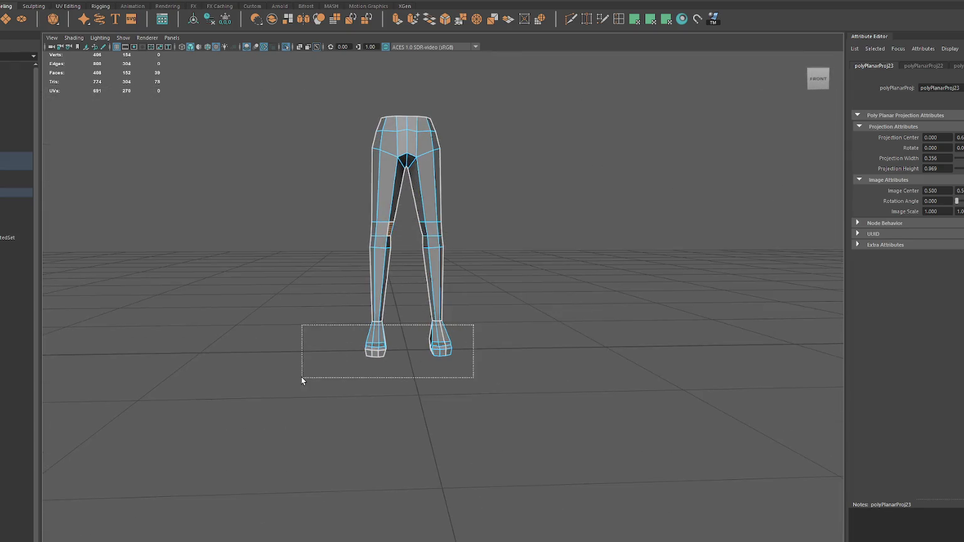
alt+drag(539, 196, 483, 293)
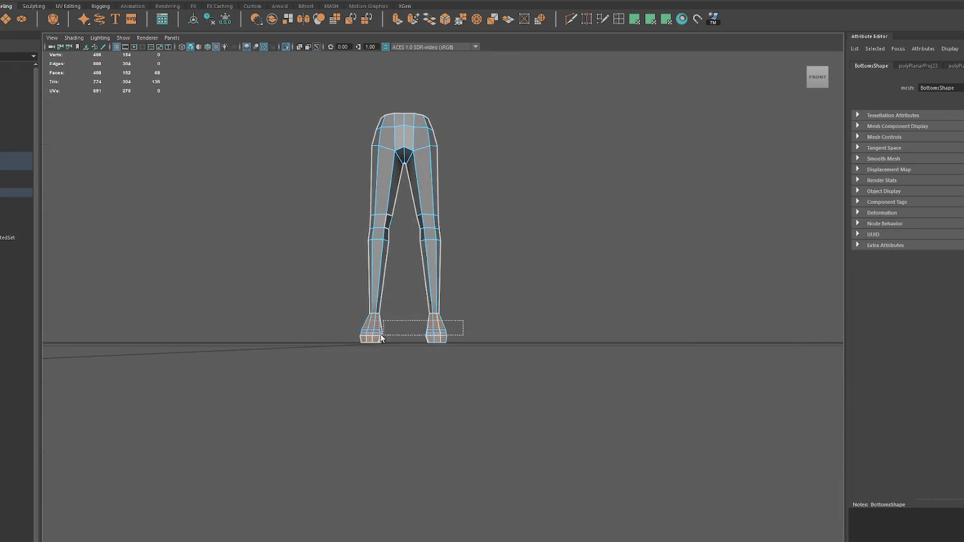
drag(395, 338, 397, 337)
mouse_move(602, 164)
alt+mouse_down()
mouse_move(605, 144)
mouse_move(516, 167)
mouse_move(541, 172)
mouse_move(434, 294)
mouse_move(409, 288)
alt+mouse_up()
drag(428, 322, 340, 336)
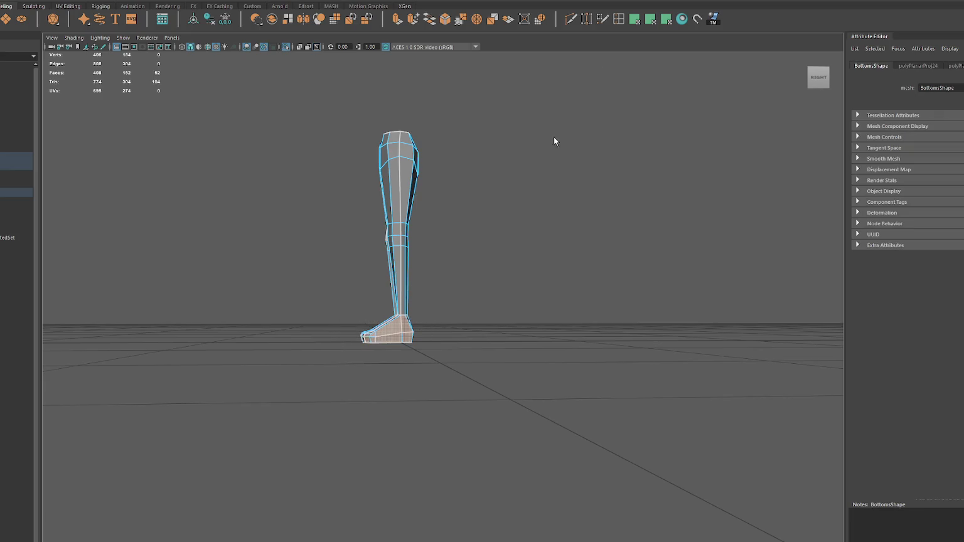
alt+drag(451, 270, 573, 327)
scroll(406, 386, up, 4)
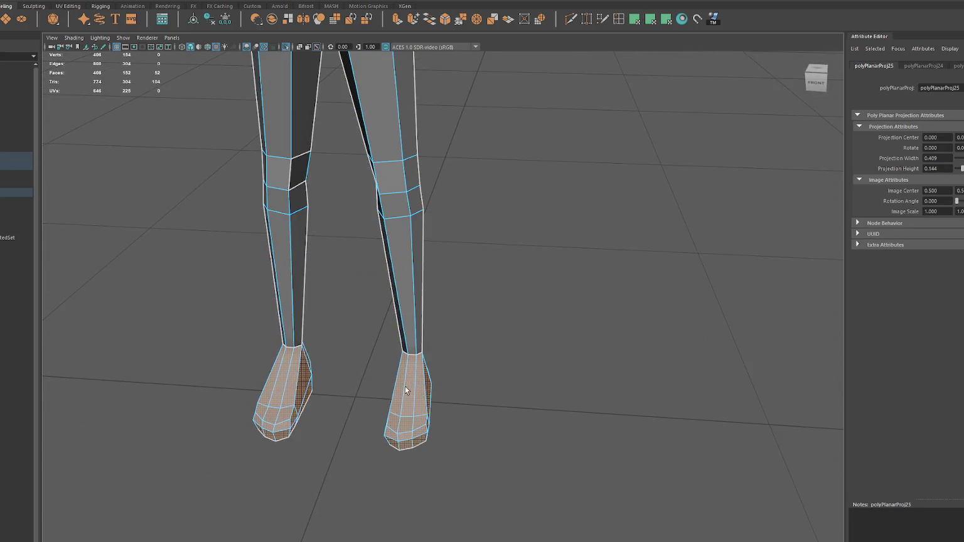
Step: Extend the selection over both feet and toes, planar-project it, and open the UV Editor
click(420, 396)
shift+drag(402, 407, 393, 446)
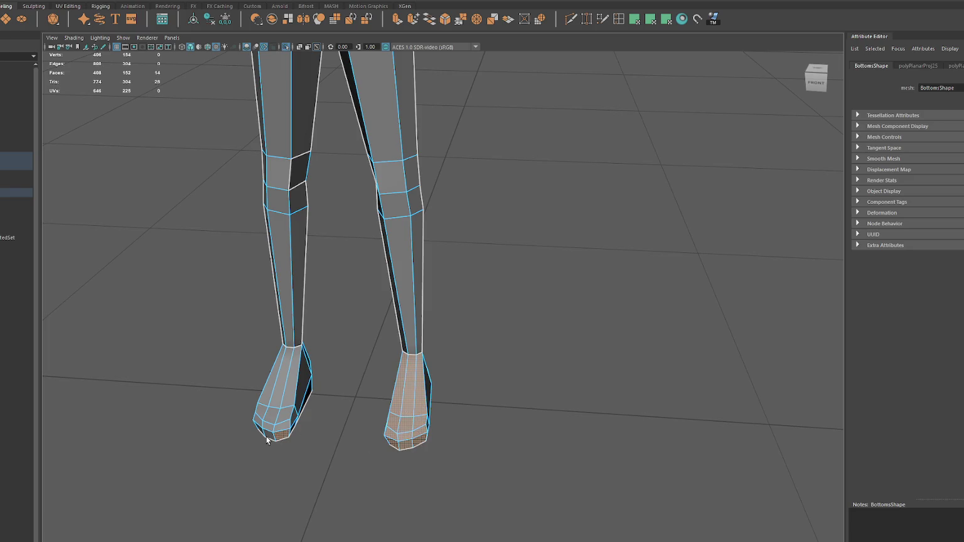
shift+drag(285, 396, 330, 382)
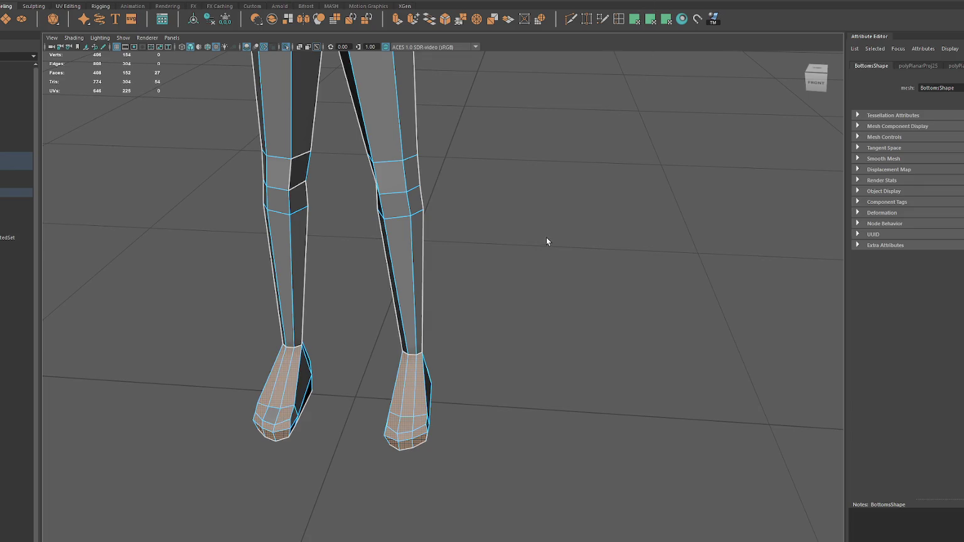
key(g)
key(ctrl+z)
key(g)
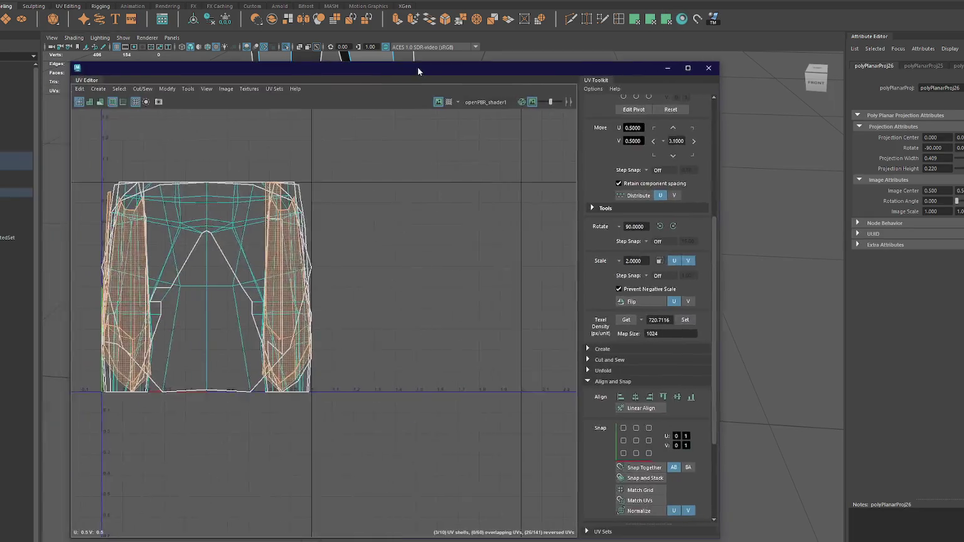
drag(418, 66, 448, 70)
Step: Unfold all pants UVs at the set texel density and move the large shell to the right
key(f)
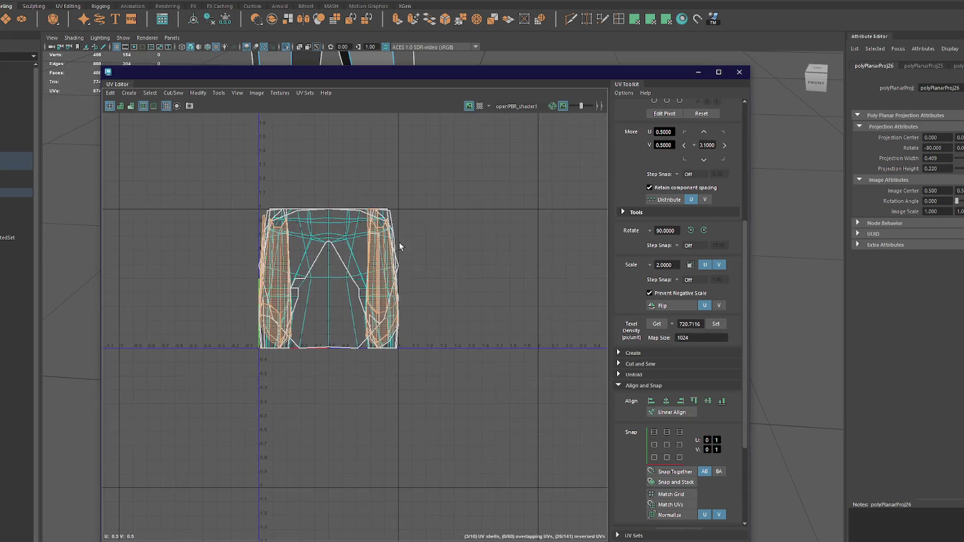
shift+right_drag(490, 226, 325, 227)
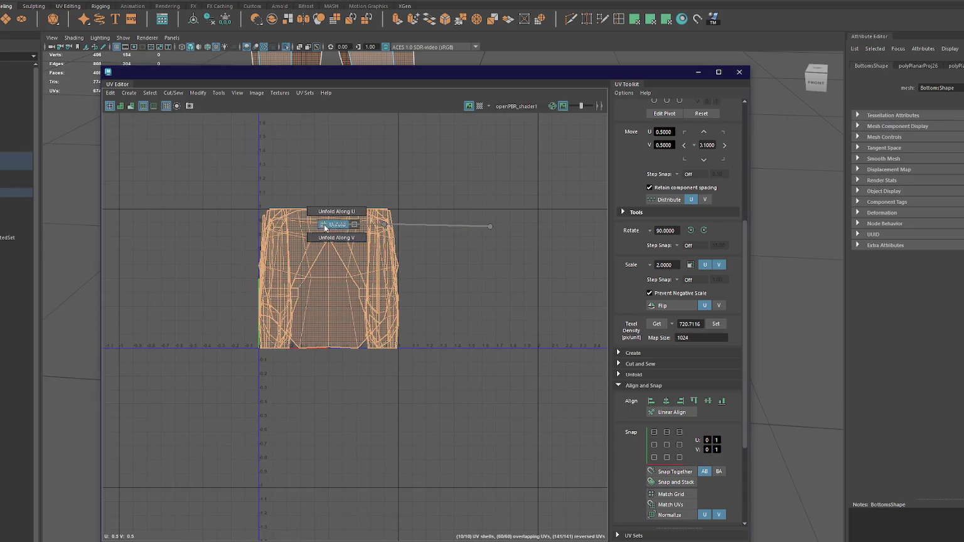
click(718, 325)
click(374, 285)
key(w)
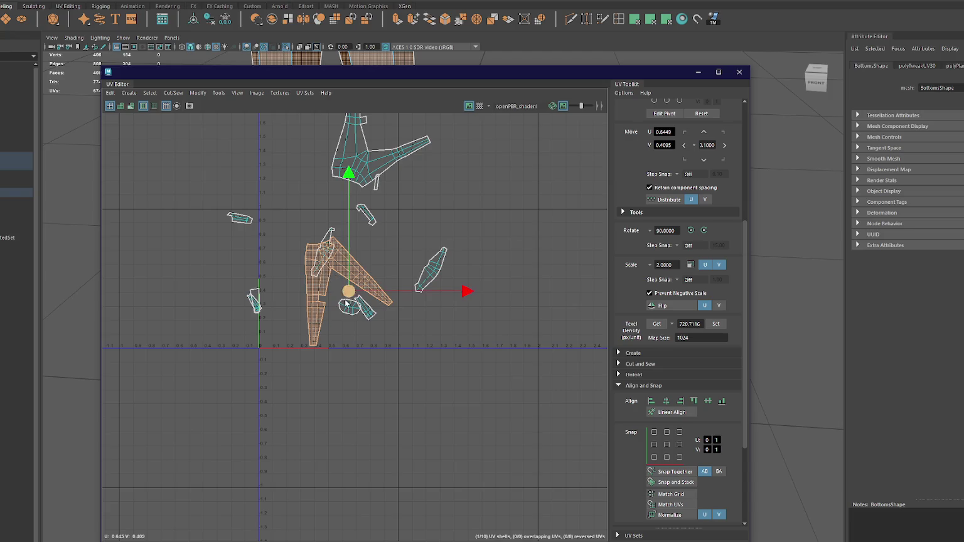
drag(346, 289, 542, 264)
click(541, 226)
Step: Sew the two leg shells together and unfold them, then undo back to the stretched shell
click(516, 269)
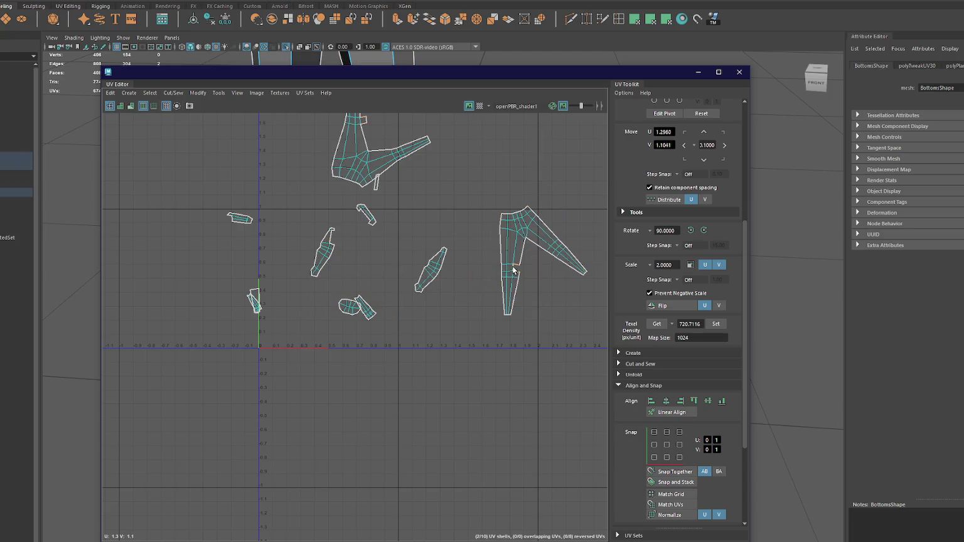
shift+right_drag(513, 270, 540, 258)
shift+right_click(561, 205)
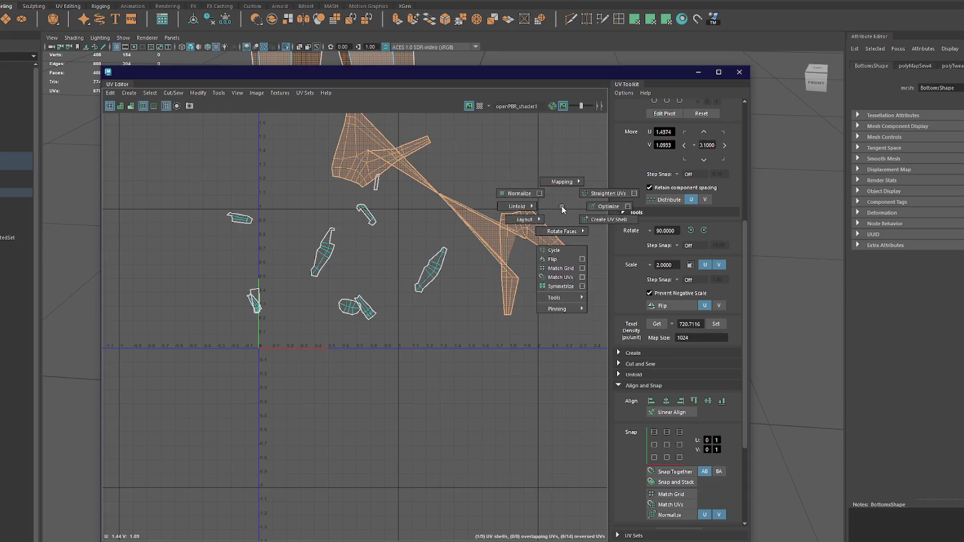
click(517, 206)
drag(517, 74, 607, 338)
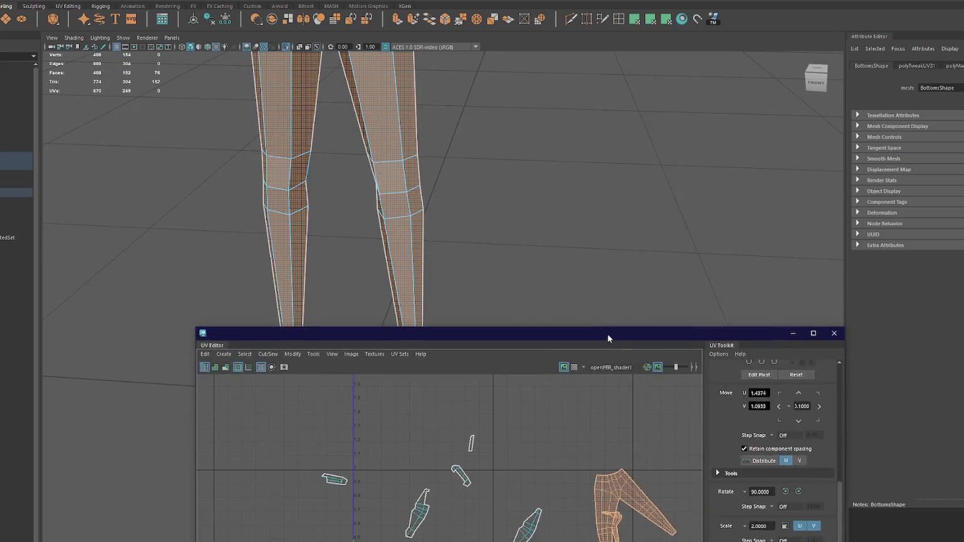
key(f)
key(ctrl+z)
key(ctrl+z)
key(ctrl+z)
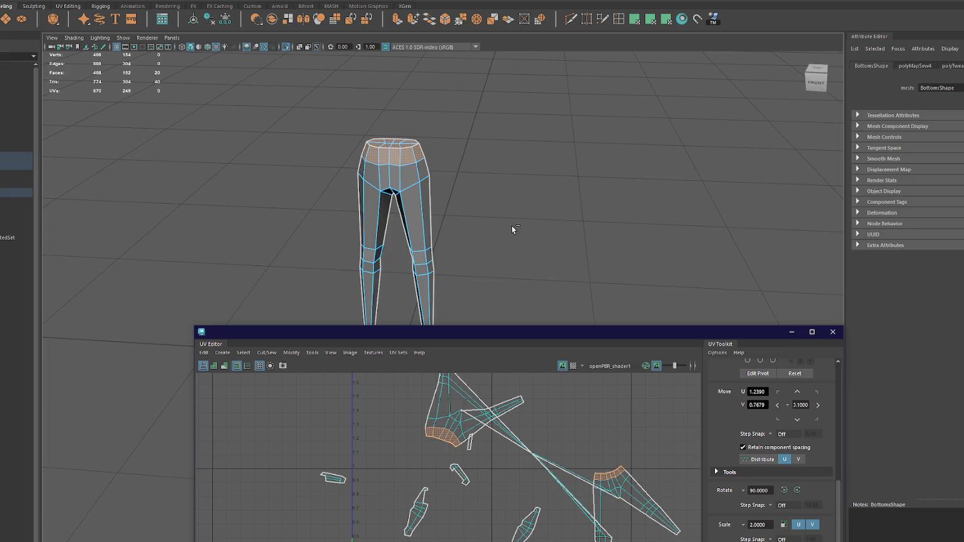
key(ctrl+z)
Step: Planar-project the right leg faces, move the projected shell right and rotate it 90 degrees
right_drag(555, 422, 533, 402)
drag(569, 430, 646, 530)
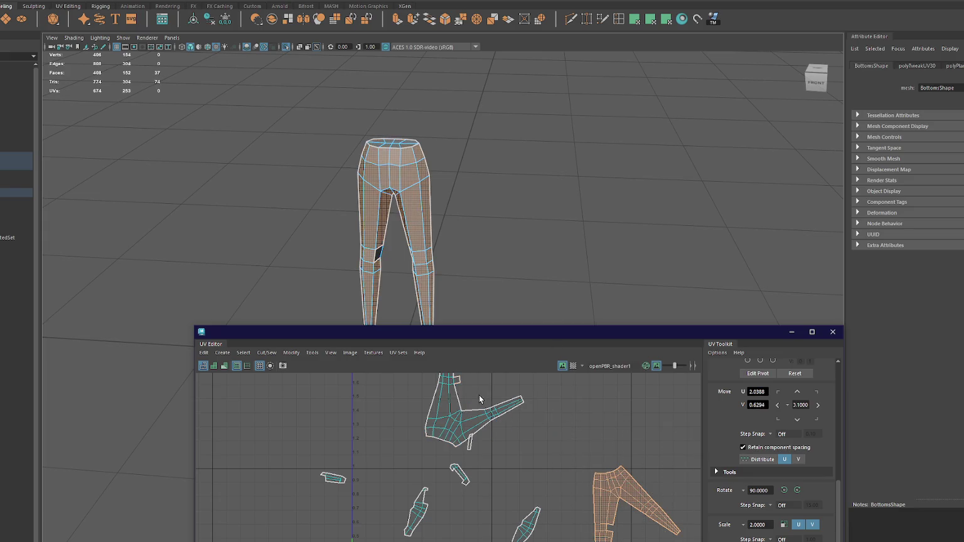
click(667, 21)
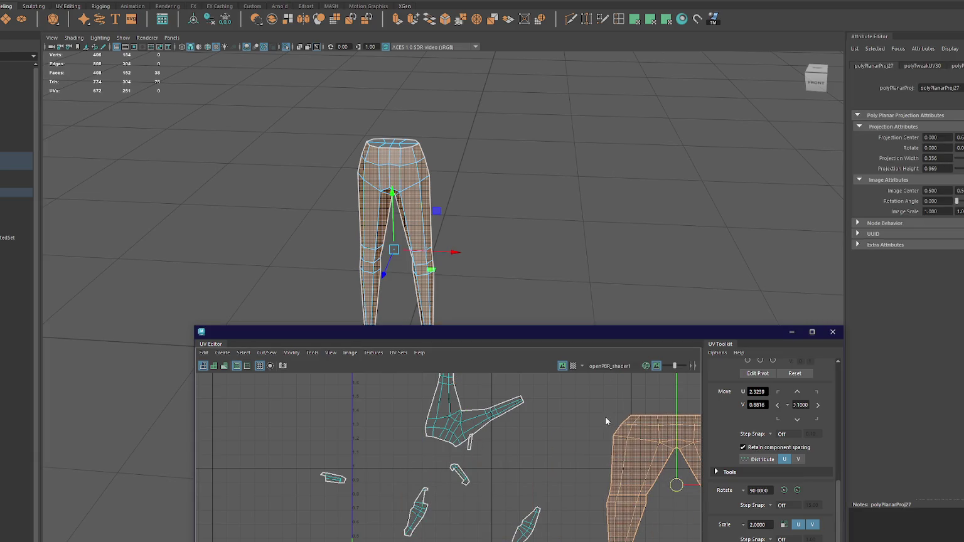
click(474, 419)
click(668, 19)
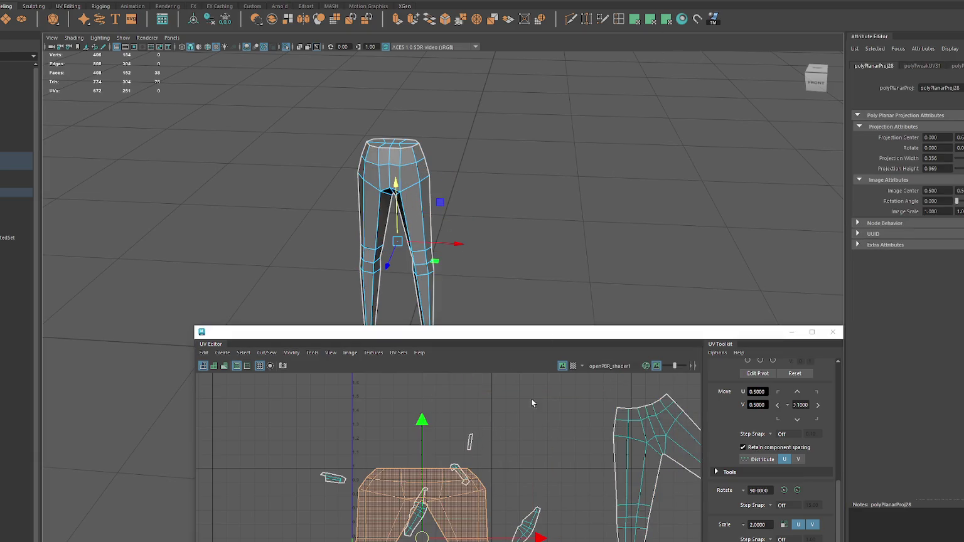
drag(487, 398, 698, 423)
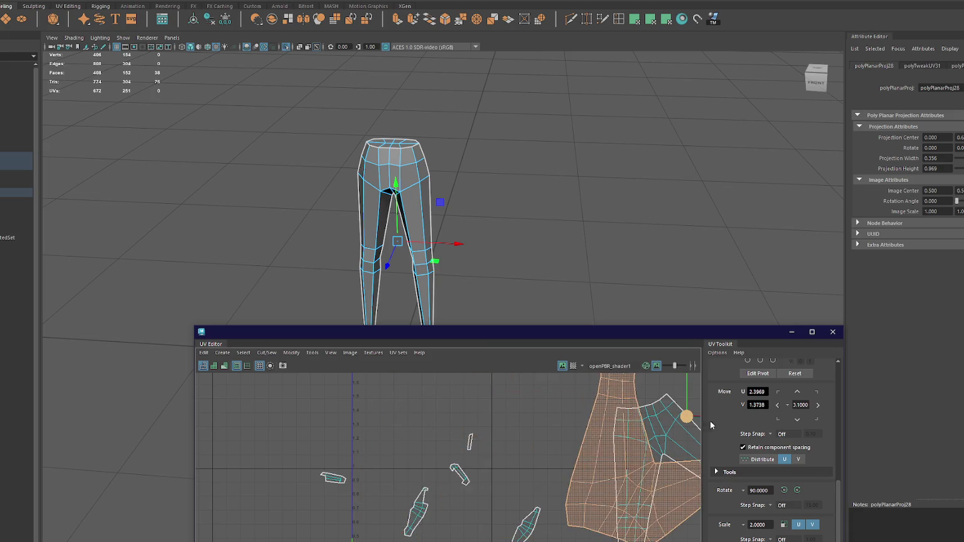
click(798, 491)
Step: Select the foot faces and planar-project them into their own UV shell
drag(645, 332, 554, 159)
alt+middle_drag(512, 273, 405, 319)
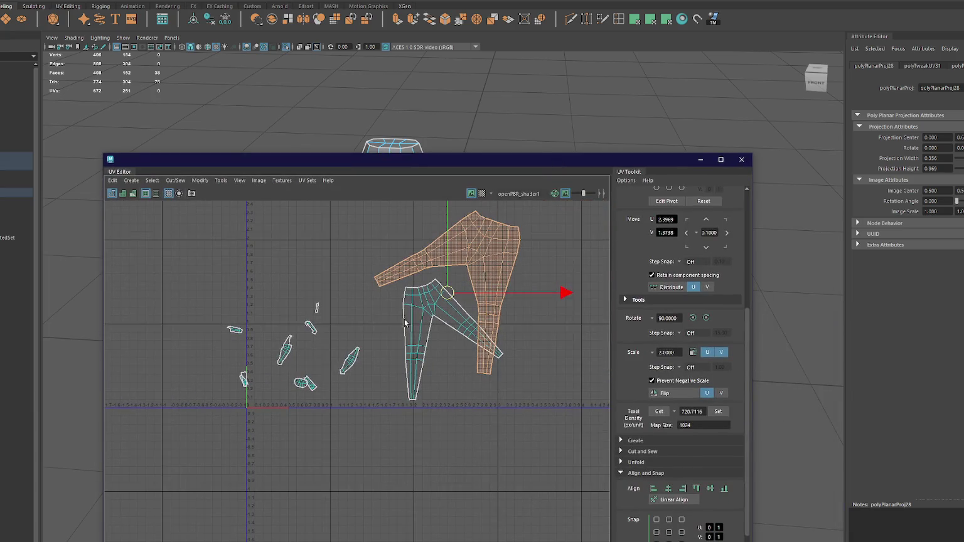
click(282, 360)
mouse_move(251, 160)
mouse_down()
mouse_move(718, 300)
mouse_move(706, 292)
mouse_up()
key(4)
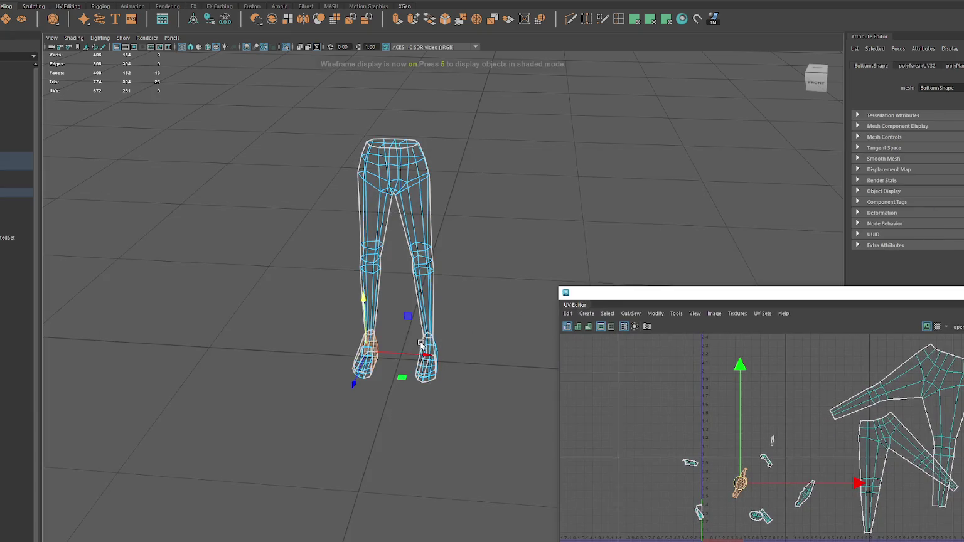
alt+drag(421, 345, 442, 350)
scroll(442, 351, up, 5)
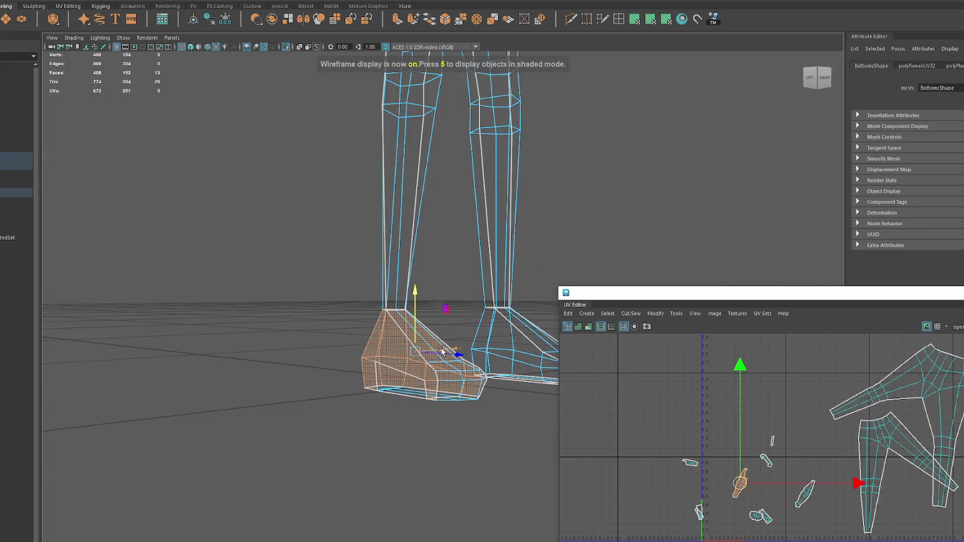
key(5)
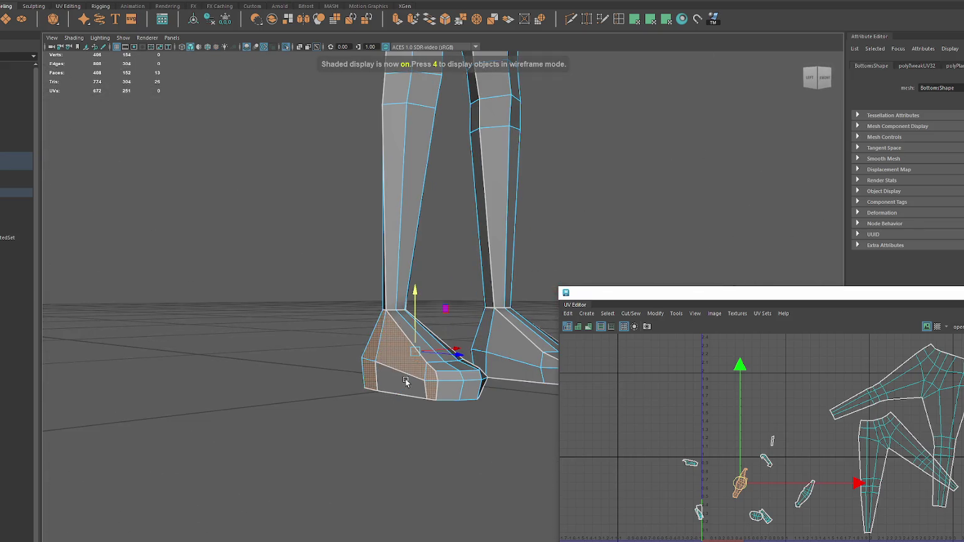
click(406, 382)
click(669, 19)
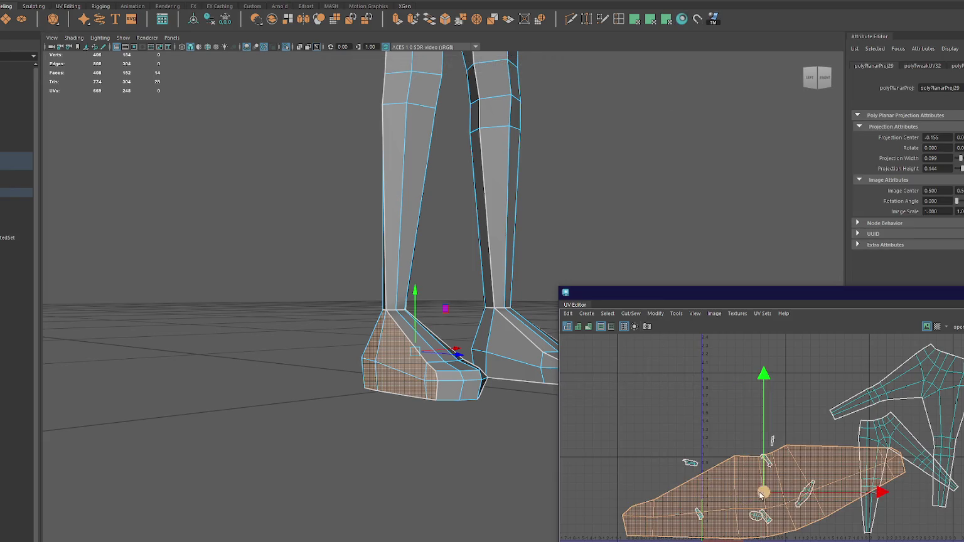
Step: Move the foot shell up and left, then select a small UV shell in the enlarged UV window
drag(747, 500, 703, 375)
click(805, 494)
alt+drag(502, 377, 443, 370)
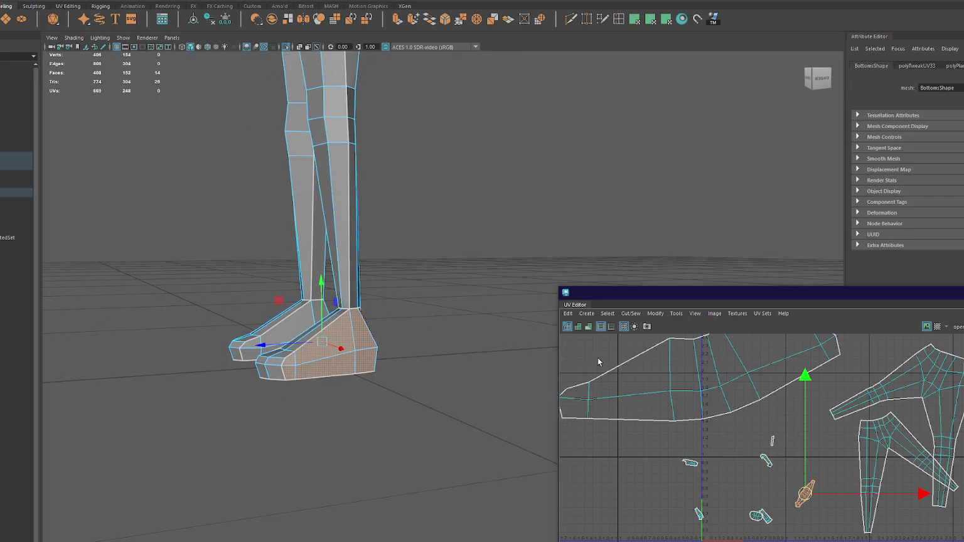
double_click(824, 295)
click(426, 348)
Step: From below the foot, select the cap face strip on the shoe's top in face mode and delete it
key(f)
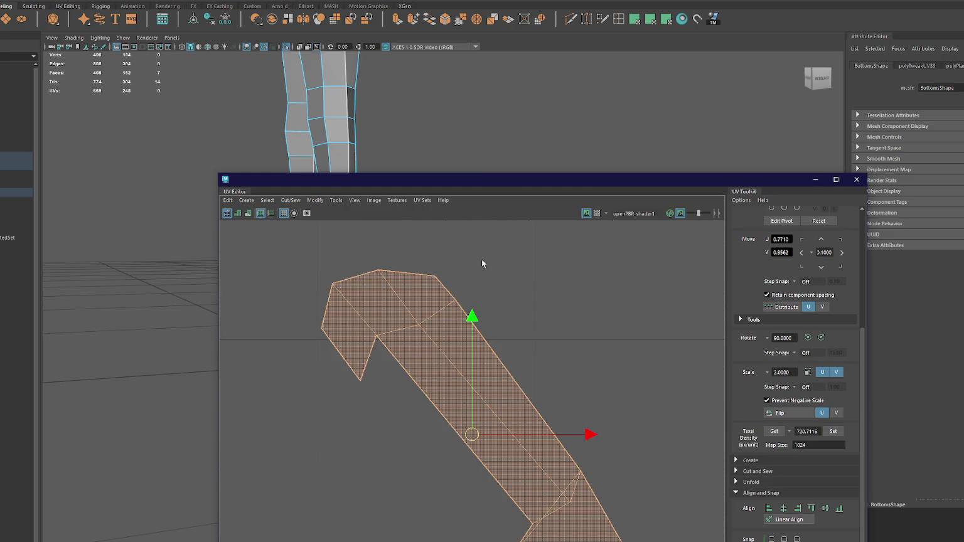
drag(430, 183, 707, 134)
key(f)
alt+drag(285, 359, 415, 247)
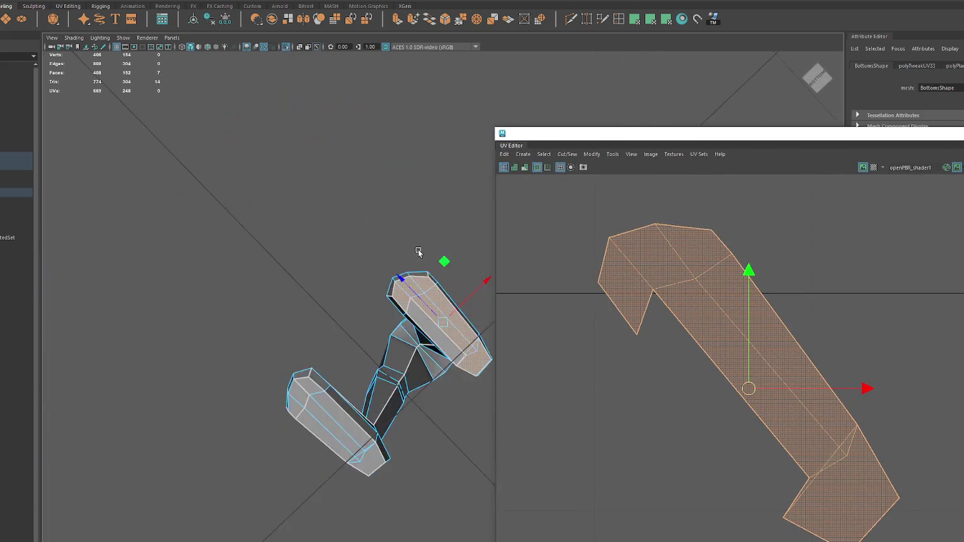
right_click(407, 250)
click(407, 274)
click(361, 312)
double_click(345, 288)
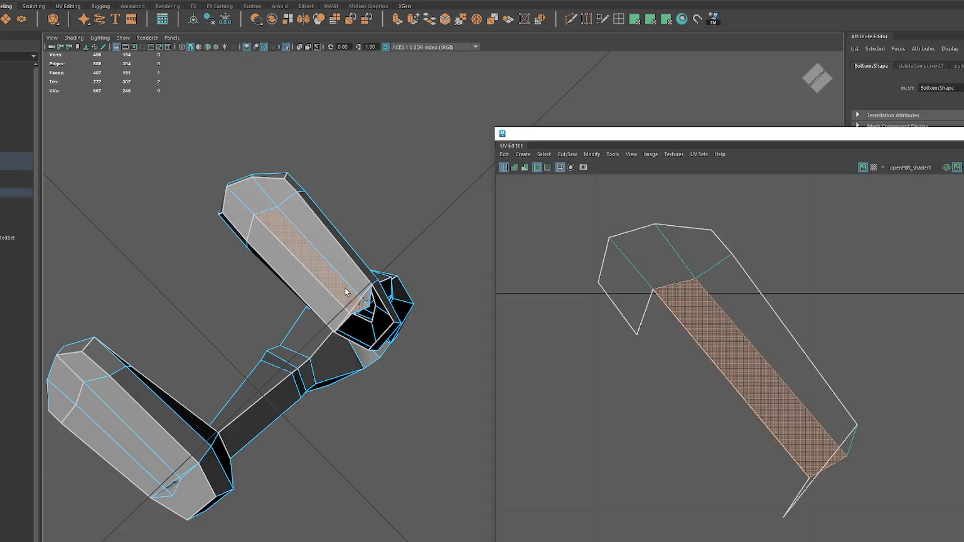
key(Delete)
Step: Delete the remaining end-cap faces on the upper and lower shoe blocks
click(233, 214)
key(Delete)
click(279, 188)
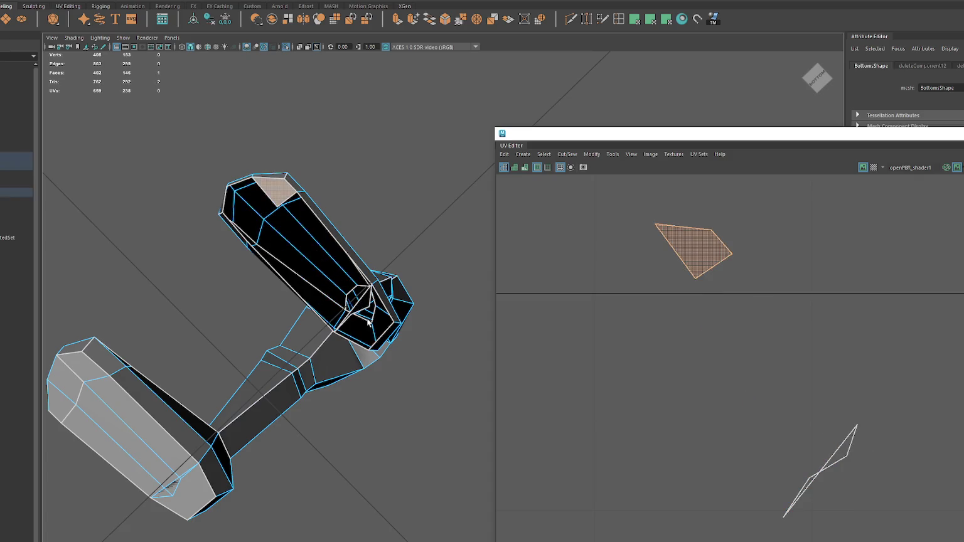
key(Delete)
click(367, 321)
key(Delete)
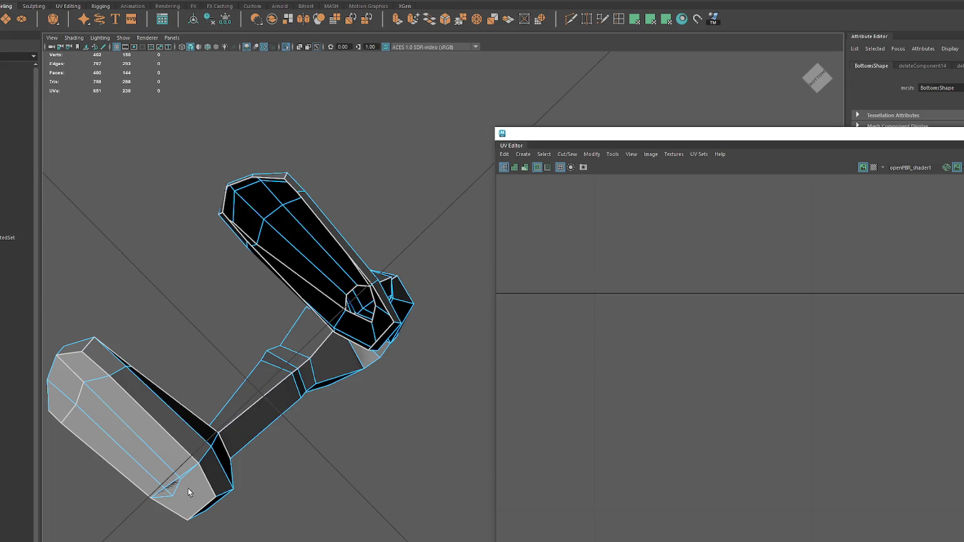
click(188, 492)
key(Delete)
click(138, 427)
key(Delete)
click(119, 440)
key(Delete)
key(Delete)
click(62, 398)
key(Delete)
click(94, 361)
key(Delete)
Step: Bridge pairs of border edges to refill the upper block's open end
mouse_move(429, 139)
alt+mouse_down()
mouse_move(358, 179)
mouse_move(349, 227)
alt+mouse_up()
click(365, 243)
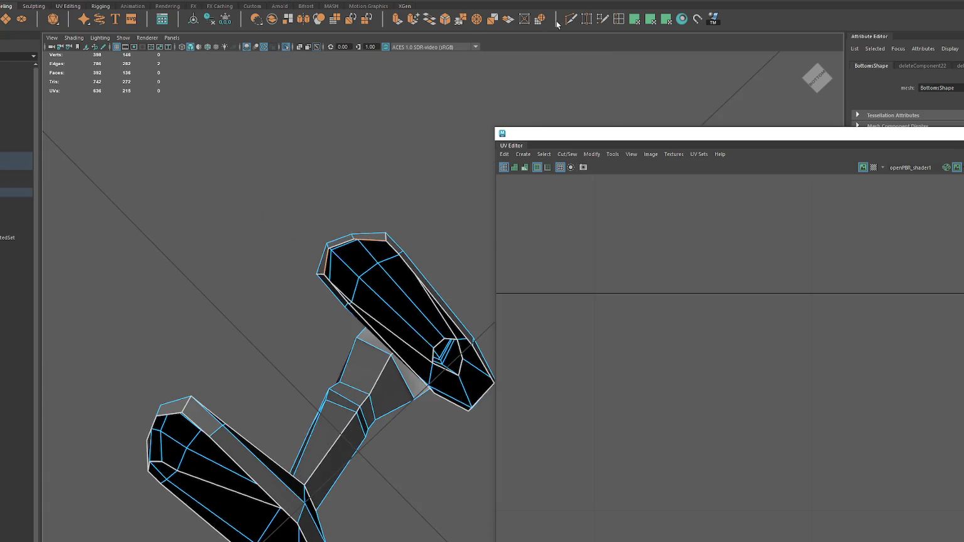
shift+right_drag(379, 237, 398, 253)
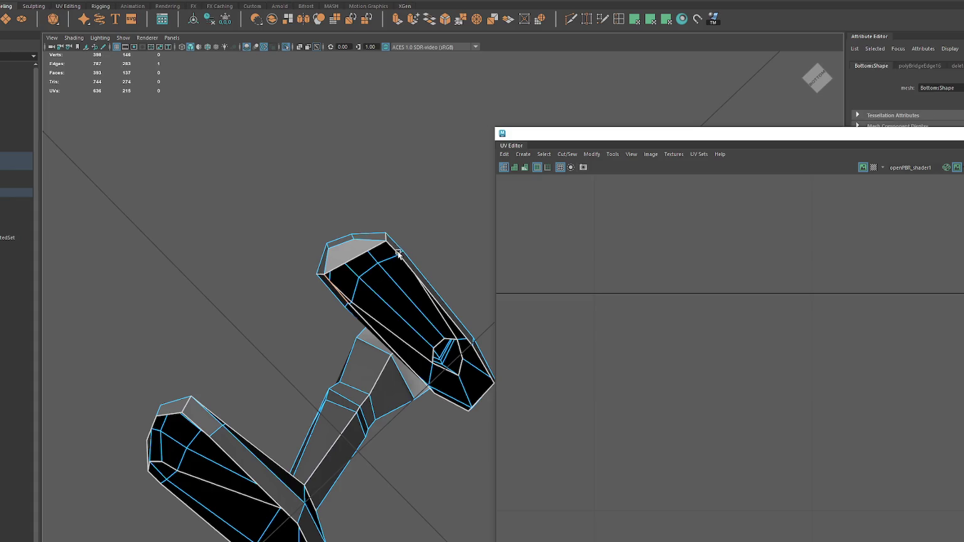
key(g)
alt+drag(431, 300, 424, 306)
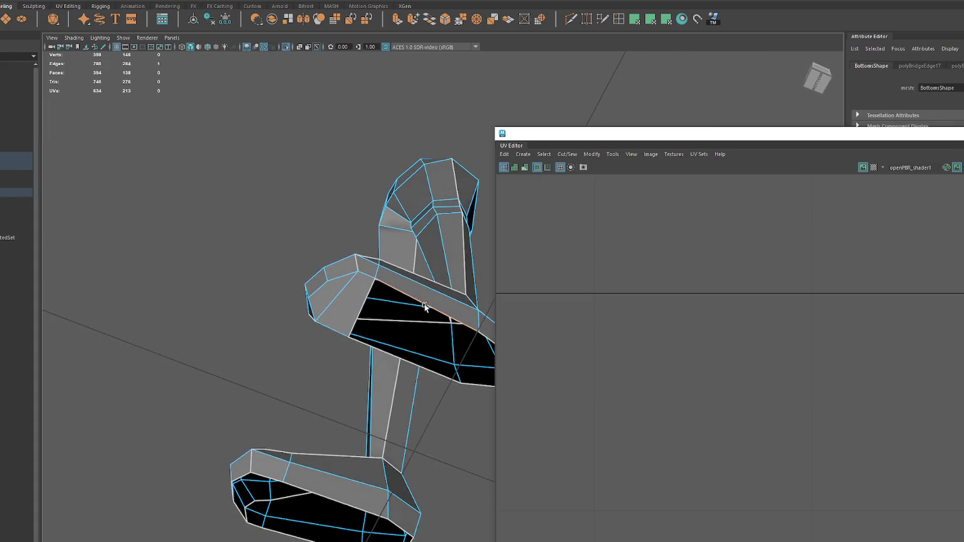
shift+click(410, 363)
key(g)
alt+drag(458, 338, 332, 316)
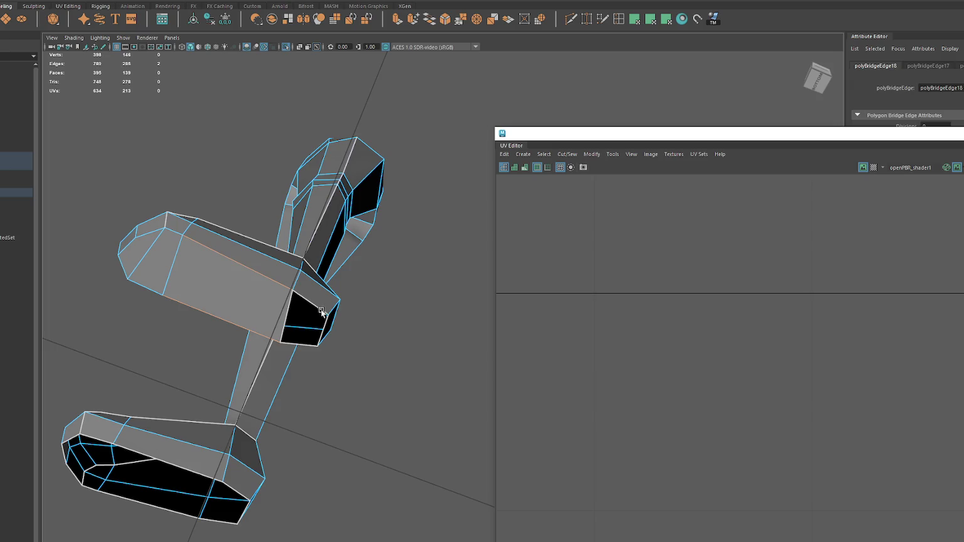
key(g)
Step: Bridge the left part of the hole and across most of the other block's opening
mouse_move(301, 345)
alt+mouse_down()
mouse_move(349, 271)
mouse_move(355, 325)
alt+mouse_up()
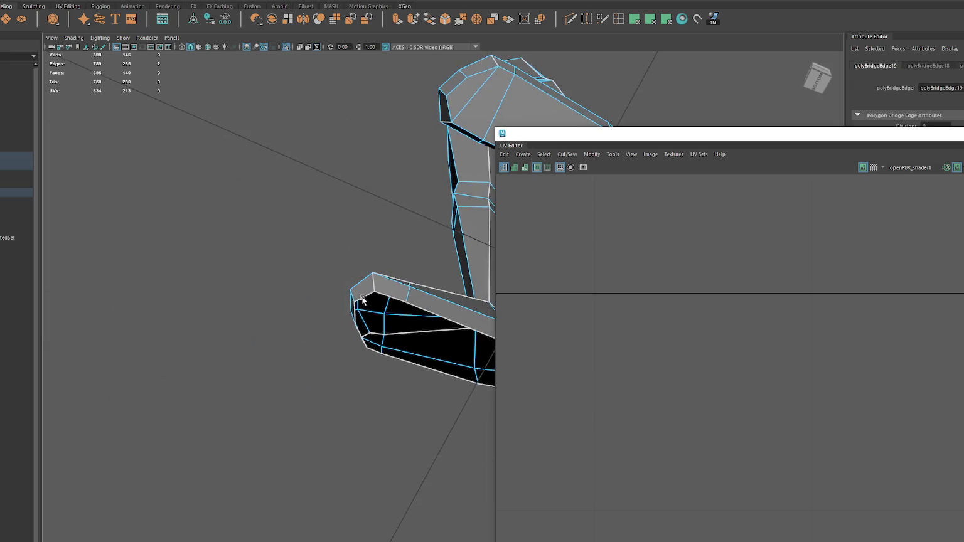
shift+click(356, 330)
key(g)
alt+drag(419, 320, 359, 327)
key(g)
key(g)
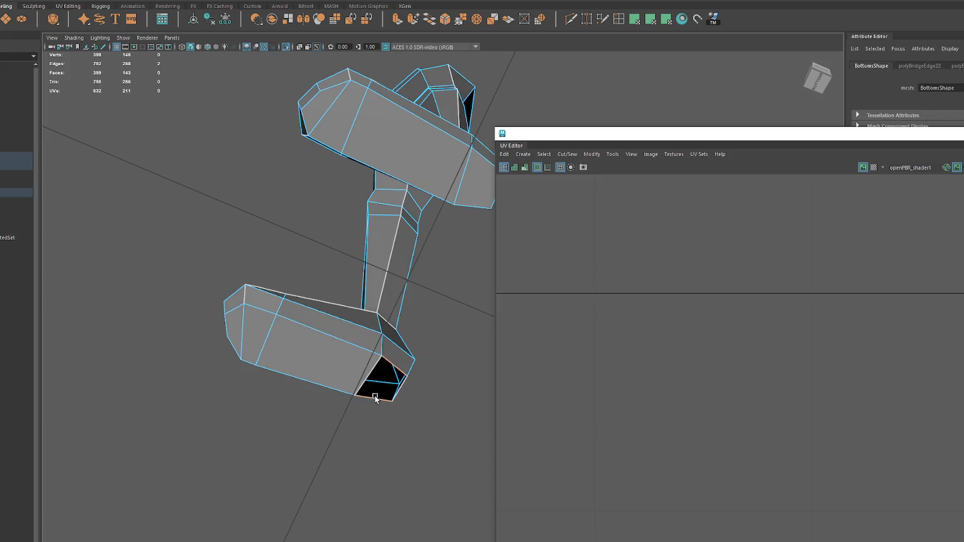
key(g)
Step: Select the end faces of both shoe blocks and planar-project them into UVs
scroll(414, 352, down, 3)
click(385, 208)
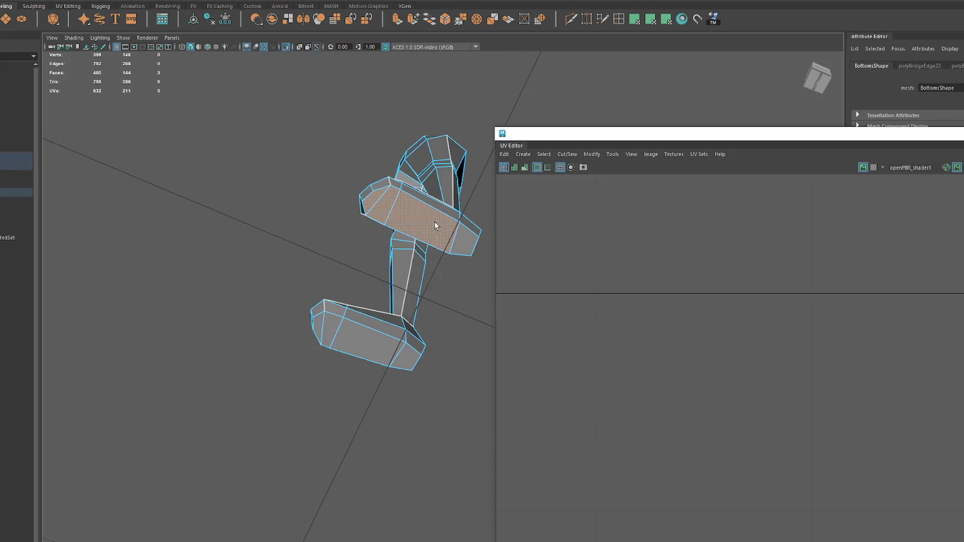
shift+click(464, 242)
shift+click(406, 356)
shift+click(368, 342)
shift+click(331, 329)
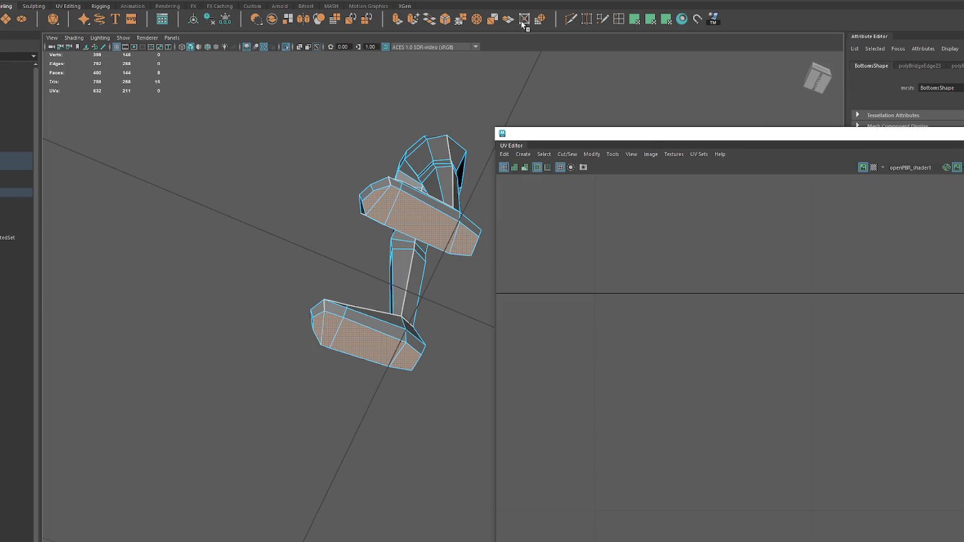
click(651, 19)
scroll(698, 289, down, 2)
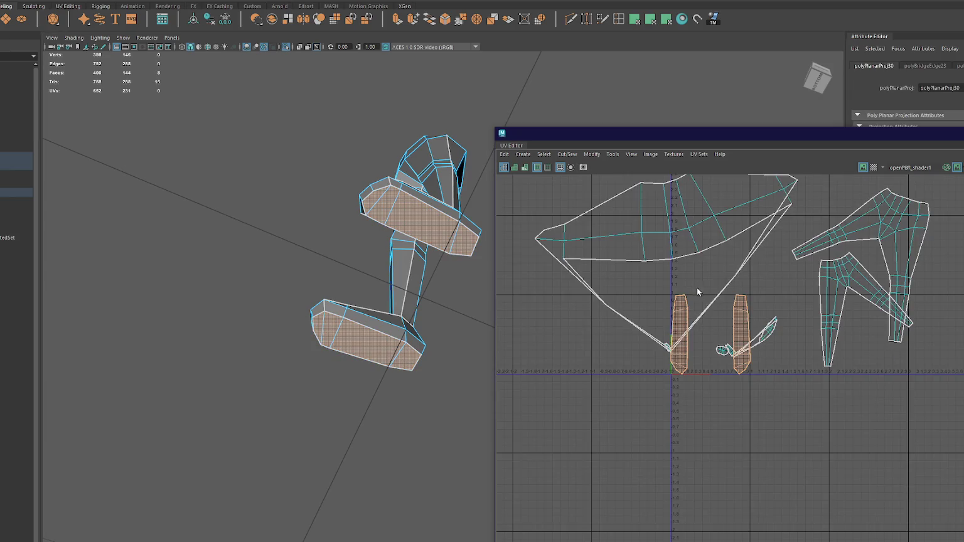
Step: Planar-project the right shoe's toe-to-ankle face strip and unfold the resulting shell
alt+middle_drag(442, 294, 348, 294)
mouse_move(348, 294)
alt+mouse_down()
mouse_move(393, 334)
mouse_move(441, 265)
alt+mouse_up()
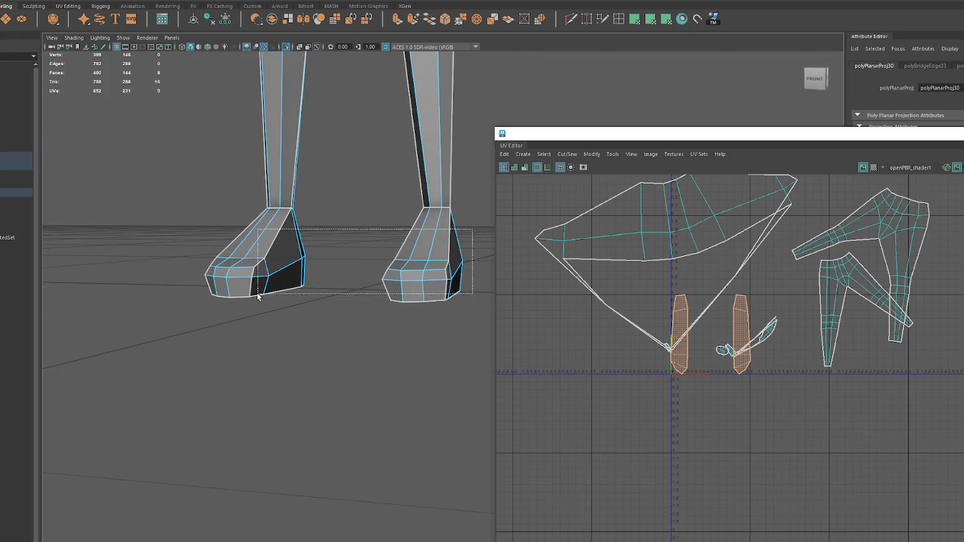
mouse_move(288, 308)
alt+mouse_down()
mouse_move(345, 303)
mouse_move(442, 234)
mouse_move(265, 308)
mouse_move(286, 299)
alt+mouse_up()
key(ctrl+z)
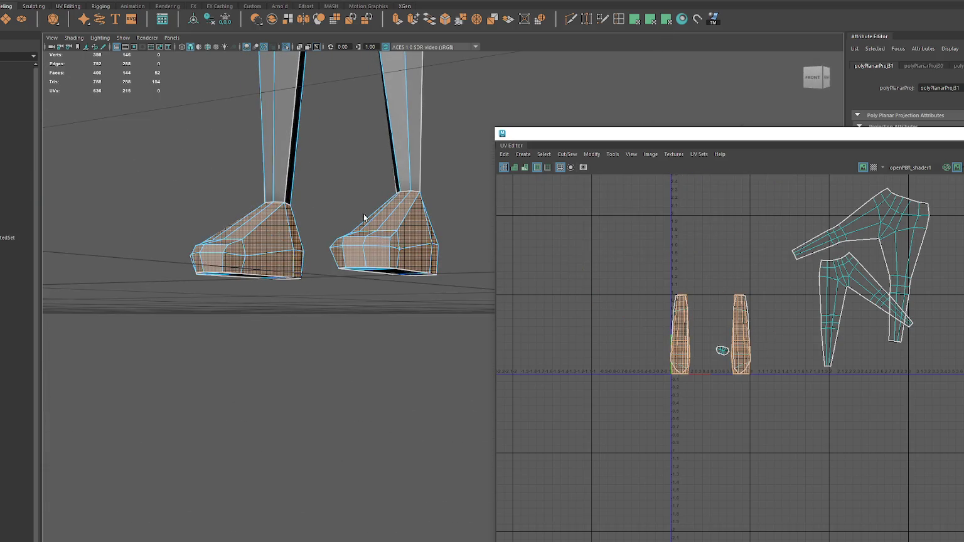
alt+drag(366, 216, 368, 301)
click(367, 305)
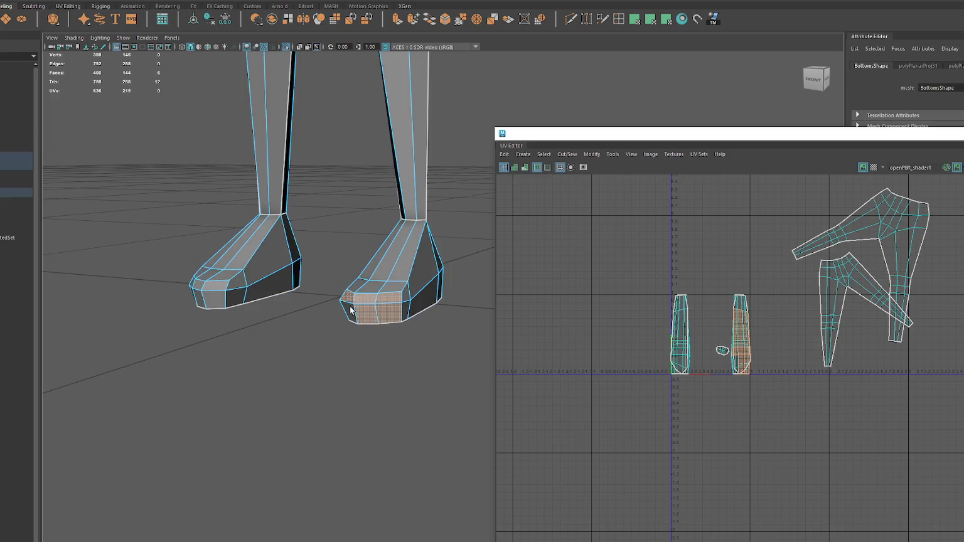
shift+double_click(379, 271)
click(650, 20)
shift+right_drag(650, 243, 531, 250)
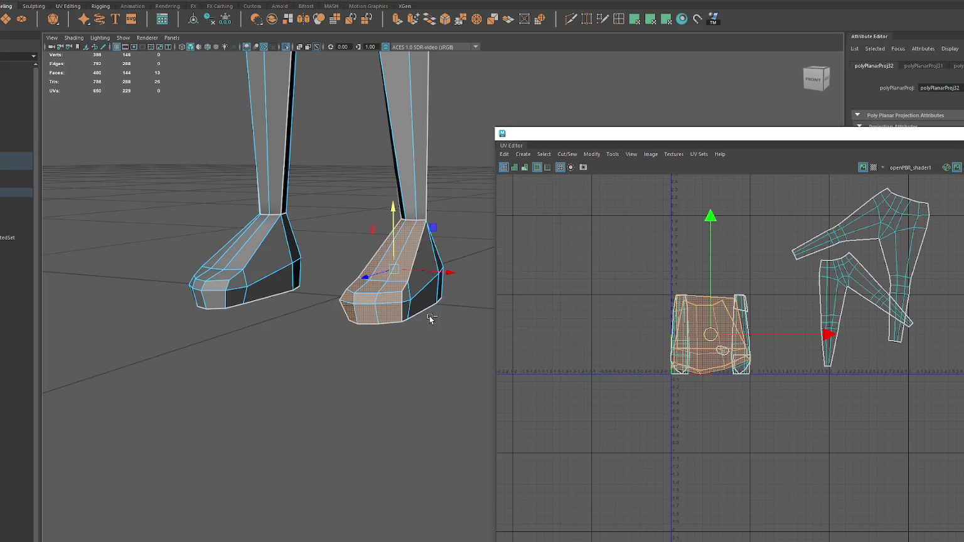
mouse_move(428, 317)
alt+mouse_down()
mouse_move(477, 316)
mouse_move(255, 308)
mouse_move(269, 295)
mouse_move(411, 286)
mouse_move(305, 246)
alt+mouse_up()
Step: Repeat the projection, then select another group of shoe faces and planar-project them
mouse_move(295, 184)
alt+mouse_down()
mouse_move(606, 224)
mouse_move(497, 77)
alt+mouse_up()
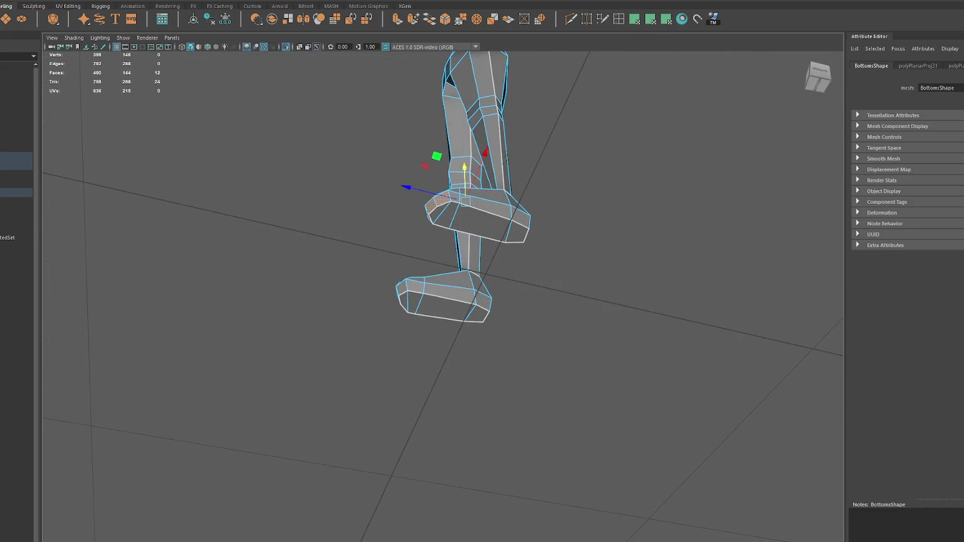
key(g)
key(g)
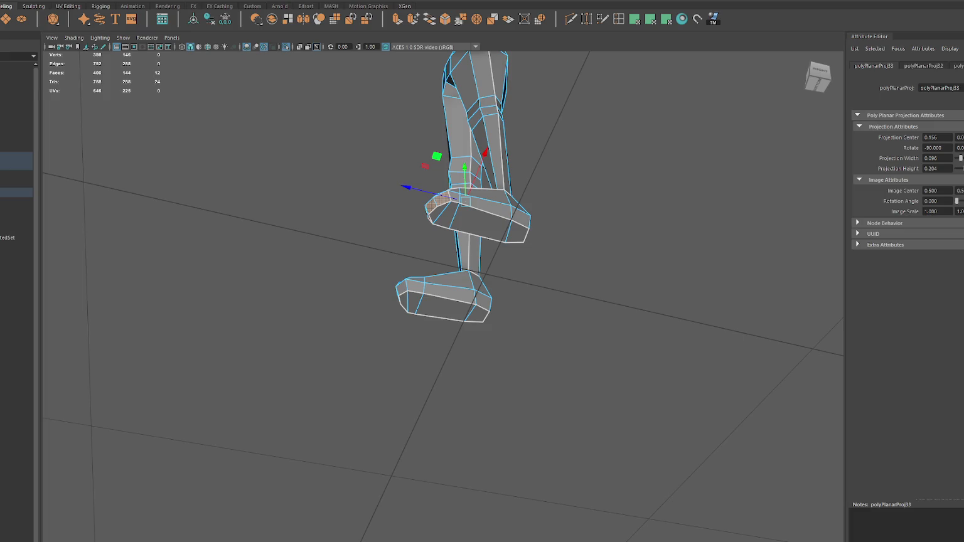
alt+drag(439, 301, 417, 340)
click(456, 325)
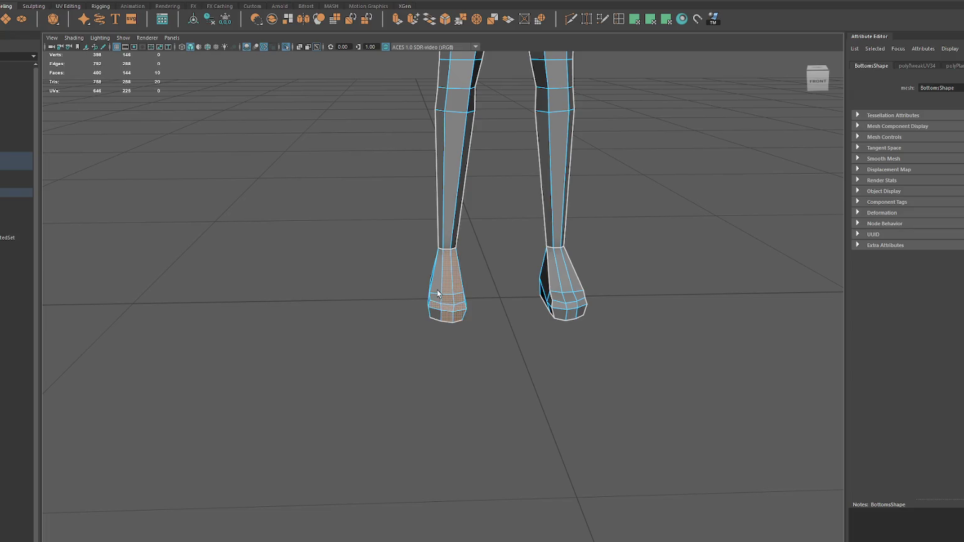
mouse_move(437, 293)
alt+mouse_down()
mouse_move(467, 323)
mouse_move(496, 333)
mouse_move(491, 258)
mouse_move(699, 324)
alt+mouse_up()
ctrl+click(426, 309)
alt+drag(427, 308, 381, 312)
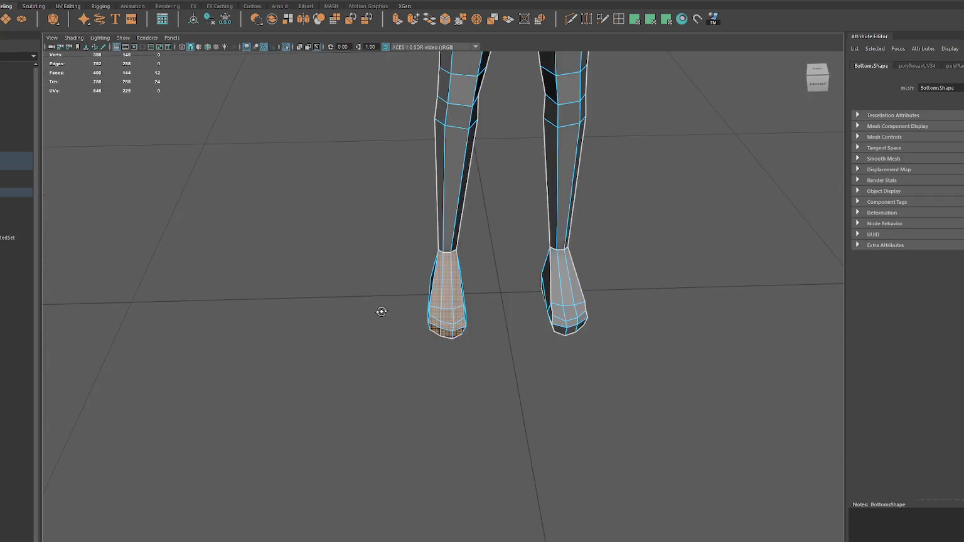
click(641, 19)
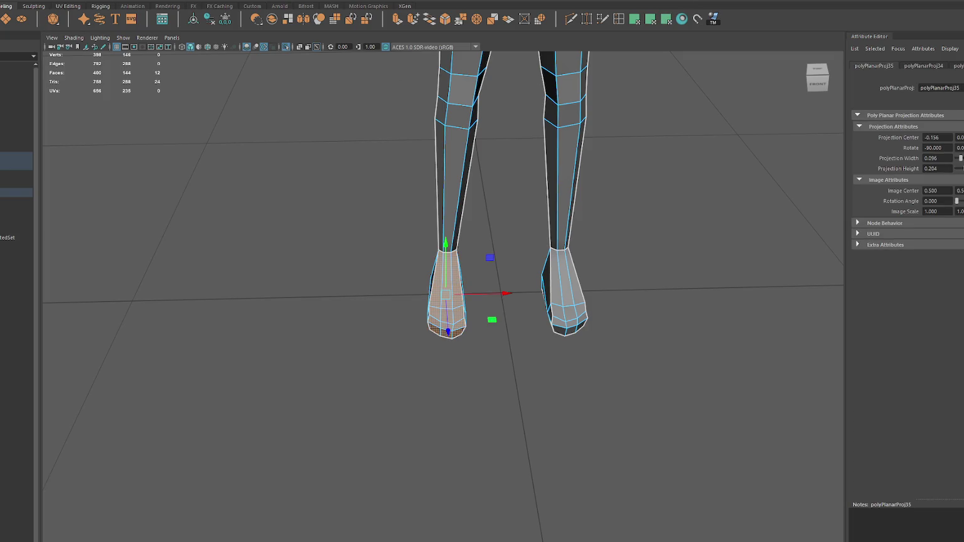
Step: Add two more faces, repeat the planar projection, and select all UV shells in the UV Editor
shift+click(446, 254)
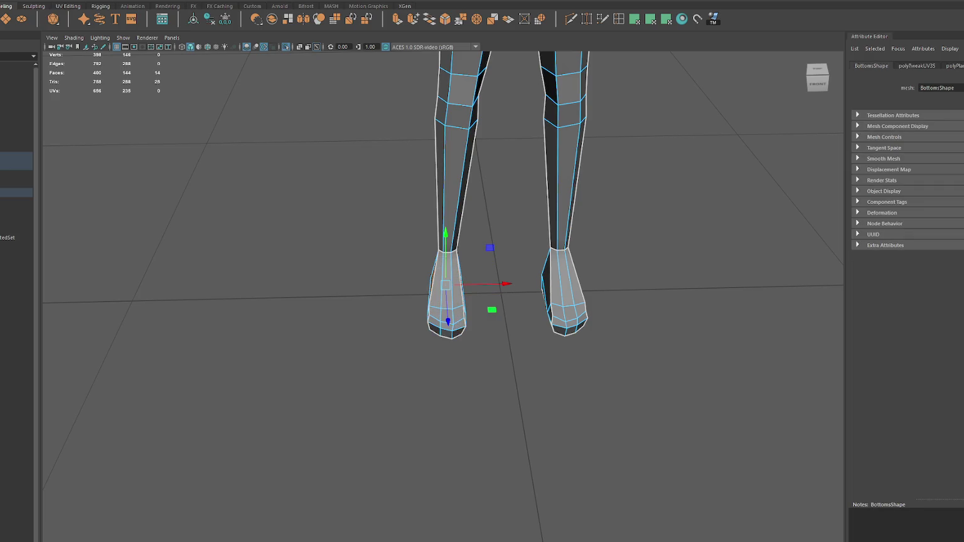
mouse_move(513, 300)
alt+mouse_down()
mouse_move(722, 289)
mouse_move(671, 282)
alt+mouse_up()
key(g)
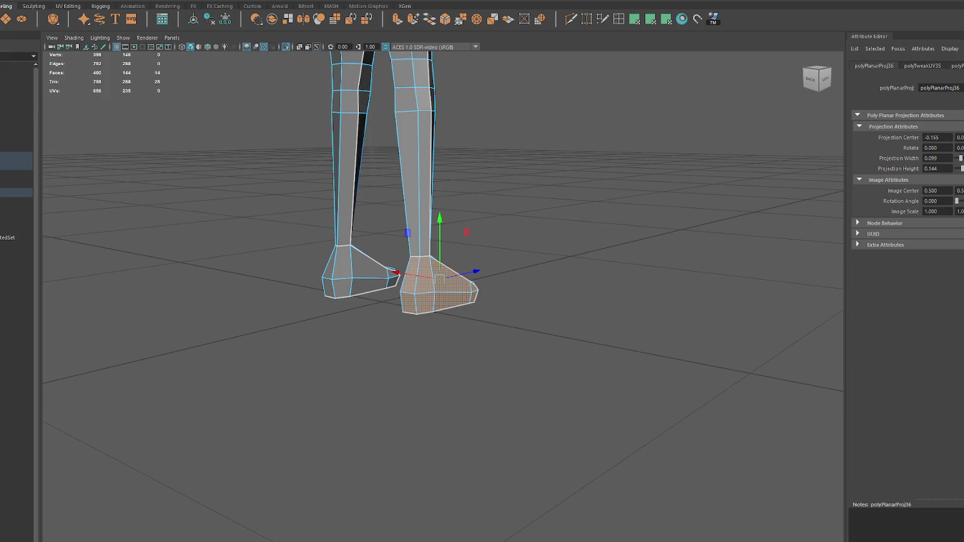
drag(344, 157, 517, 107)
drag(308, 219, 610, 354)
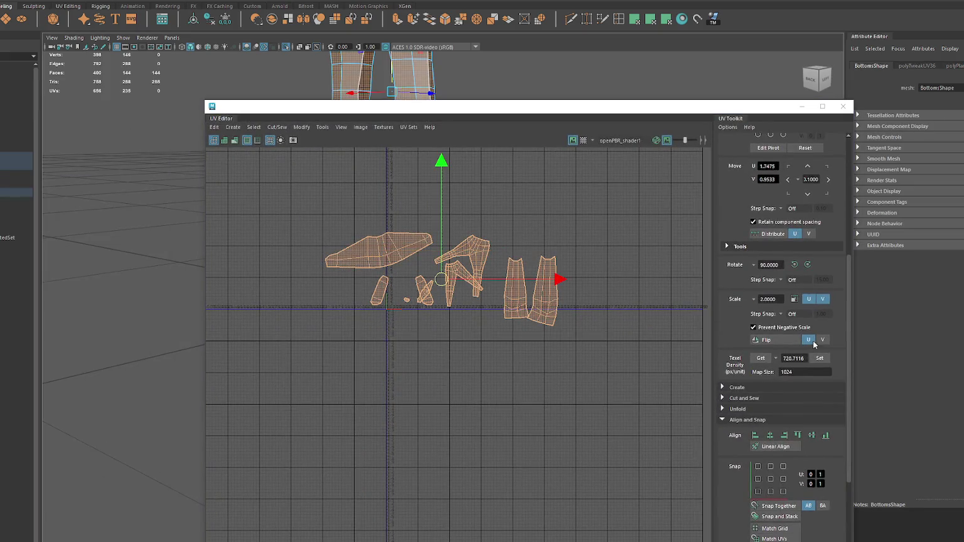
Step: Scale all shells to the set texel density, lay them out, and move them left
click(818, 362)
scroll(494, 309, up, 2)
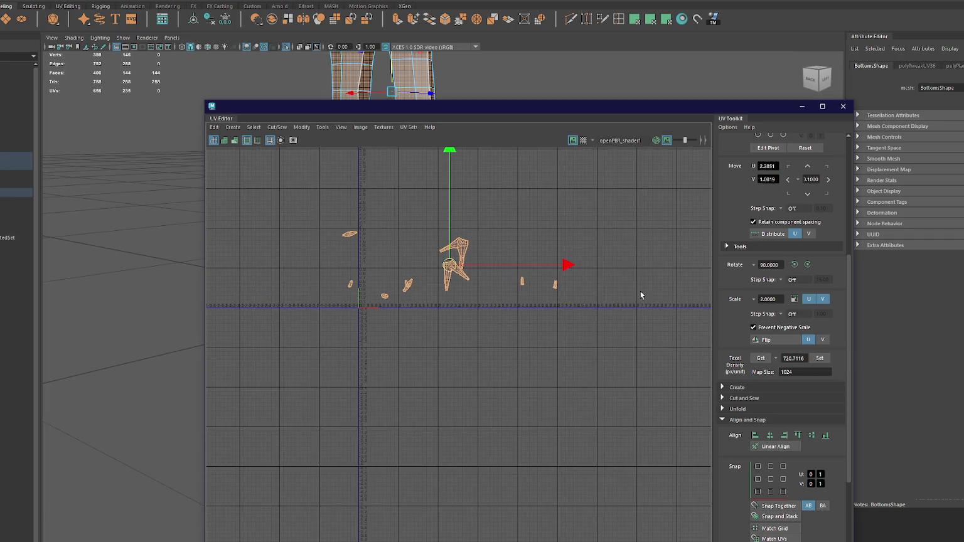
scroll(765, 339, down, 5)
click(748, 499)
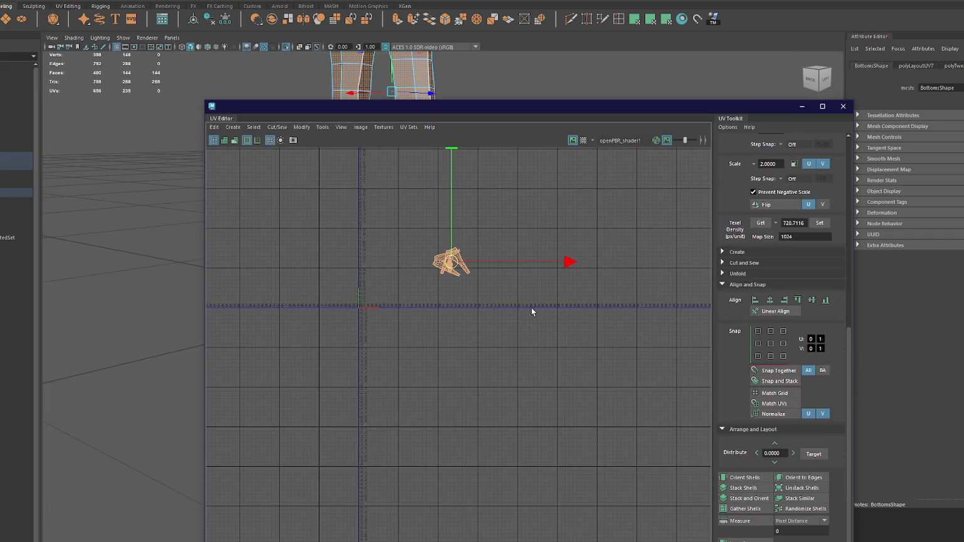
drag(451, 263, 378, 284)
key(f)
Step: Re-project one pants leg, narrow its shell, rescale it to texel density, and move it right
click(485, 325)
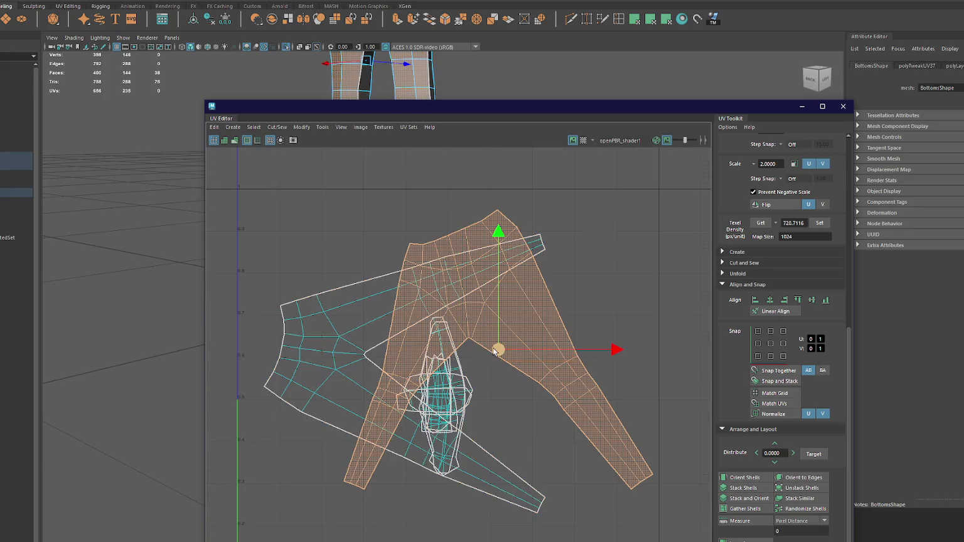
drag(494, 351, 360, 253)
click(664, 20)
key(f)
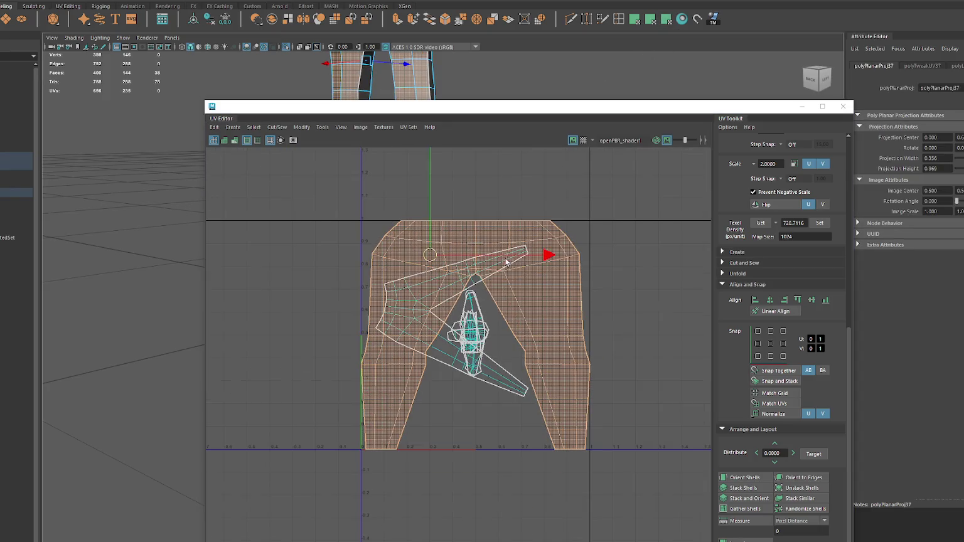
drag(578, 337, 526, 336)
click(477, 338)
click(819, 223)
mouse_move(476, 341)
mouse_down()
mouse_move(637, 338)
mouse_move(533, 340)
mouse_up()
Step: Planar-project the other pants leg, rescale it, and place it slightly enlarged beside the first
click(506, 308)
click(666, 20)
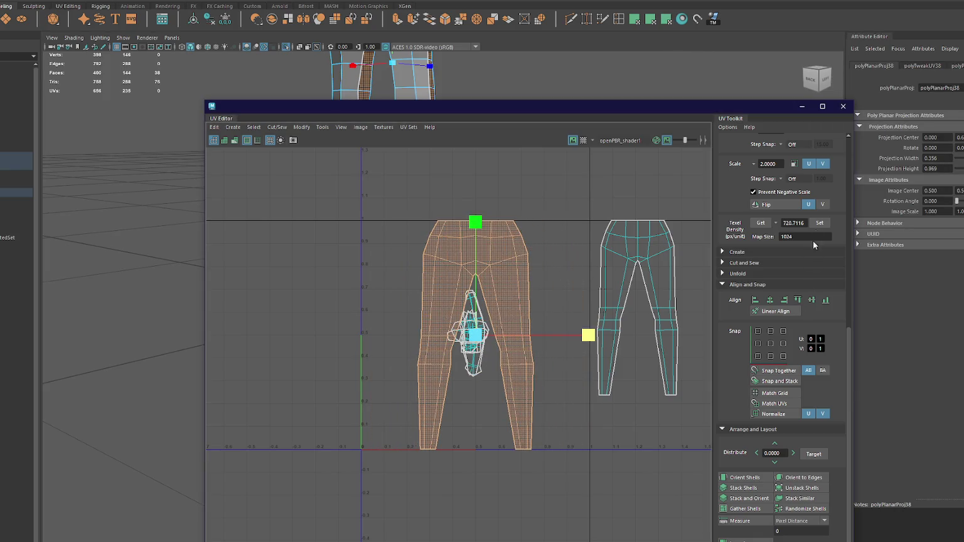
click(819, 222)
middle_drag(557, 314, 804, 288)
alt+middle_drag(656, 287, 470, 290)
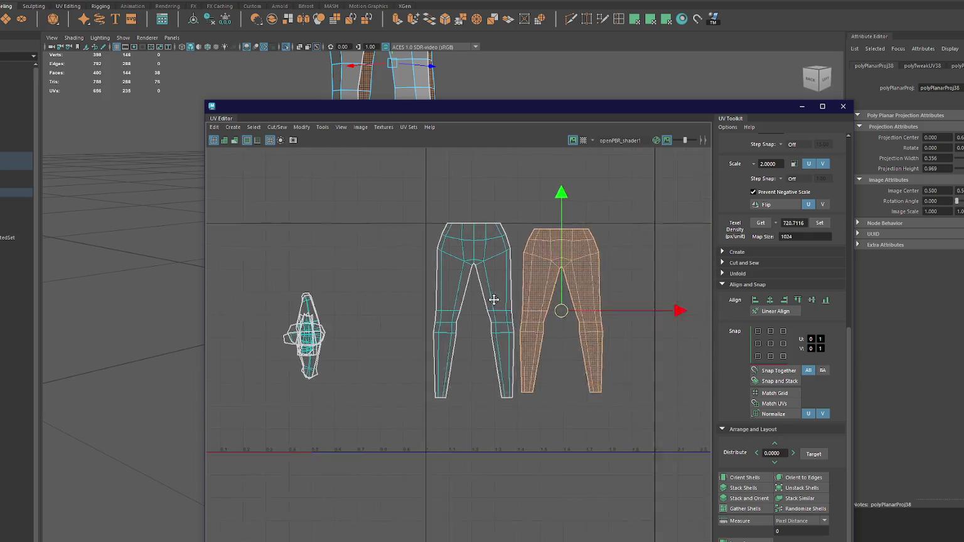
key(r)
middle_drag(537, 285, 539, 280)
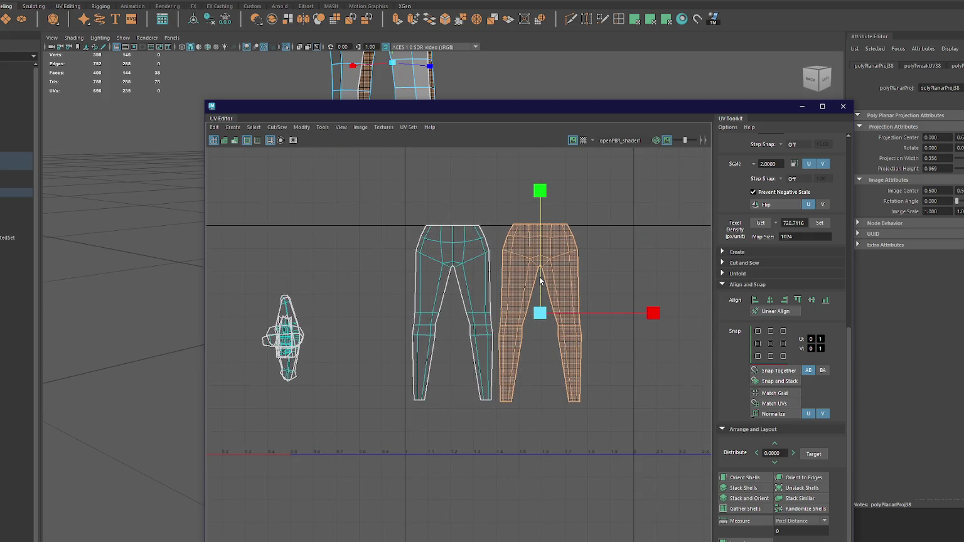
Step: Shift both pants shells left and up, then pull a thin shell down to the lower right
shift+click(484, 280)
key(w)
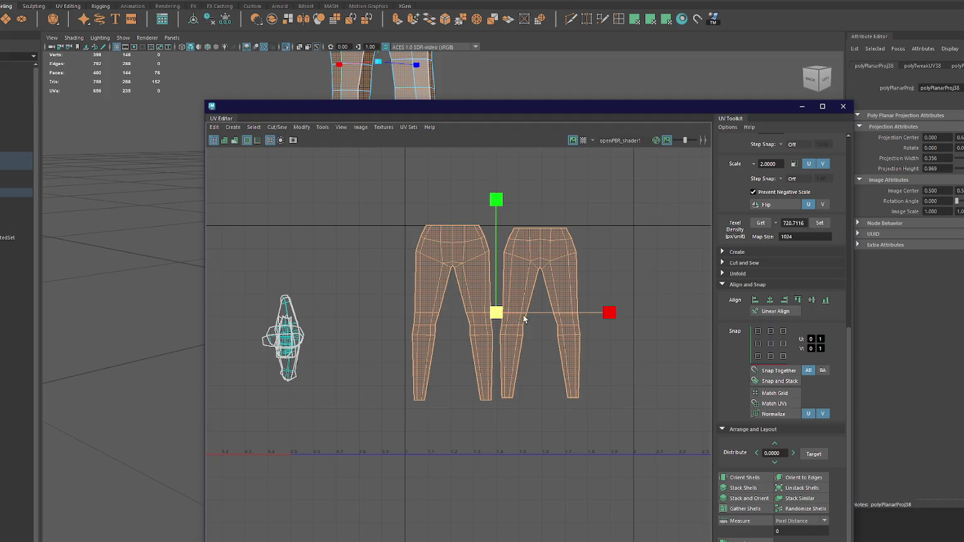
drag(529, 315, 322, 311)
mouse_move(321, 312)
alt+middle_down()
mouse_move(521, 328)
mouse_move(497, 260)
alt+middle_up()
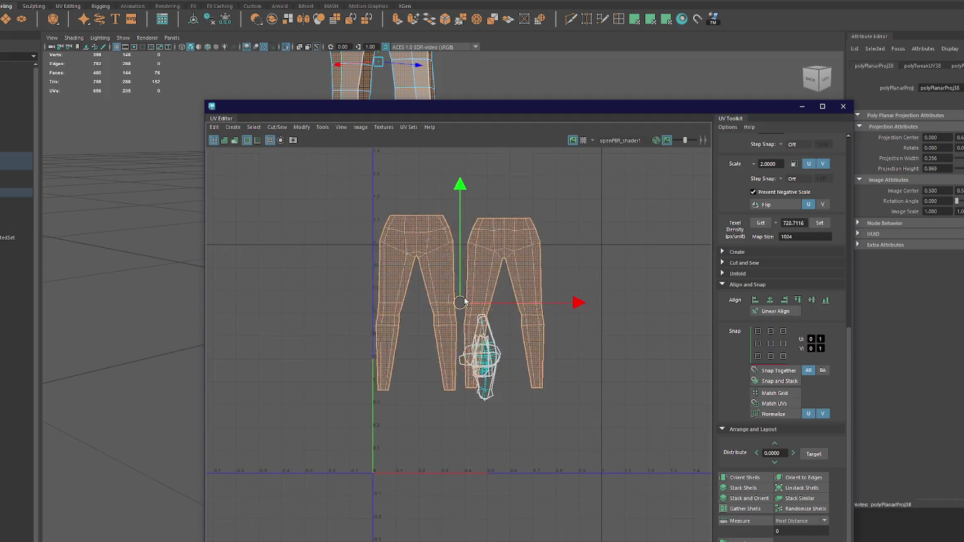
click(499, 322)
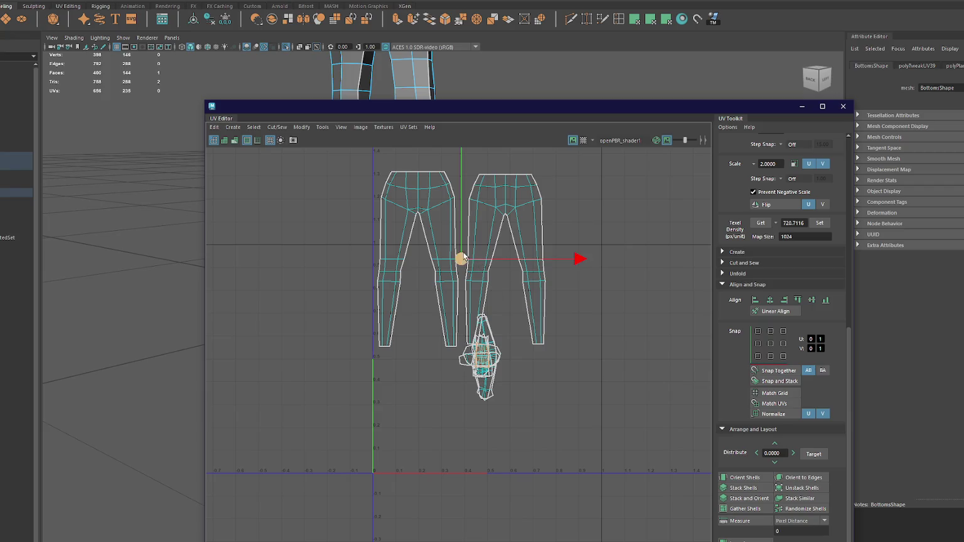
click(484, 216)
shift+click(449, 229)
drag(460, 258, 460, 235)
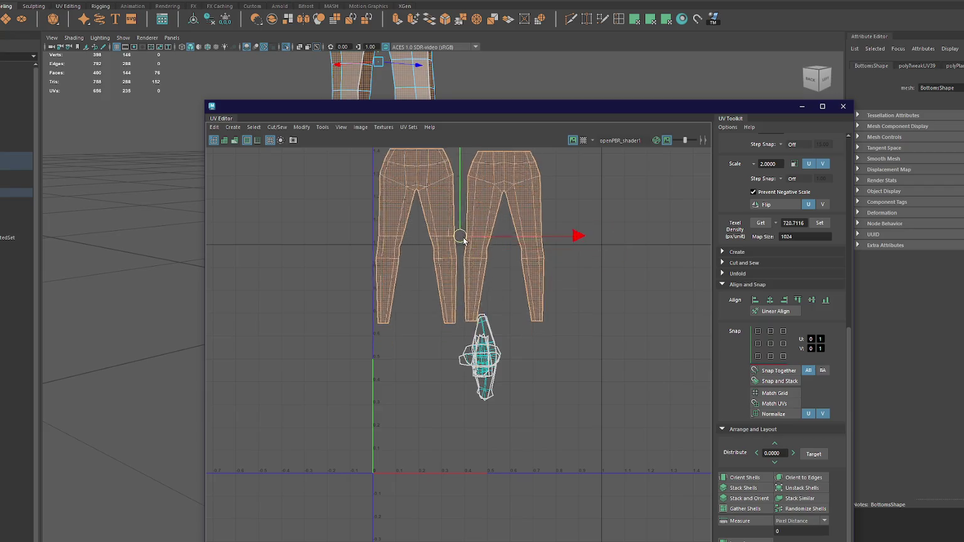
click(493, 347)
drag(493, 351, 575, 409)
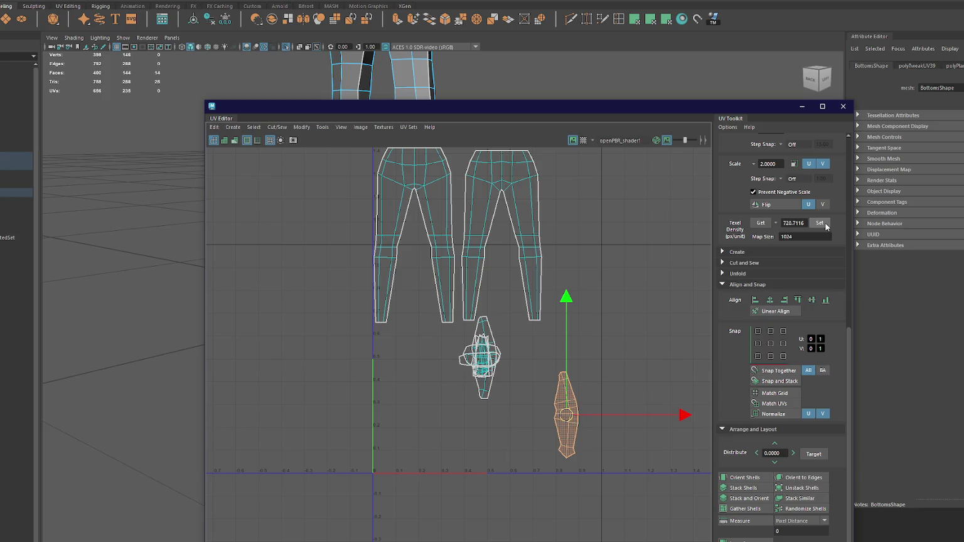
Step: Rotate two shells 90° to horizontal, stack them near the bottom, and park two small shells lower-left
scroll(816, 201, up, 5)
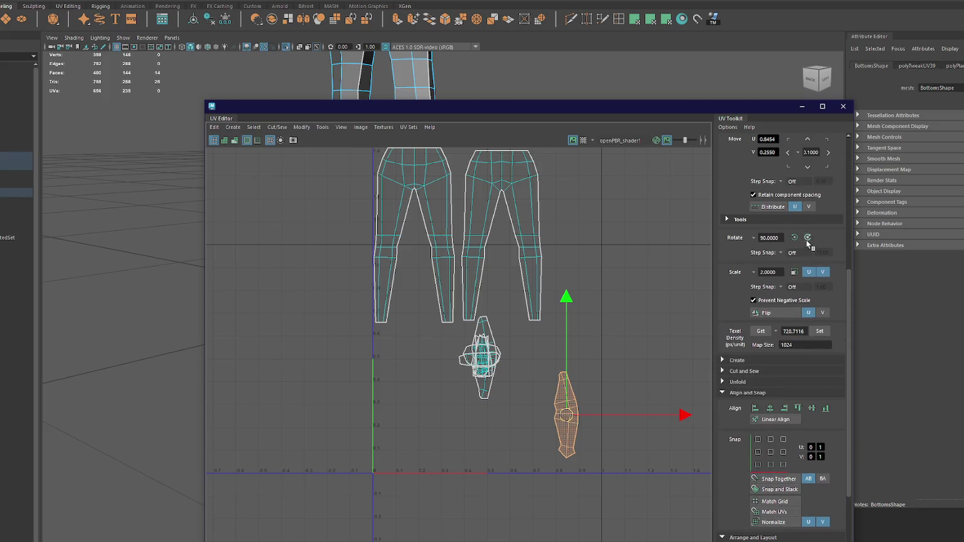
click(808, 238)
drag(566, 415, 554, 459)
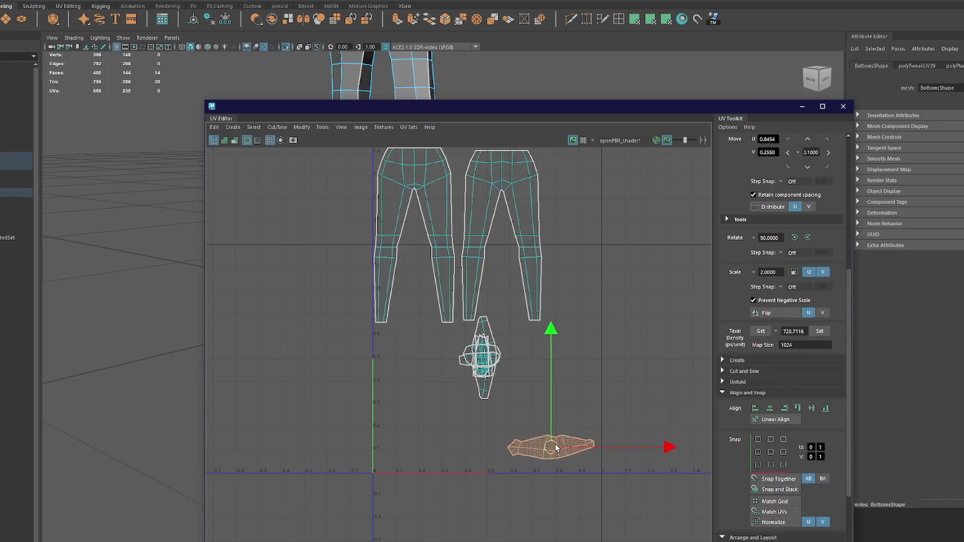
click(488, 391)
click(809, 237)
drag(486, 363, 560, 437)
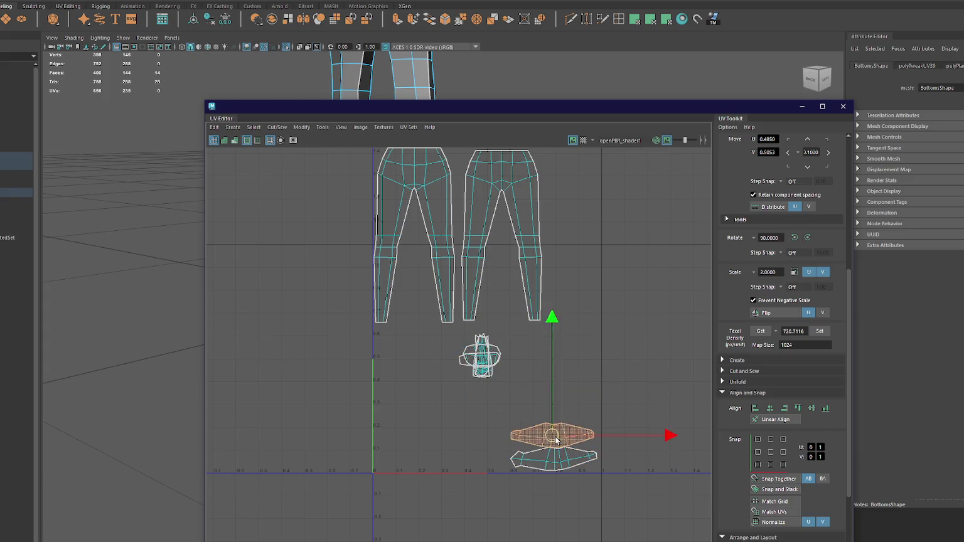
click(492, 375)
drag(493, 376, 396, 468)
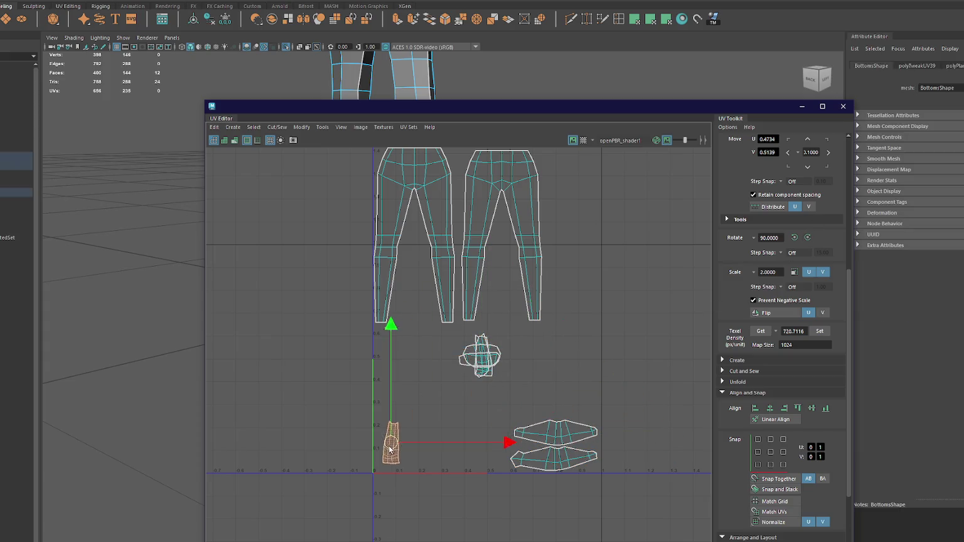
click(496, 375)
click(496, 376)
drag(495, 376, 413, 467)
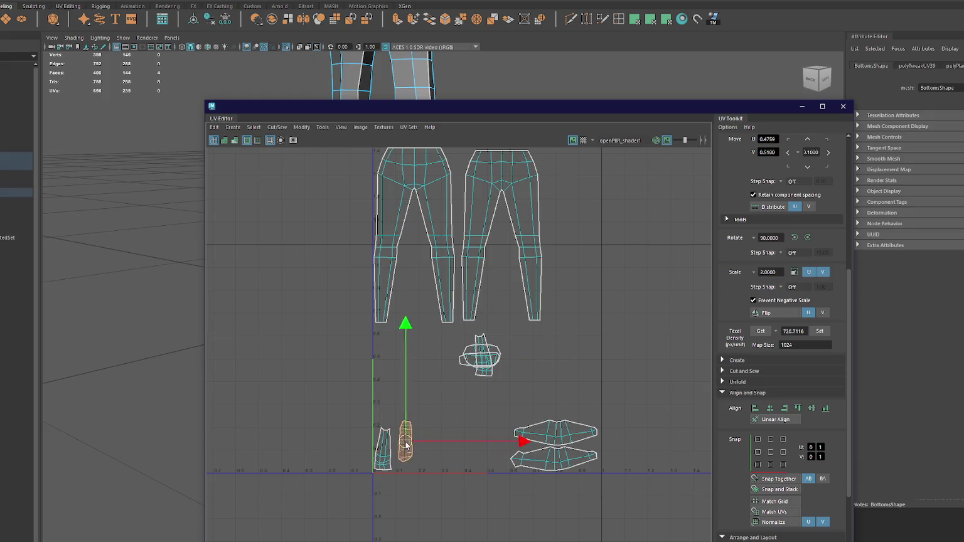
Step: Stand another shell upright and line up the small shells and oval shell along the bottom-left
click(485, 363)
mouse_move(485, 363)
mouse_down()
mouse_move(464, 425)
mouse_move(417, 452)
mouse_up()
click(809, 238)
click(483, 371)
drag(482, 371, 582, 406)
click(483, 358)
drag(483, 358, 436, 447)
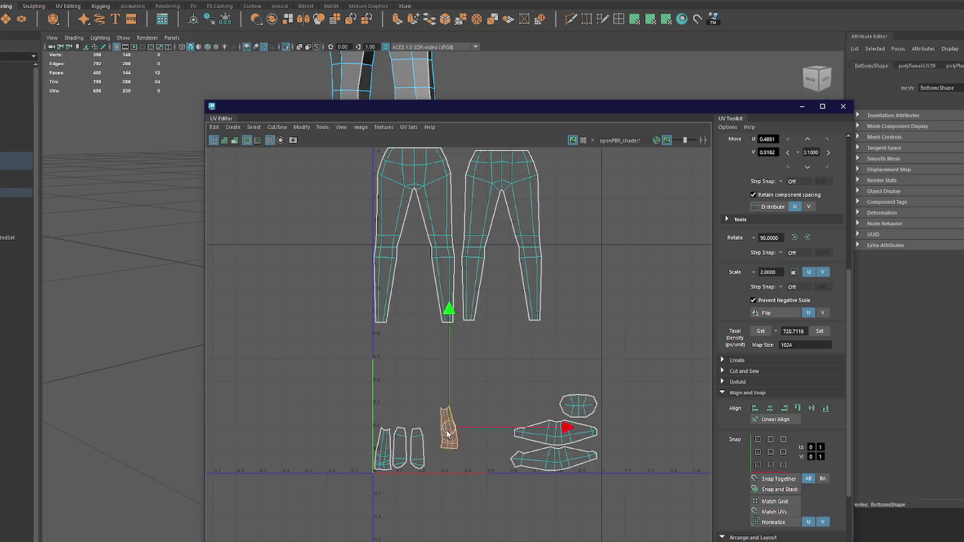
click(578, 405)
drag(578, 405, 472, 453)
click(484, 377)
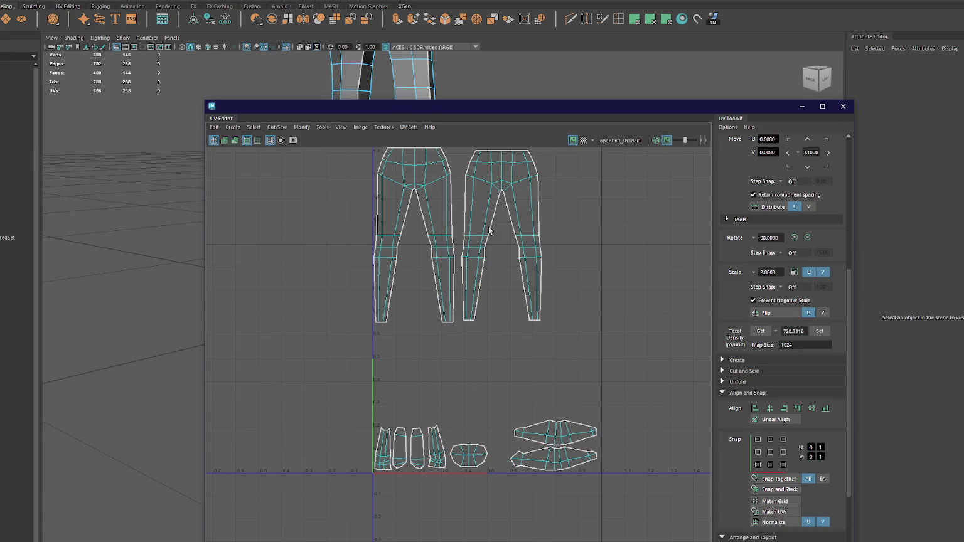
Step: Move the right pants shell down and to the right, then close the UV Editor
click(496, 233)
drag(502, 236, 558, 318)
drag(501, 335, 552, 337)
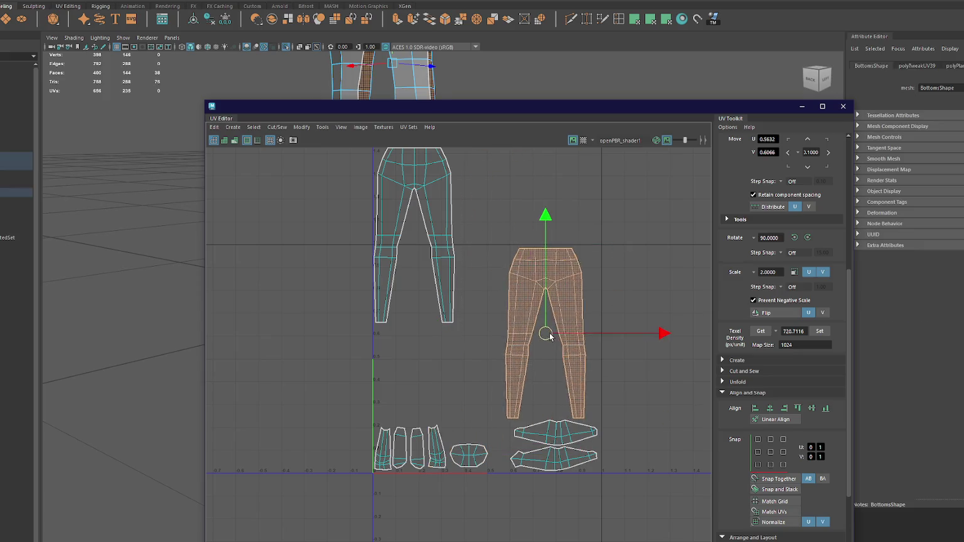
mouse_move(419, 244)
mouse_down()
mouse_move(436, 342)
mouse_move(426, 345)
mouse_up()
drag(647, 110, 620, 125)
click(816, 120)
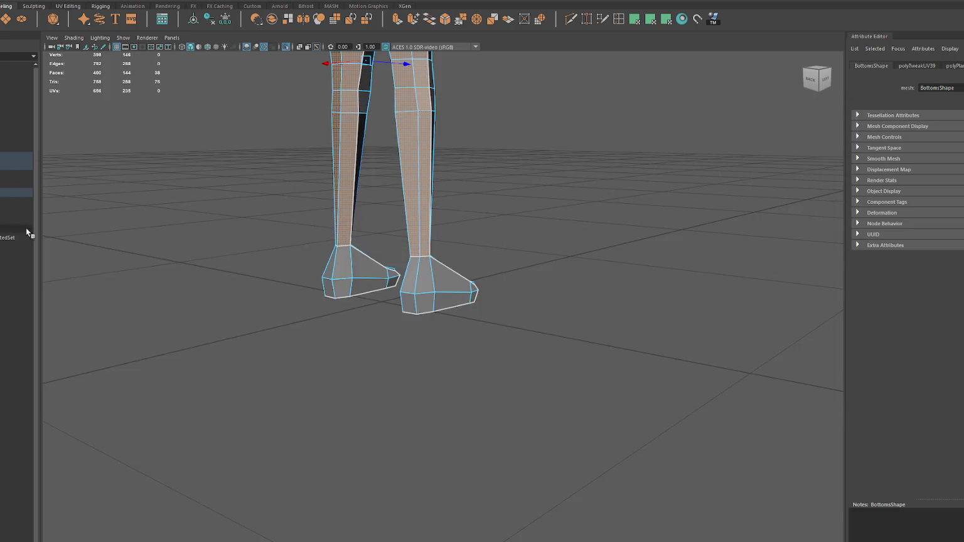
Step: Select the skirted legs mesh in the Outliner and planar-project the whole skirt
scroll(377, 276, down, 5)
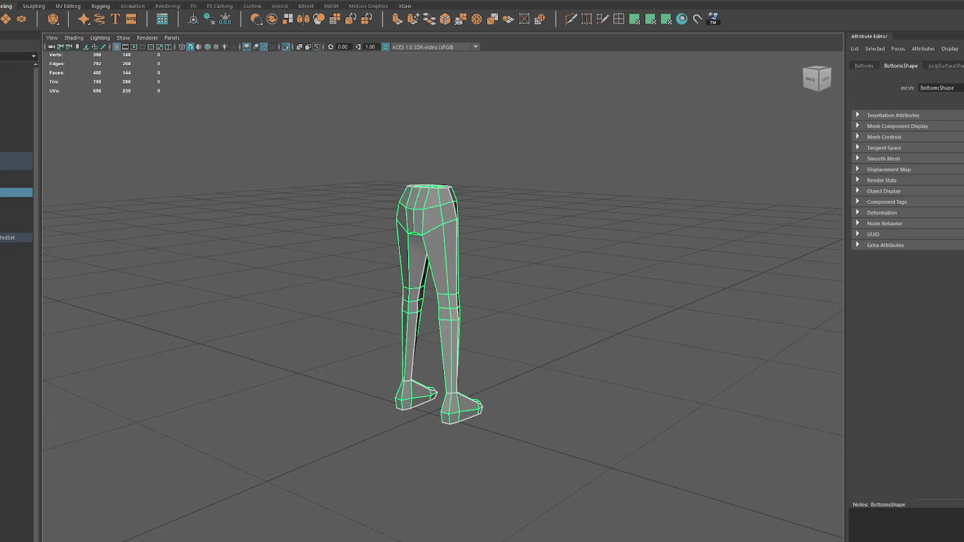
click(2, 201)
mouse_move(500, 157)
right_down()
mouse_move(499, 182)
mouse_move(466, 159)
right_up()
alt+drag(499, 158, 516, 155)
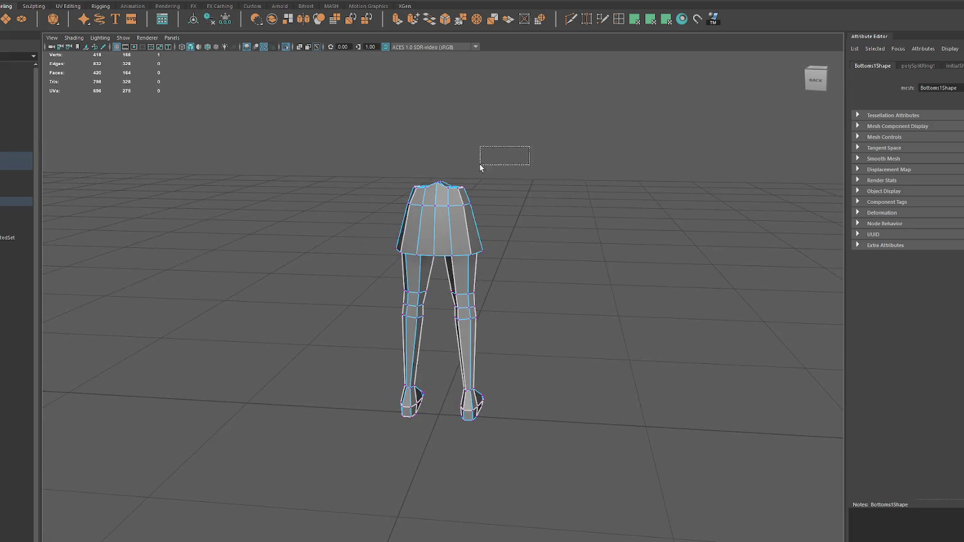
mouse_move(396, 192)
mouse_down()
mouse_move(483, 176)
mouse_move(370, 155)
mouse_move(362, 135)
mouse_move(508, 187)
mouse_move(379, 149)
mouse_move(511, 177)
mouse_up()
key(F8)
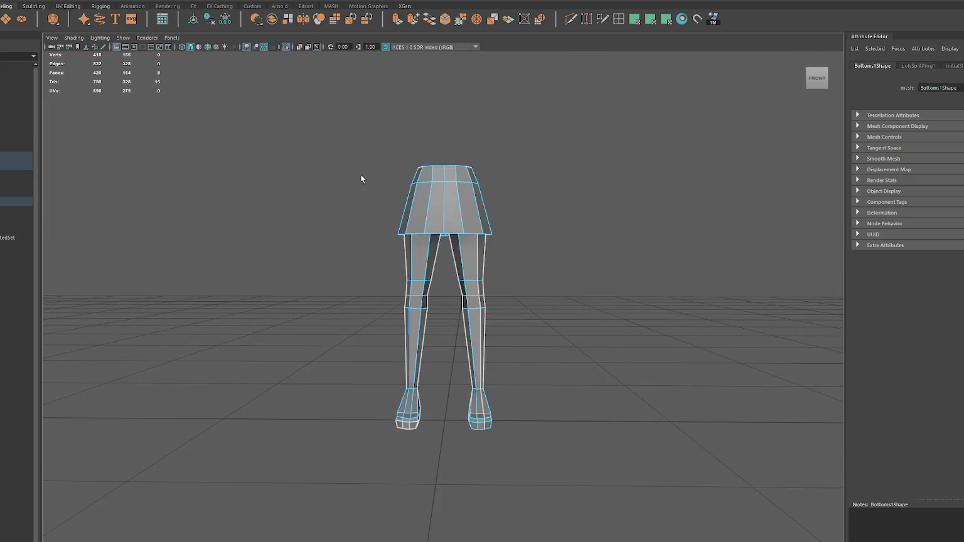
alt+drag(361, 179, 595, 35)
click(653, 20)
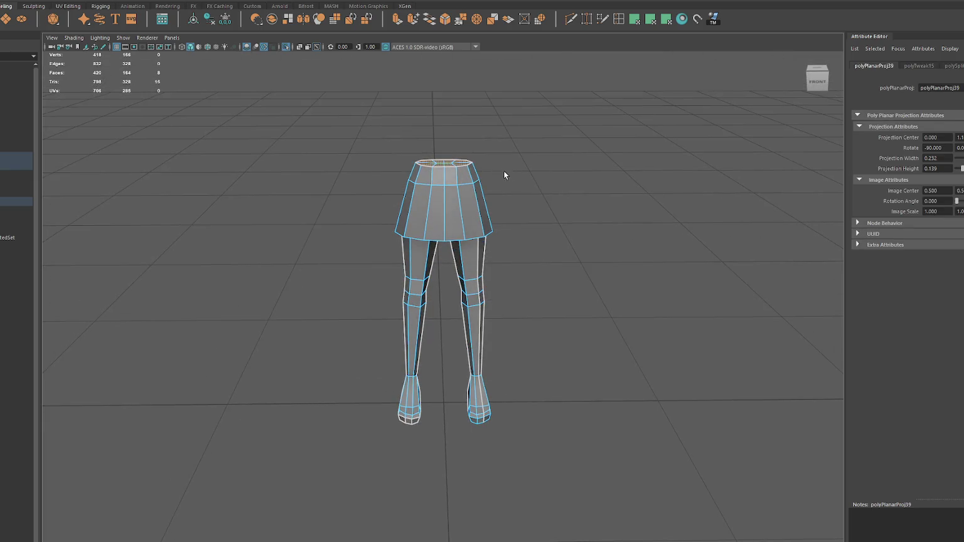
shift+drag(504, 172, 347, 205)
alt+drag(485, 191, 672, 63)
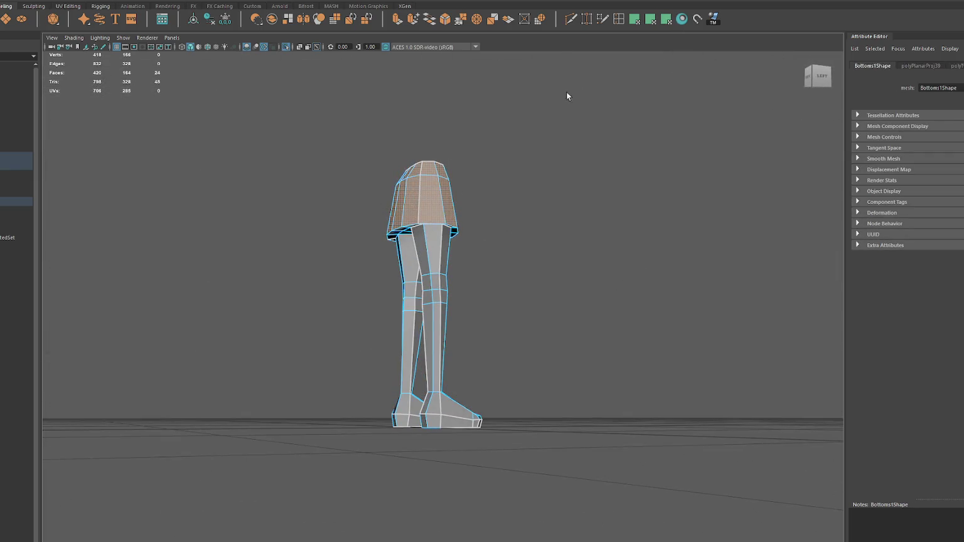
key(g)
Step: Give the skirt band faces and then the crotch faces their own planar projections
alt+drag(464, 193, 472, 177)
click(422, 223)
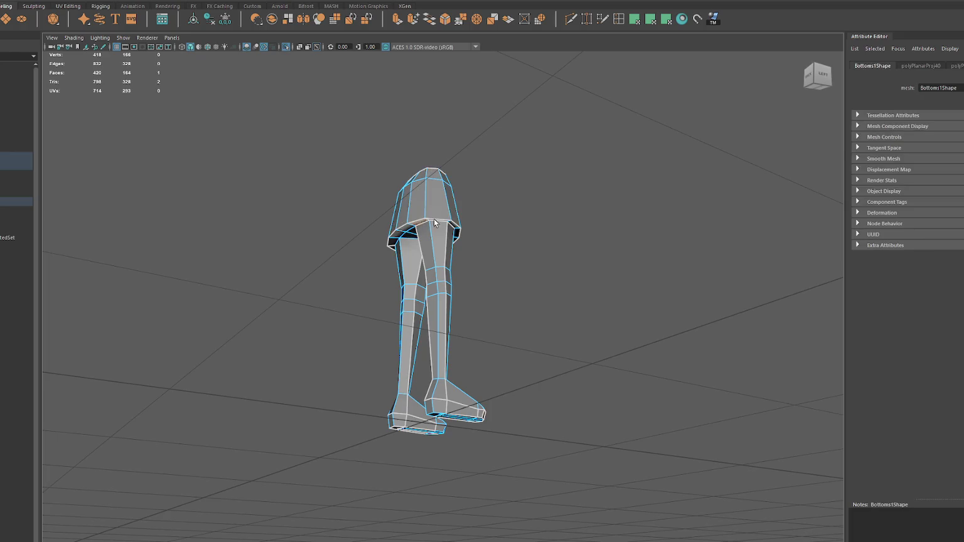
key(w)
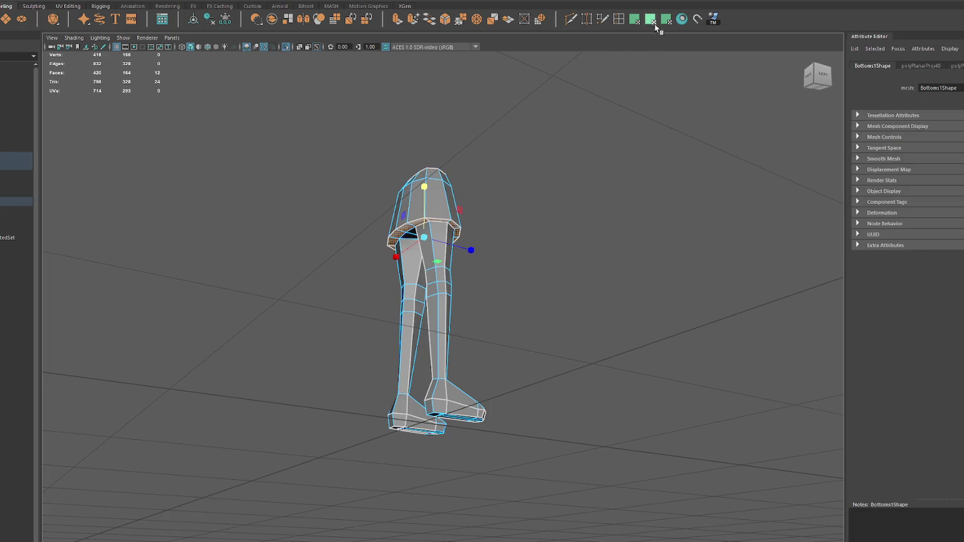
key(g)
mouse_move(432, 258)
alt+mouse_down()
mouse_move(440, 238)
mouse_move(642, 128)
alt+mouse_up()
click(443, 223)
shift+click(443, 223)
click(651, 20)
Step: Box-select the leg faces and apply a planar projection to them
click(476, 207)
mouse_move(476, 206)
alt+mouse_down()
mouse_move(559, 255)
mouse_move(279, 356)
alt+mouse_up()
key(g)
mouse_move(619, 208)
alt+mouse_down()
mouse_move(516, 249)
mouse_move(434, 327)
alt+mouse_up()
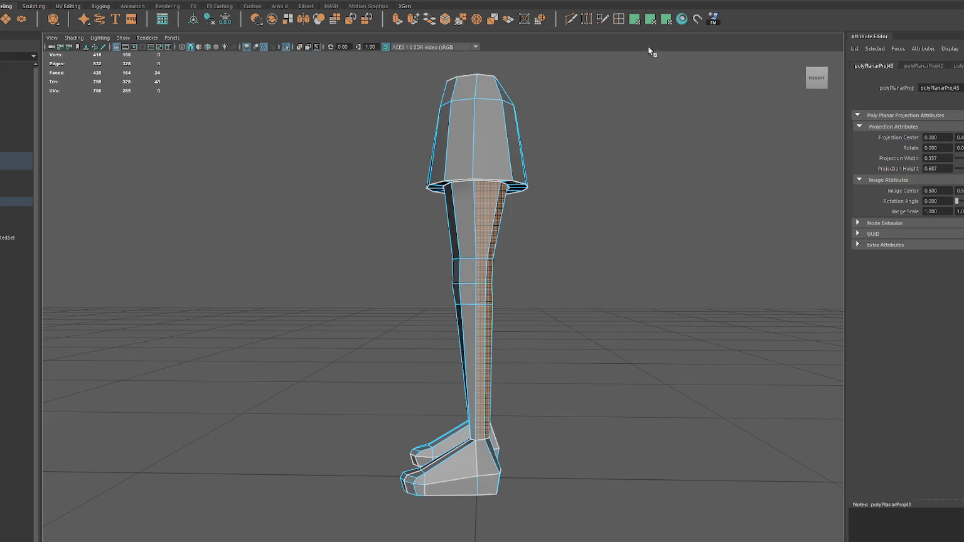
Step: Select two sole faces on the shoes and delete them, leaving 418 faces
alt+drag(607, 265, 517, 258)
drag(535, 436, 360, 465)
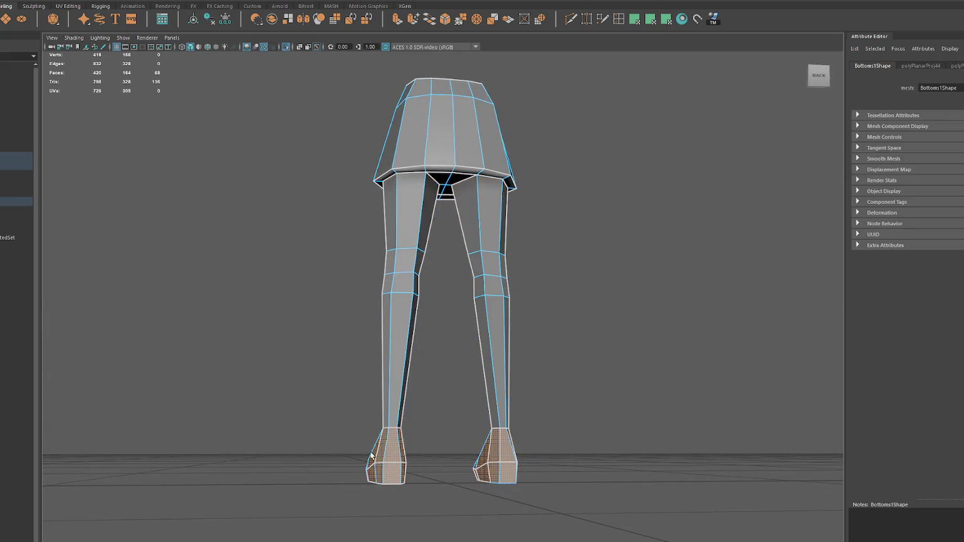
scroll(484, 317, up, 5)
mouse_move(483, 317)
alt+mouse_down()
mouse_move(566, 321)
mouse_move(345, 345)
alt+mouse_up()
mouse_move(344, 345)
alt+mouse_down()
mouse_move(370, 340)
mouse_move(344, 332)
mouse_move(549, 366)
mouse_move(383, 328)
mouse_move(287, 351)
mouse_move(571, 333)
mouse_move(538, 322)
mouse_move(594, 245)
mouse_move(577, 247)
alt+mouse_up()
shift+right_drag(576, 247, 577, 274)
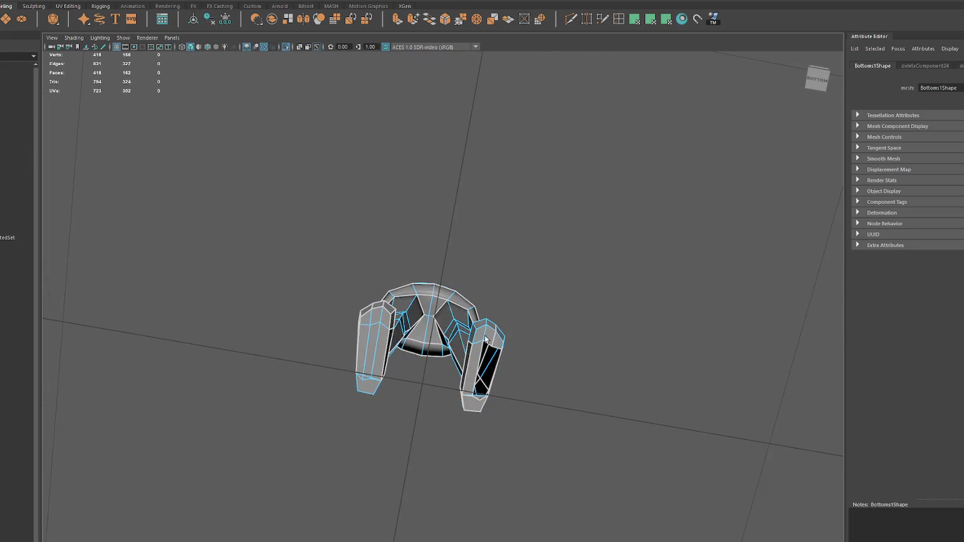
Step: Delete more shoe faces on both the right and left legs
shift+right_drag(479, 364, 478, 390)
shift+right_drag(496, 341, 495, 368)
shift+right_drag(475, 401, 475, 429)
shift+right_drag(367, 384, 367, 410)
mouse_move(364, 359)
shift+right_down()
mouse_move(364, 385)
mouse_move(371, 379)
shift+right_up()
shift+right_drag(379, 333, 379, 359)
shift+right_drag(383, 317, 370, 371)
Step: Bridge the open edges to close the gaps under the right foot and at its toe
scroll(543, 293, up, 3)
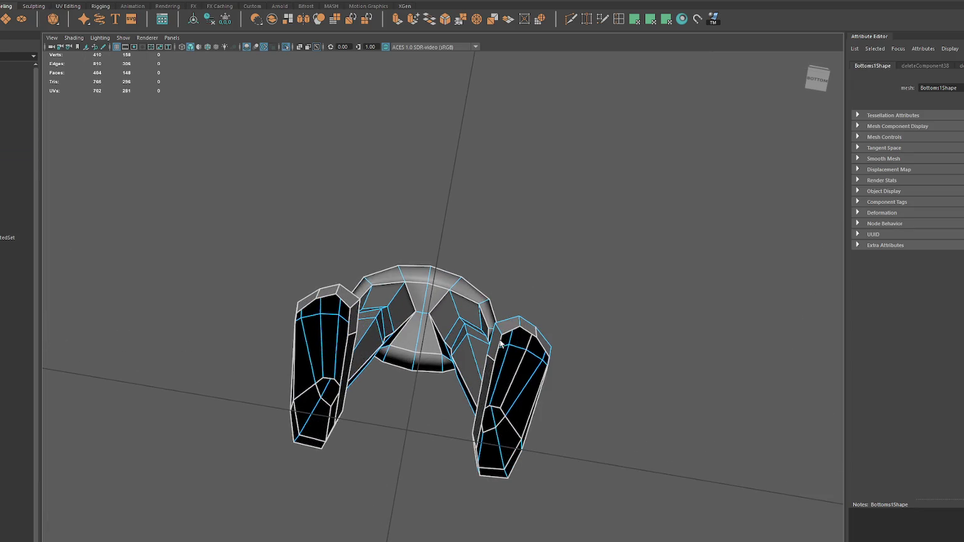
click(503, 338)
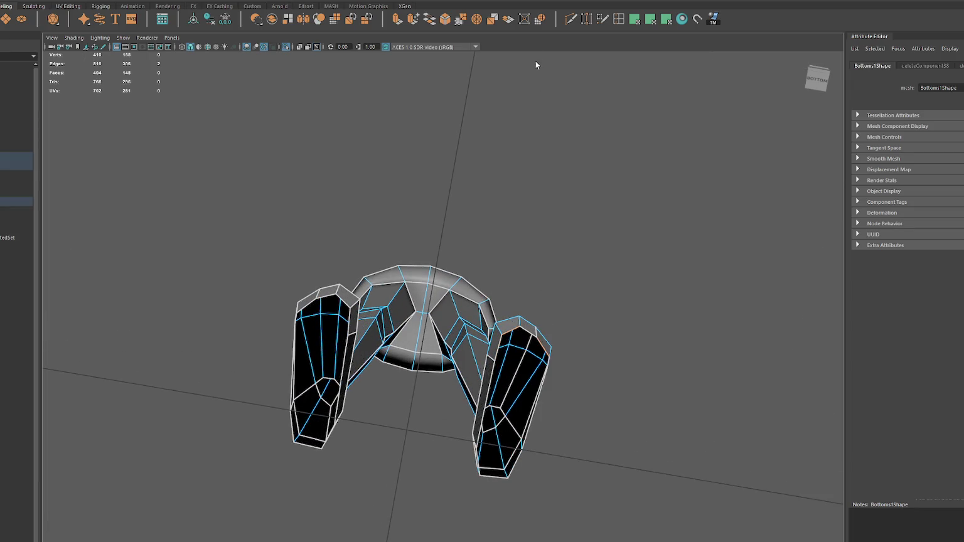
shift+right_drag(636, 321, 646, 332)
alt+drag(550, 367, 528, 309)
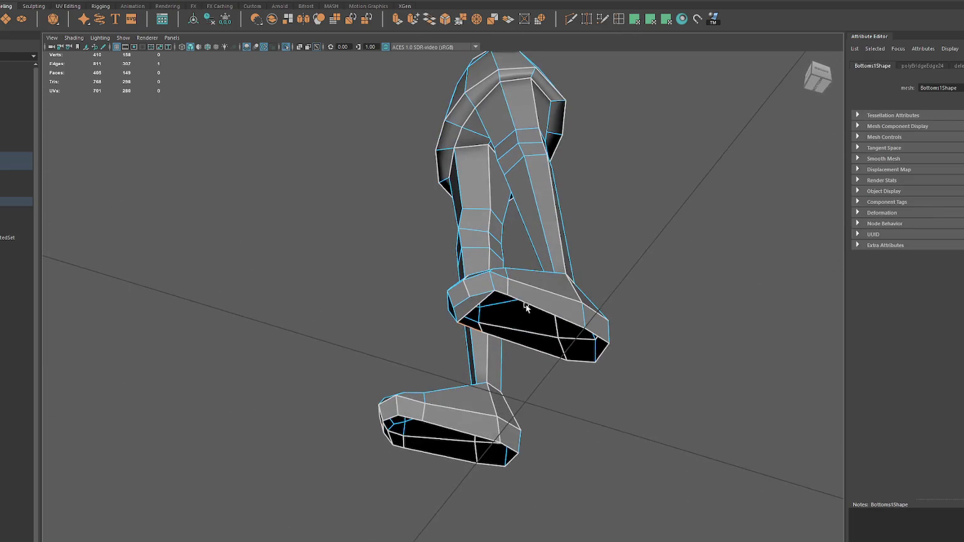
shift+right_drag(512, 300, 515, 342)
shift+right_drag(543, 310, 546, 332)
click(585, 362)
shift+click(601, 339)
shift+right_drag(596, 351, 600, 377)
Step: Fill the gaps at the left toe and under the left foot
click(398, 416)
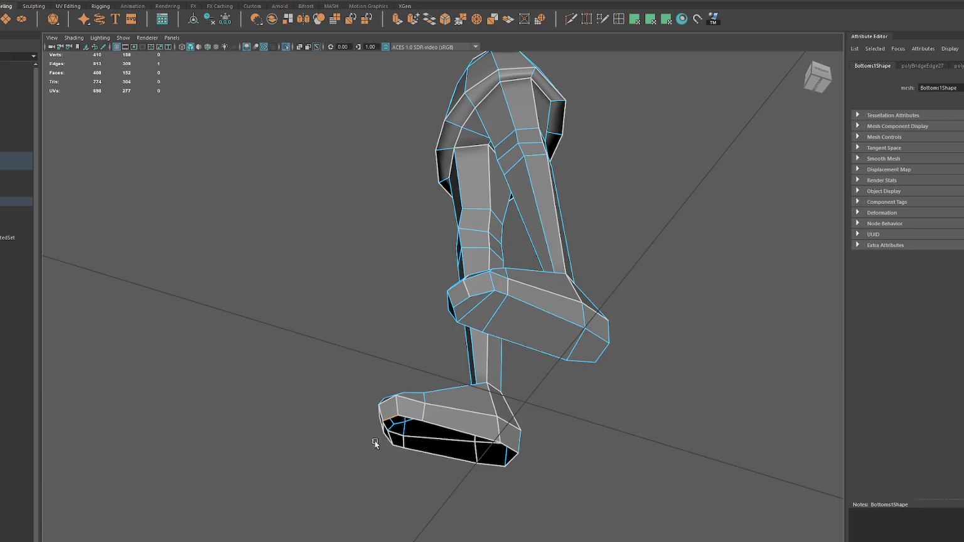
shift+click(384, 437)
mouse_move(386, 439)
shift+right_down()
mouse_move(412, 461)
mouse_move(504, 478)
shift+right_up()
shift+click(445, 456)
click(505, 453)
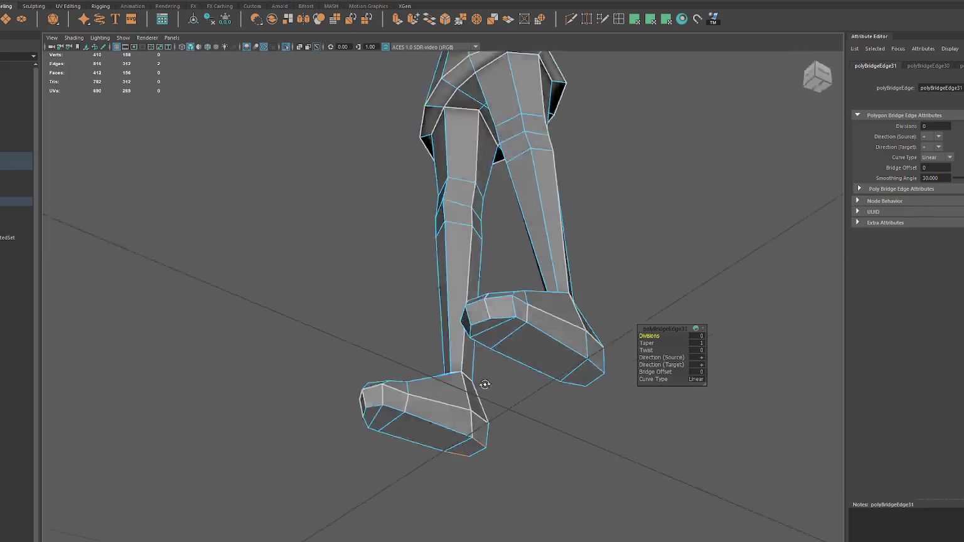
mouse_move(575, 321)
mouse_down()
mouse_move(322, 411)
mouse_move(273, 334)
mouse_move(570, 366)
mouse_move(622, 323)
mouse_up()
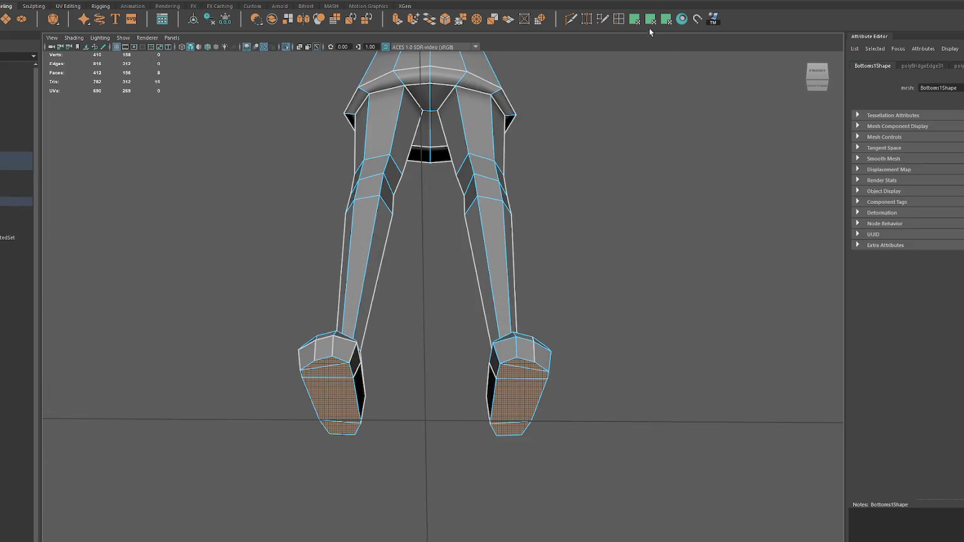
Step: Refine the shoe face selection in wireframe and apply a planar UV projection to it
mouse_move(522, 301)
alt+mouse_down()
mouse_move(507, 314)
mouse_move(372, 327)
mouse_move(621, 363)
alt+mouse_up()
key(4)
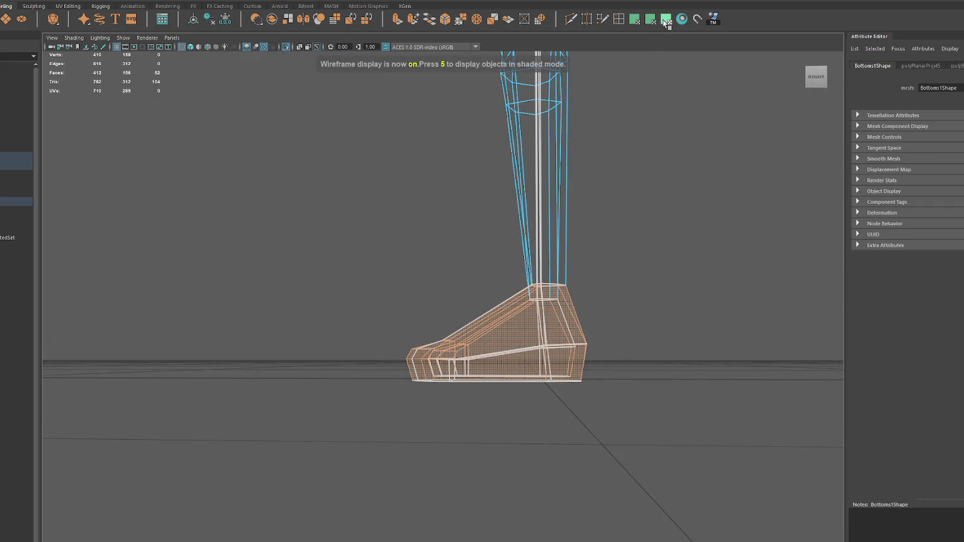
click(664, 19)
mouse_move(611, 318)
mouse_down()
mouse_move(500, 365)
mouse_move(510, 375)
mouse_up()
key(4)
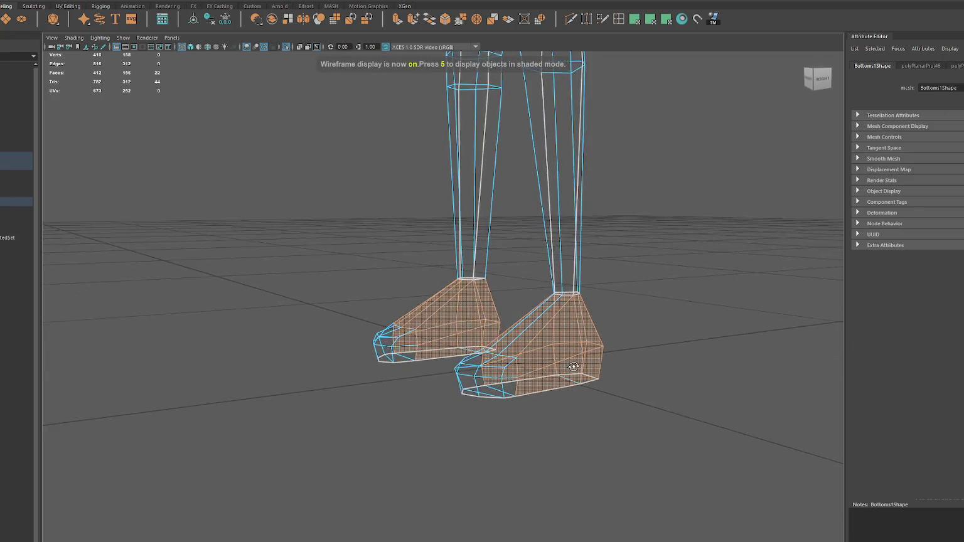
alt+drag(407, 356, 587, 375)
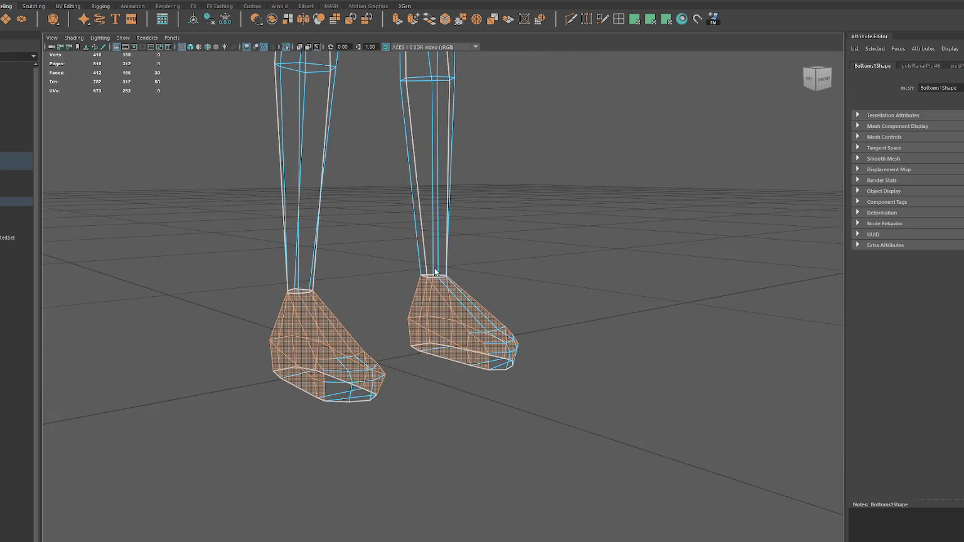
alt+drag(449, 254, 370, 330)
ctrl+click(325, 345)
mouse_move(496, 343)
alt+mouse_down()
mouse_move(592, 297)
mouse_move(762, 283)
mouse_move(796, 254)
mouse_move(536, 295)
mouse_move(663, 67)
alt+mouse_up()
key(5)
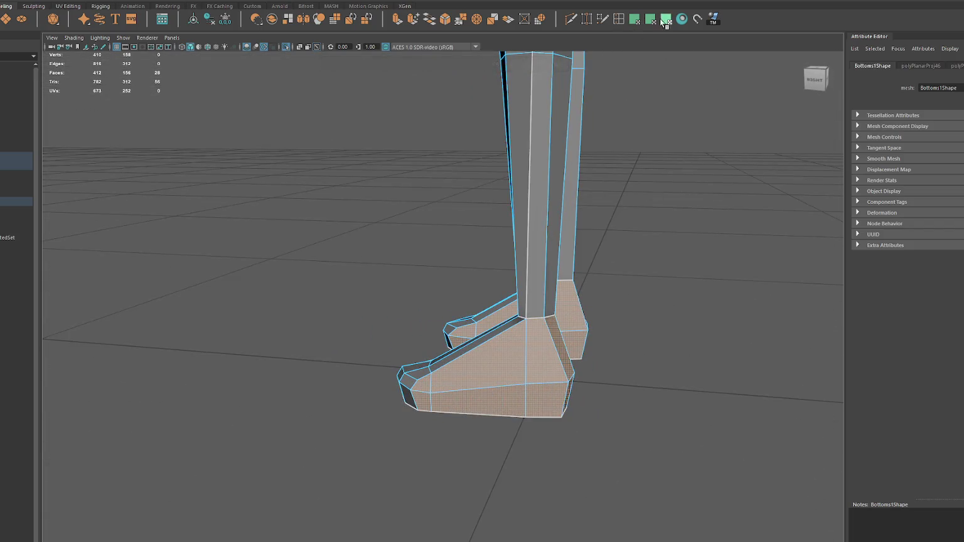
click(664, 20)
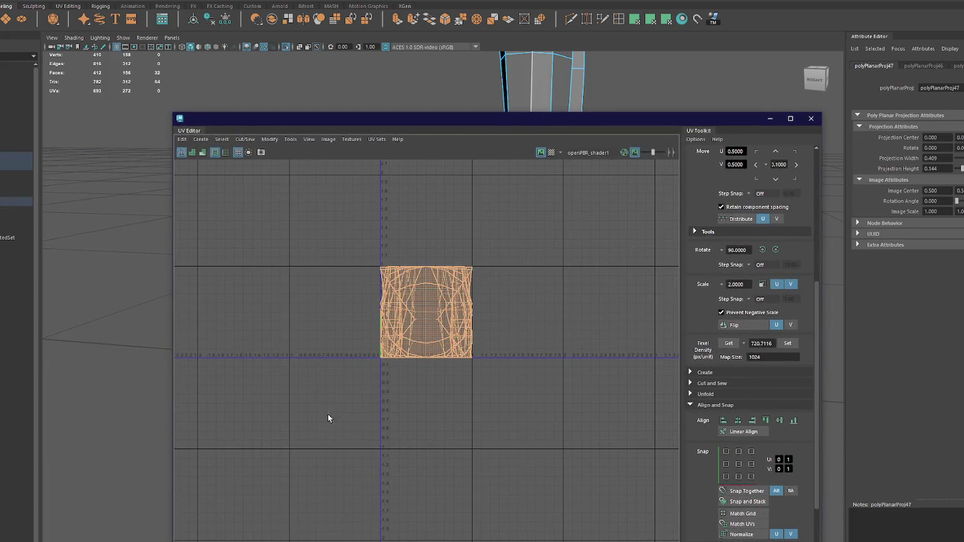
Step: Select all the leg UVs, scale them to the set texel density, and stack them together
right_drag(495, 280, 443, 323)
click(784, 344)
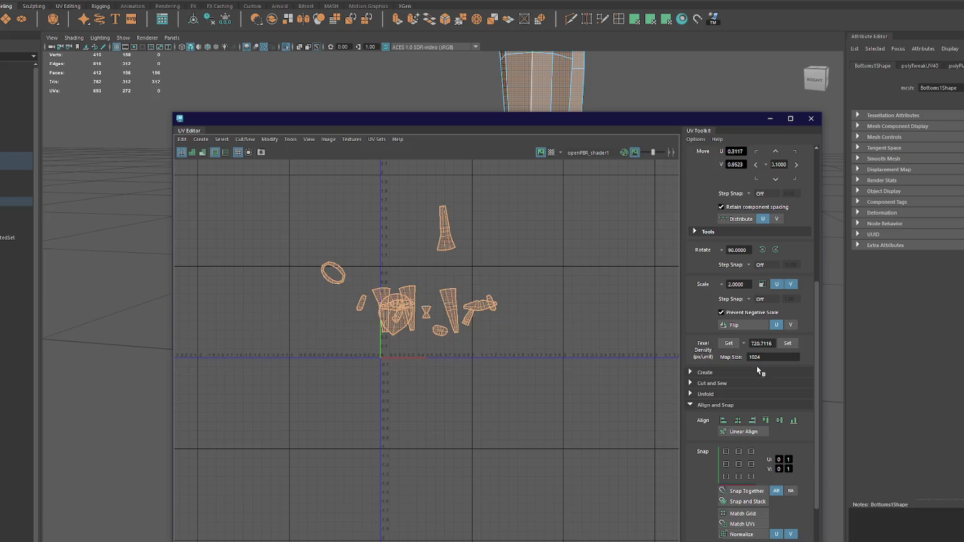
scroll(713, 521, down, 4)
click(711, 500)
Step: Pull the tall shell, the ring shell and a cone shell out of the pile
click(409, 271)
mouse_move(412, 275)
mouse_down()
mouse_move(441, 325)
mouse_move(461, 336)
mouse_up()
click(409, 273)
drag(409, 273, 400, 349)
click(409, 271)
drag(409, 271, 431, 336)
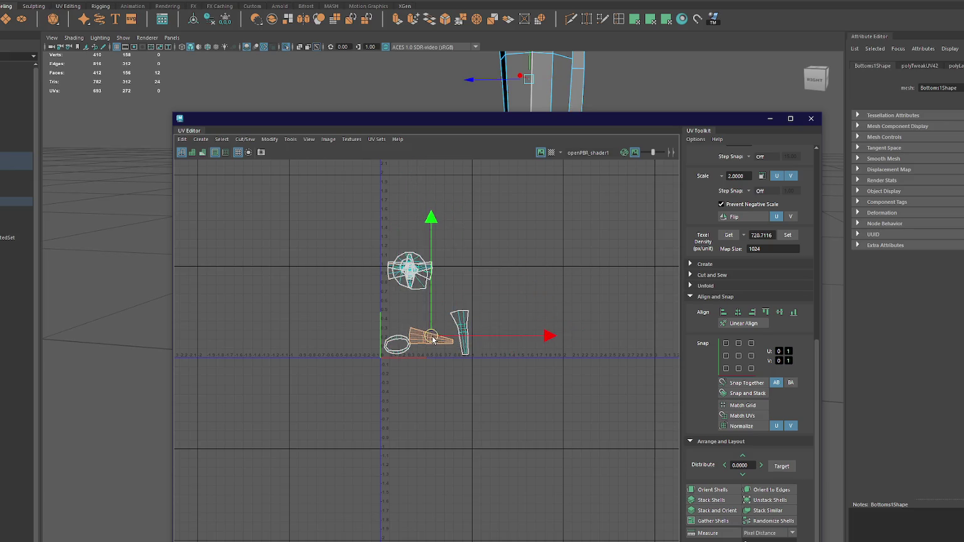
Step: Rotate the cone shell 90° upright and place both cone shells side by side, up and right
scroll(791, 232, up, 3)
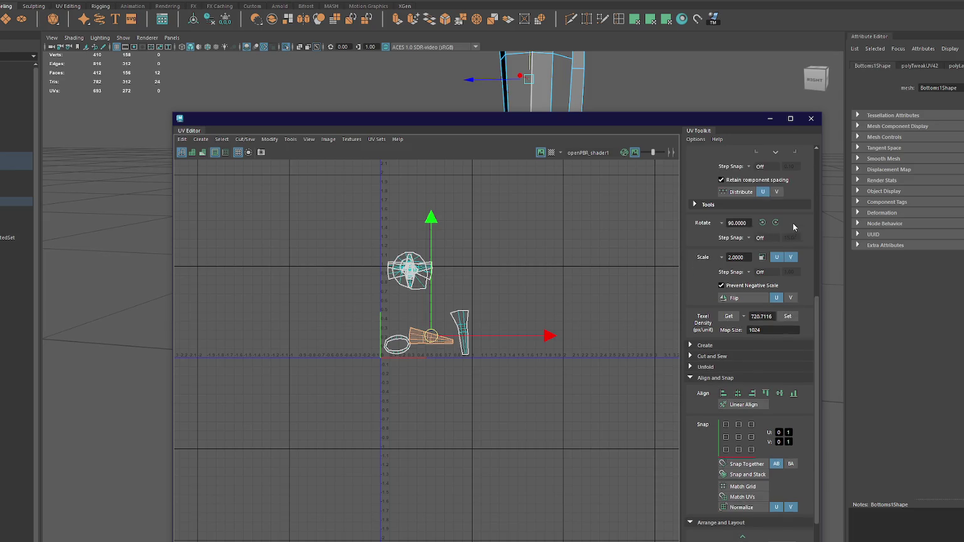
click(777, 222)
key(e)
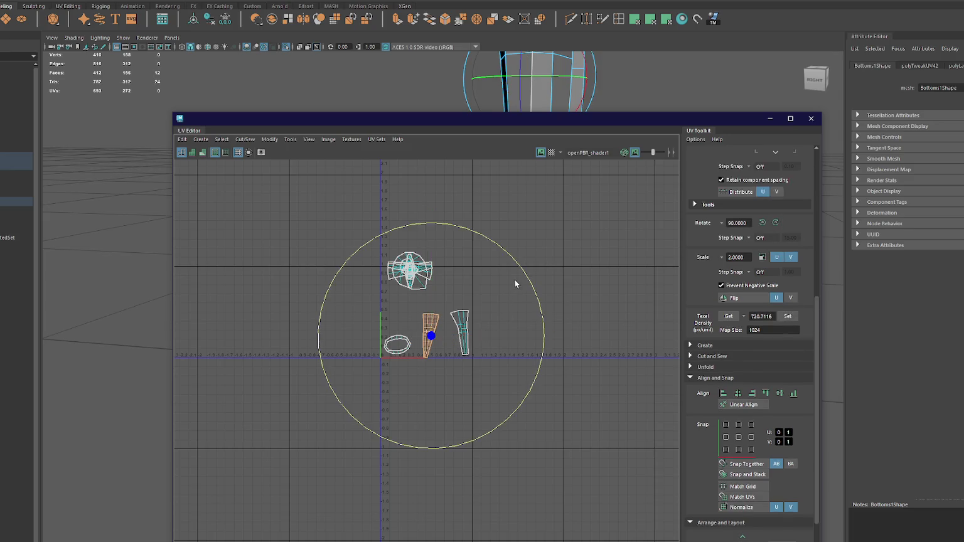
key(w)
middle_drag(481, 308, 510, 308)
key(e)
key(w)
click(441, 333)
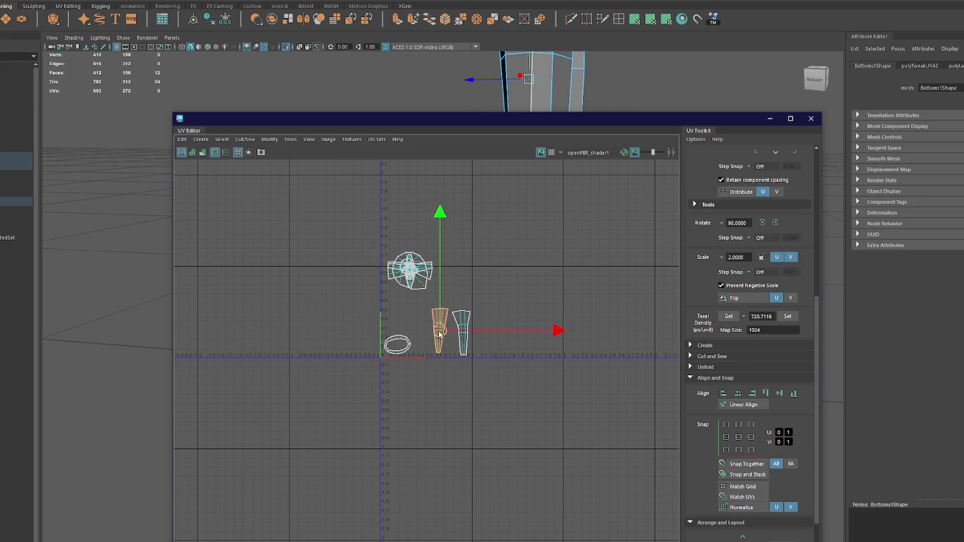
shift+click(462, 326)
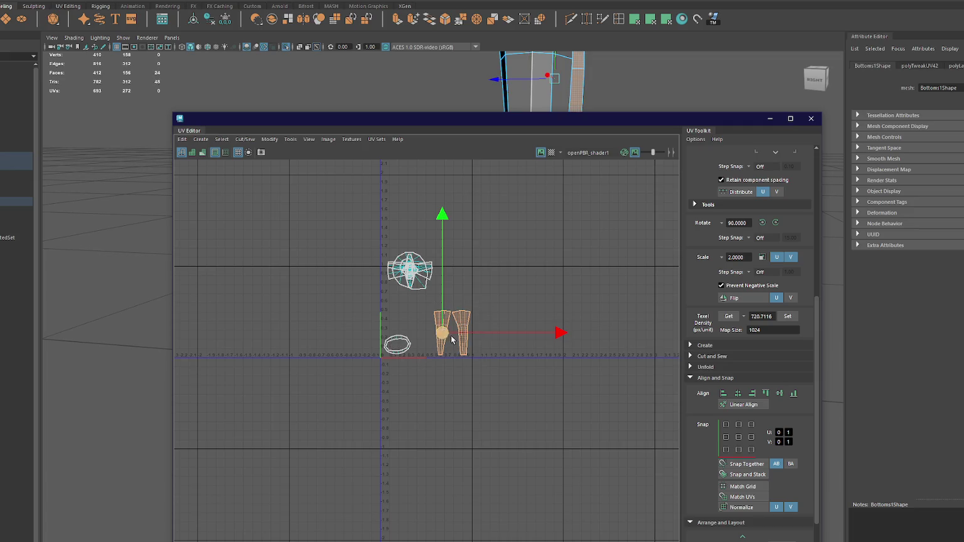
middle_drag(463, 327, 506, 288)
Step: Move two small pieces aside, turning one 90° upright and straightening it beside the cones
click(408, 274)
middle_drag(408, 274, 422, 345)
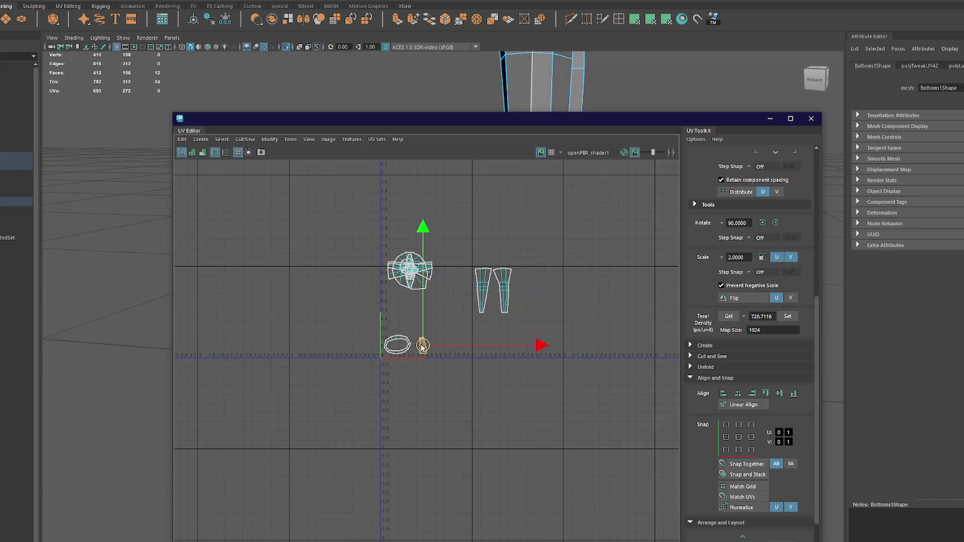
click(408, 271)
middle_drag(408, 271, 463, 318)
click(762, 222)
middle_drag(534, 318, 484, 270)
key(e)
mouse_move(542, 224)
middle_down()
mouse_move(480, 258)
mouse_move(445, 340)
middle_up()
key(w)
Step: Cut the UVs of the round shell along two selected edges
click(416, 284)
click(446, 341)
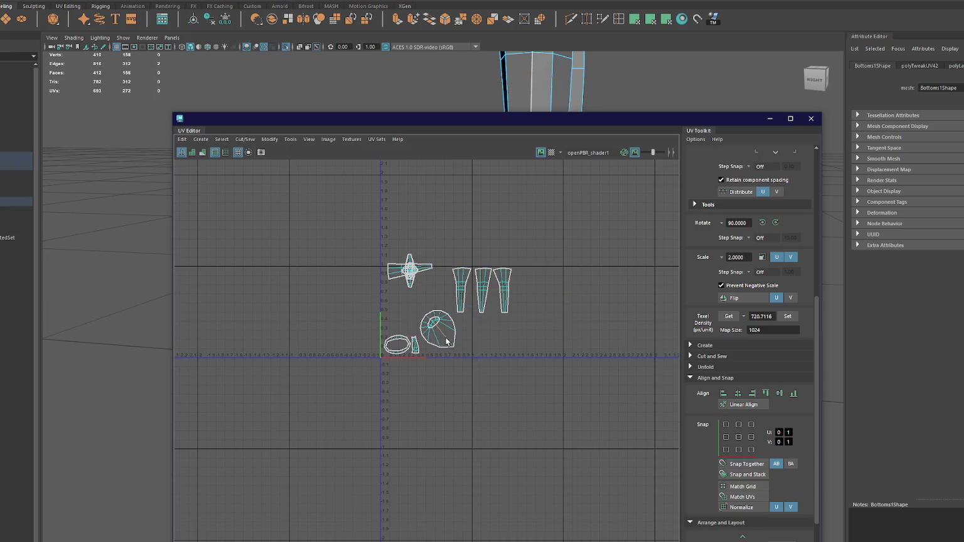
shift+right_drag(575, 285, 552, 271)
Step: Unfold the cut shell into a flat arc, scale it to texel density, and place it beside the others
shift+right_drag(587, 299, 549, 306)
middle_drag(379, 340, 460, 409)
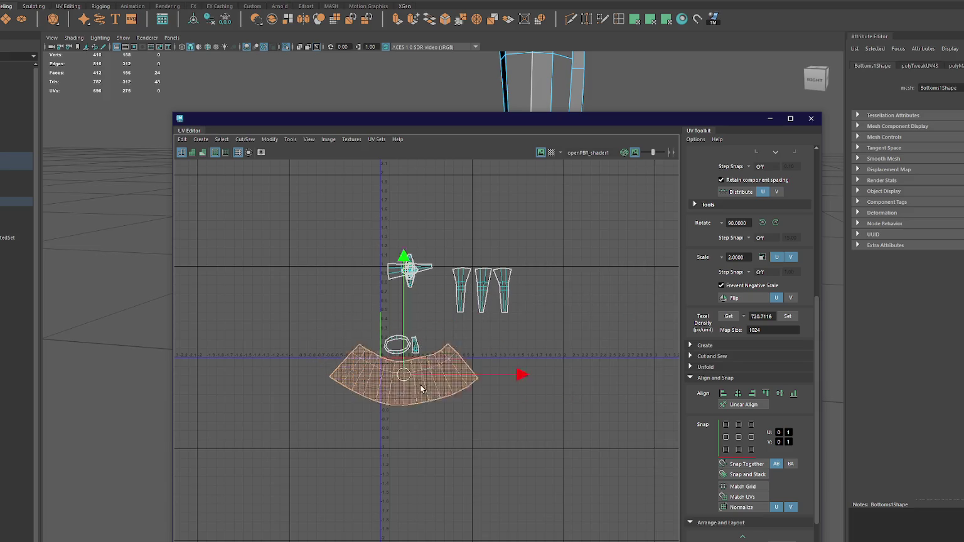
click(790, 316)
drag(462, 411, 418, 325)
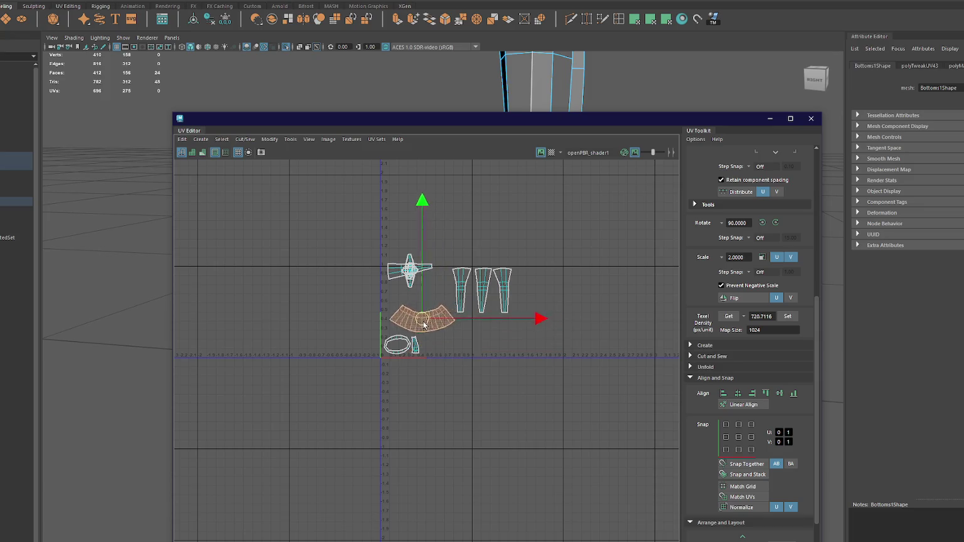
Step: Rotate the cross shell 90 degrees upright and move the four trapezoid shells left over it
click(427, 270)
click(764, 223)
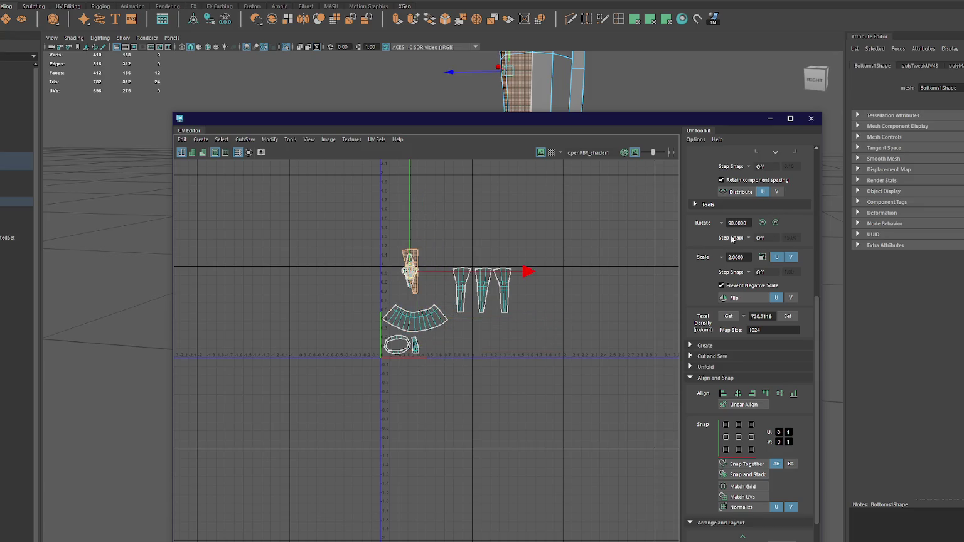
drag(408, 273, 523, 290)
key(e)
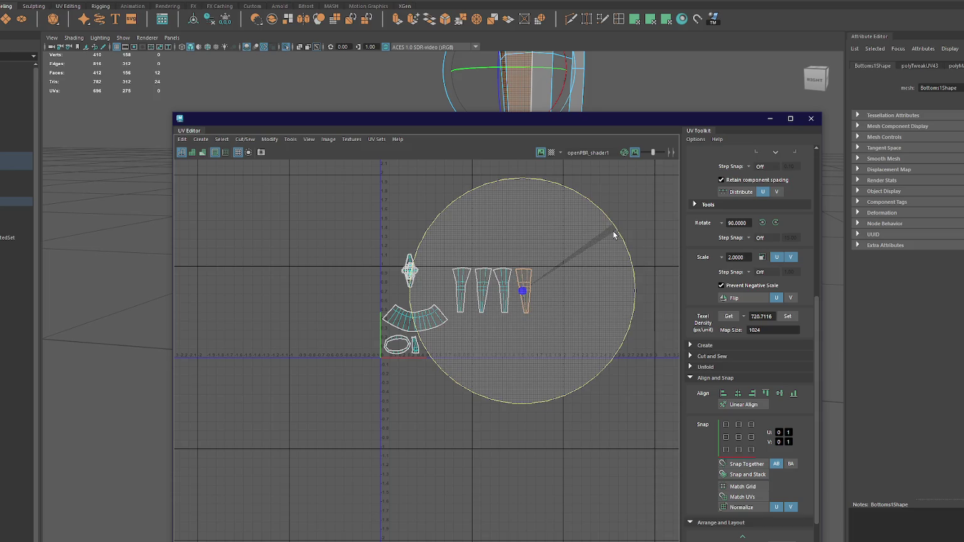
key(w)
drag(595, 245, 456, 323)
mouse_move(494, 292)
mouse_down()
mouse_move(424, 295)
mouse_move(439, 332)
mouse_move(387, 325)
mouse_up()
Step: Move the small shell near the cross down beside the ellipse shell
click(427, 323)
click(415, 345)
click(411, 269)
drag(411, 269, 416, 347)
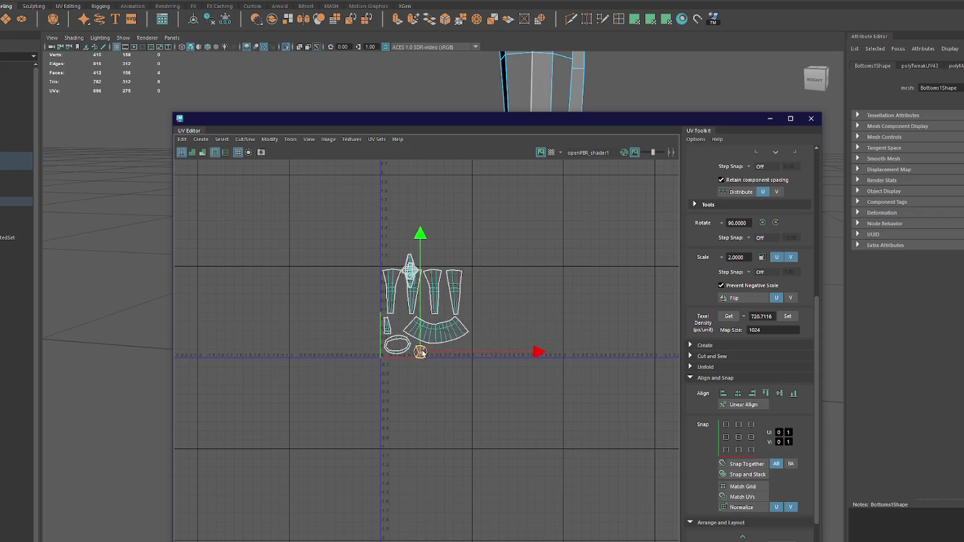
scroll(441, 330, up, 3)
Step: Pull the narrow shells out of the cross cluster into open space around the layout
click(381, 199)
drag(380, 200, 364, 279)
click(379, 206)
drag(380, 206, 406, 270)
click(380, 210)
drag(379, 210, 481, 370)
click(380, 211)
drag(381, 210, 445, 284)
Step: Move the vertical shell left, rotate the last shell 90 degrees between the tall shells, and close the UV Editor
click(381, 217)
drag(381, 216, 351, 323)
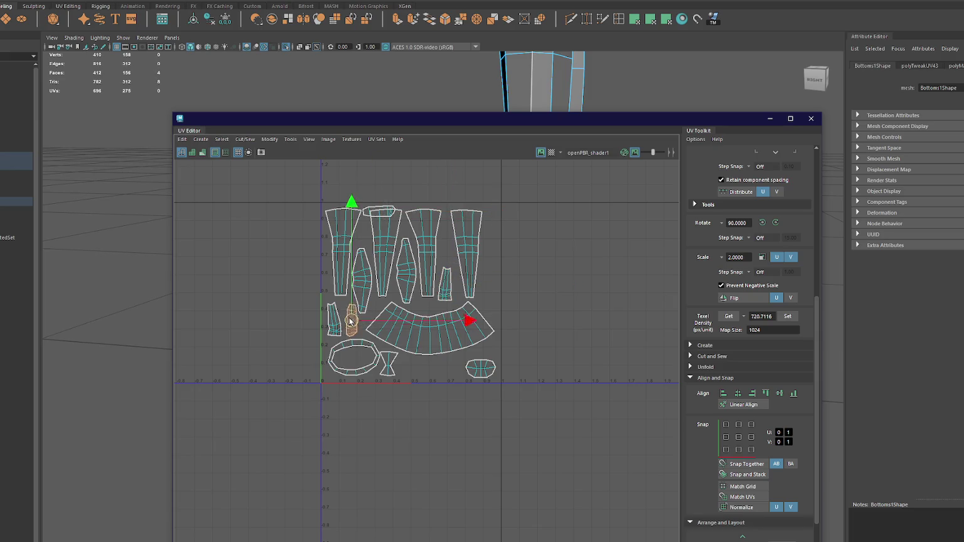
click(379, 212)
click(775, 223)
drag(379, 213, 446, 244)
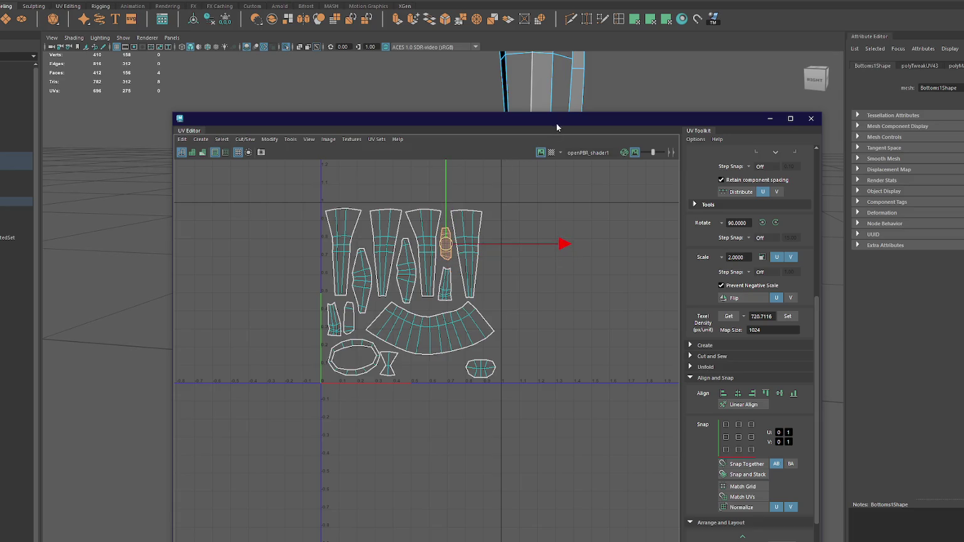
click(811, 118)
right_drag(419, 225, 460, 202)
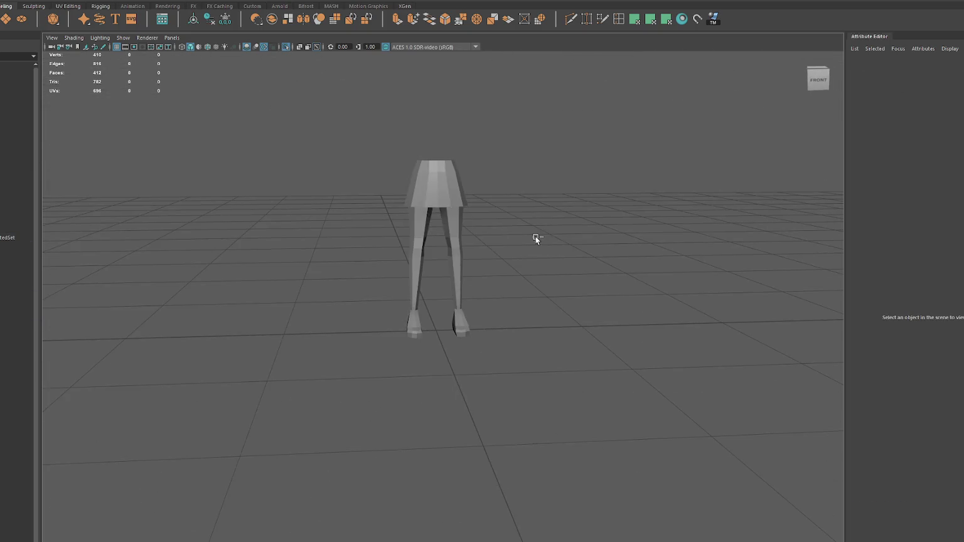
Step: Hide the Bottoms2 legs and turn off isolation so the full character shows again
click(9, 196)
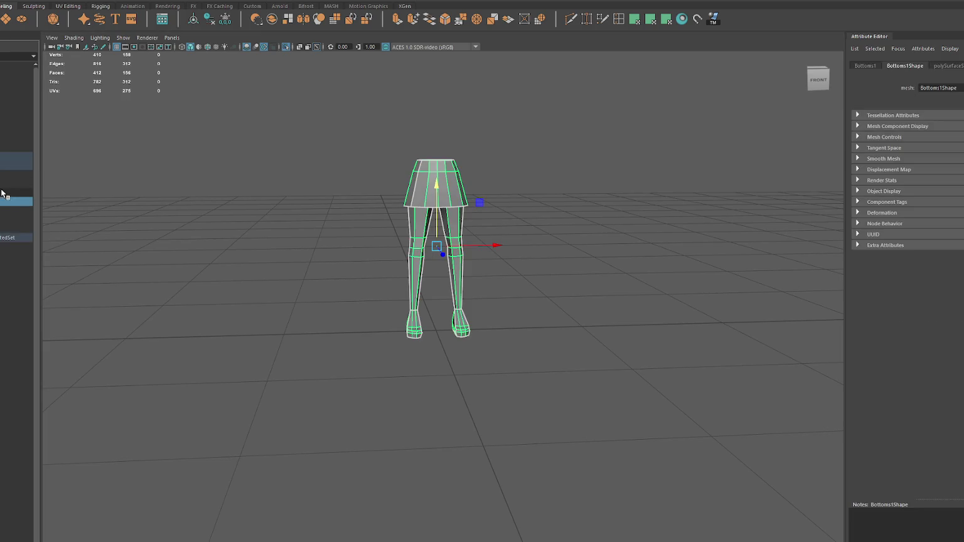
click(10, 210)
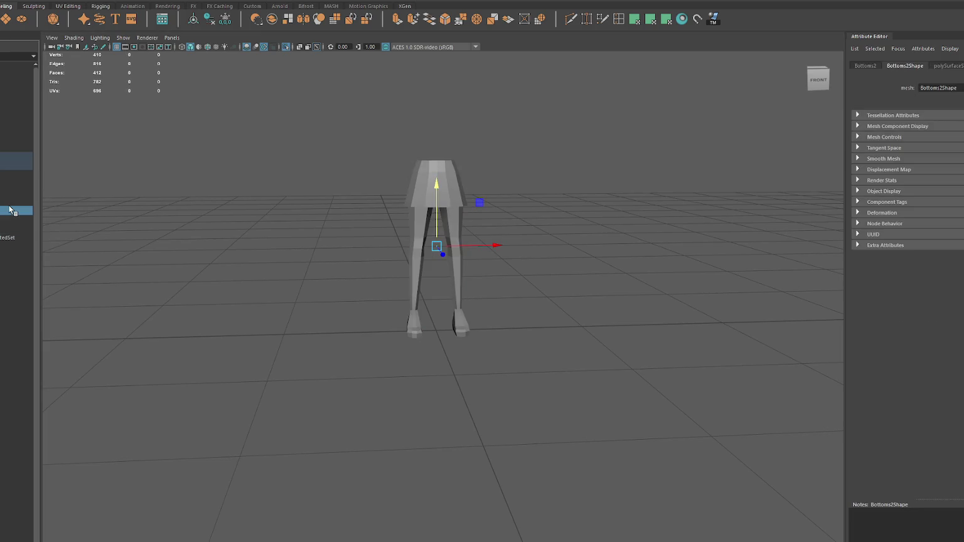
key(Delete)
click(6, 193)
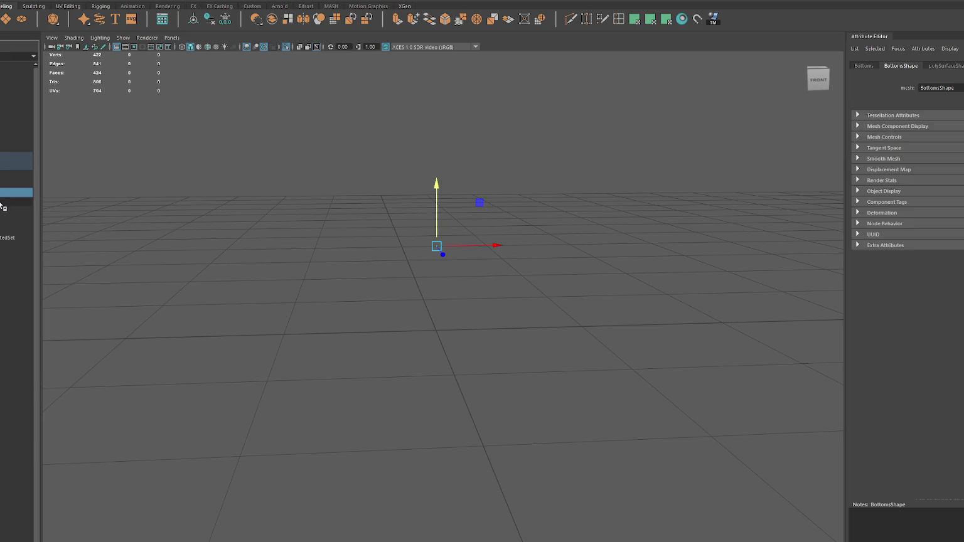
click(233, 200)
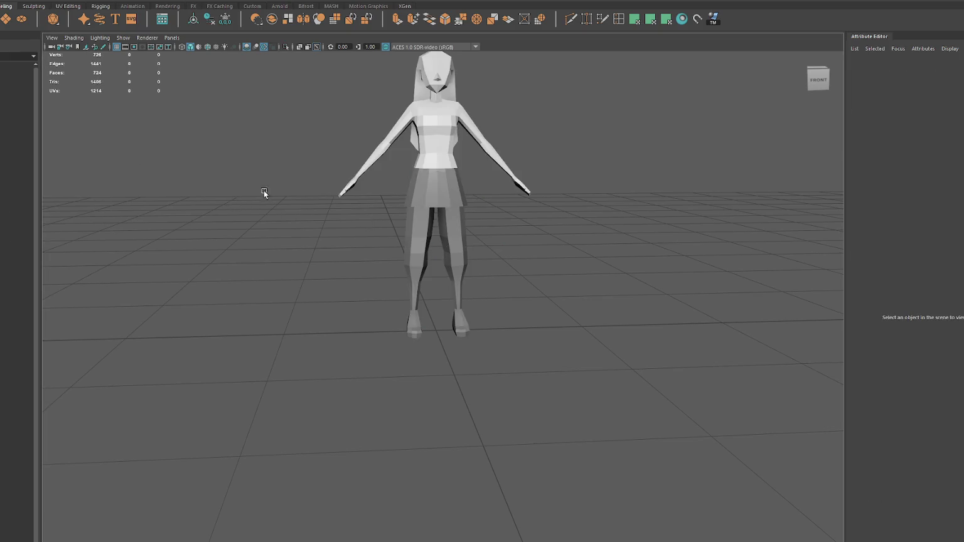
Step: Frame the body mesh, orbit around the character, and duplicate the hair mesh with Ctrl+D
click(408, 231)
key(f)
alt+drag(207, 234, 426, 232)
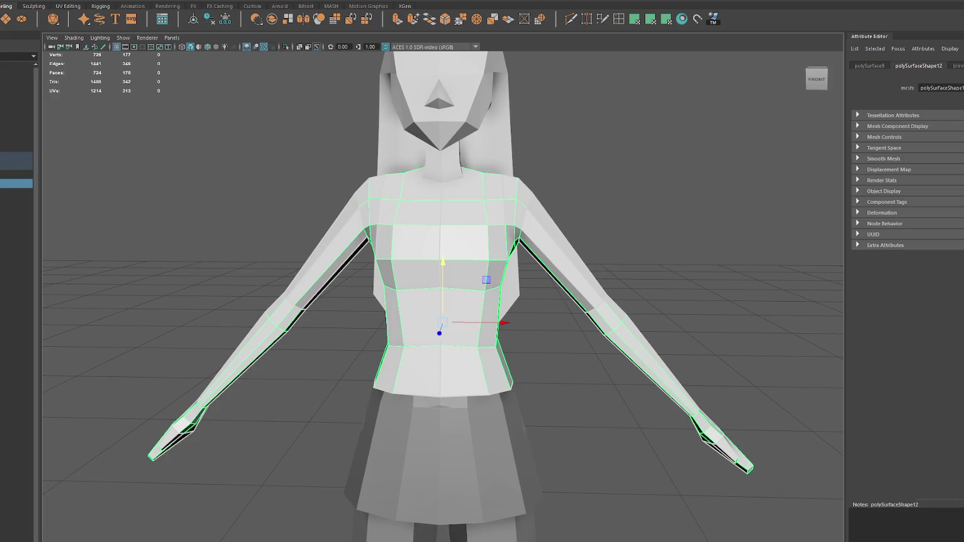
alt+drag(397, 206, 389, 210)
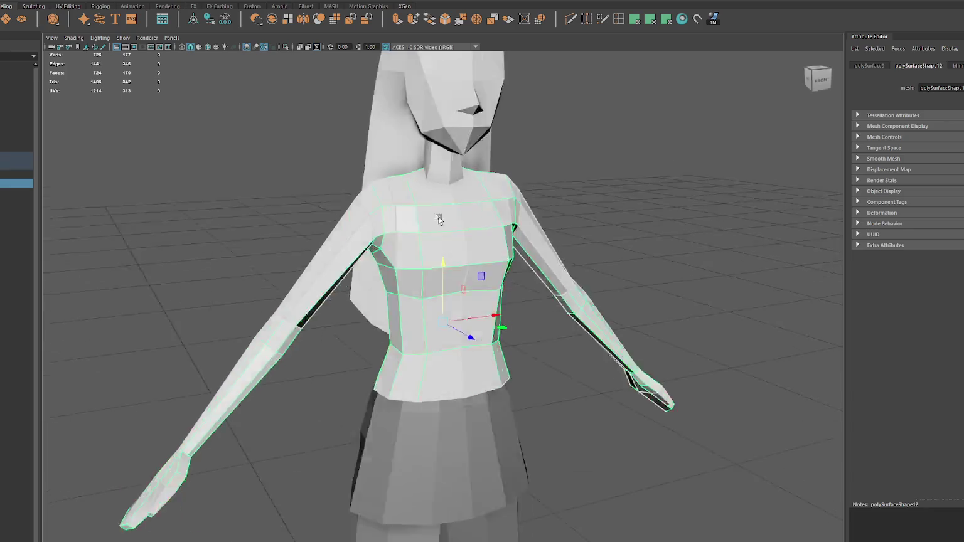
click(450, 135)
mouse_move(450, 135)
alt+mouse_down()
mouse_move(556, 201)
mouse_move(286, 197)
mouse_move(475, 195)
mouse_move(425, 199)
mouse_move(456, 200)
alt+mouse_up()
key(ctrl+d)
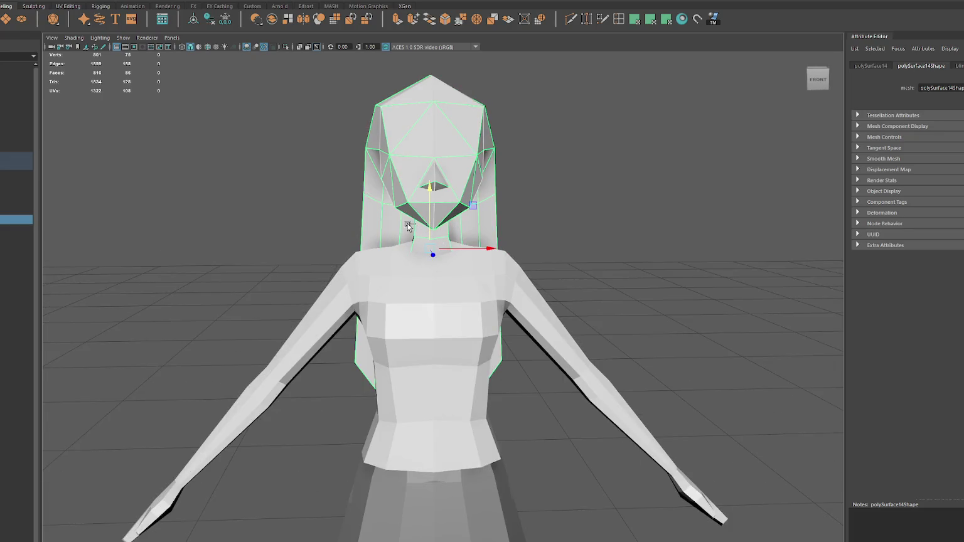
Step: Undo the hair duplicate, name the hair mesh Head, and select its connected hair faces
key(ctrl+z)
key(Return)
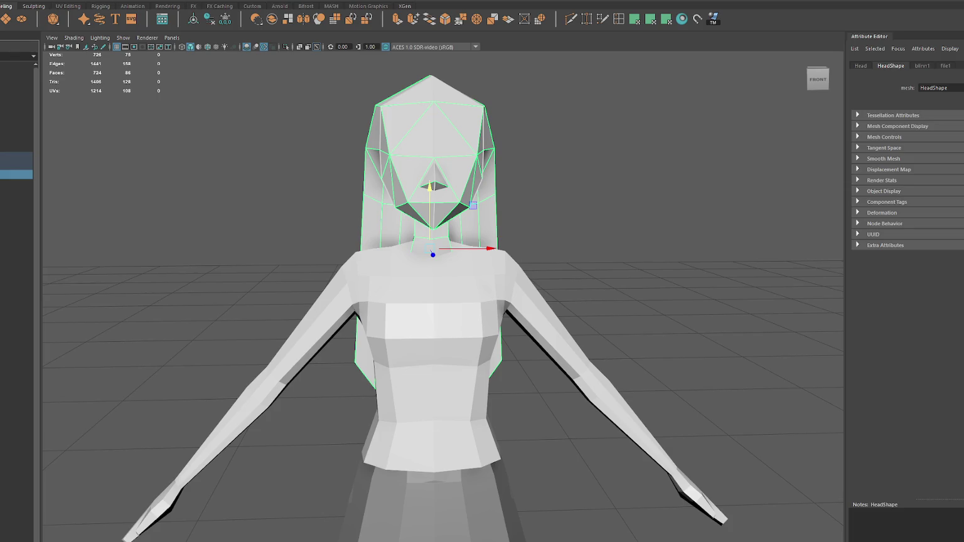
key(F11)
drag(376, 223, 449, 110)
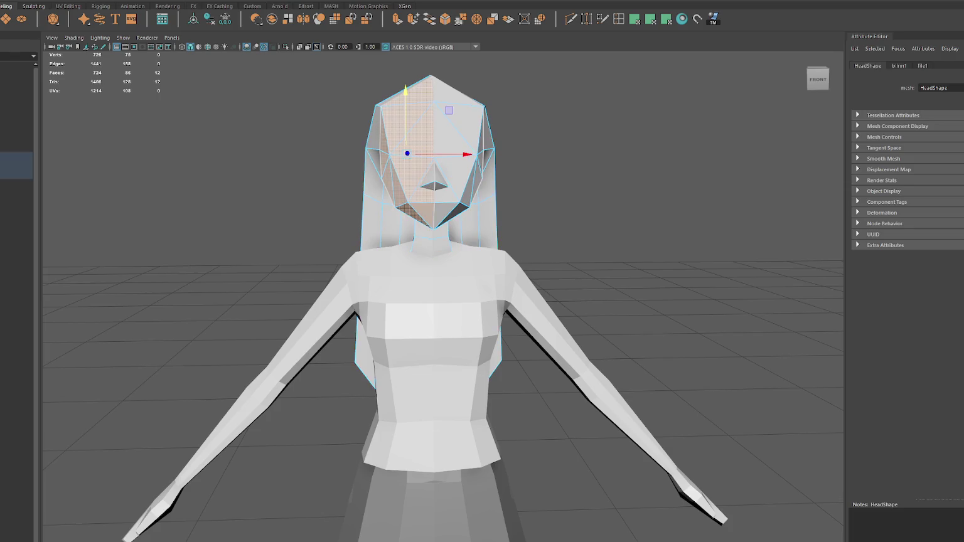
click(459, 121)
click(437, 139)
click(463, 217)
double_click(467, 219)
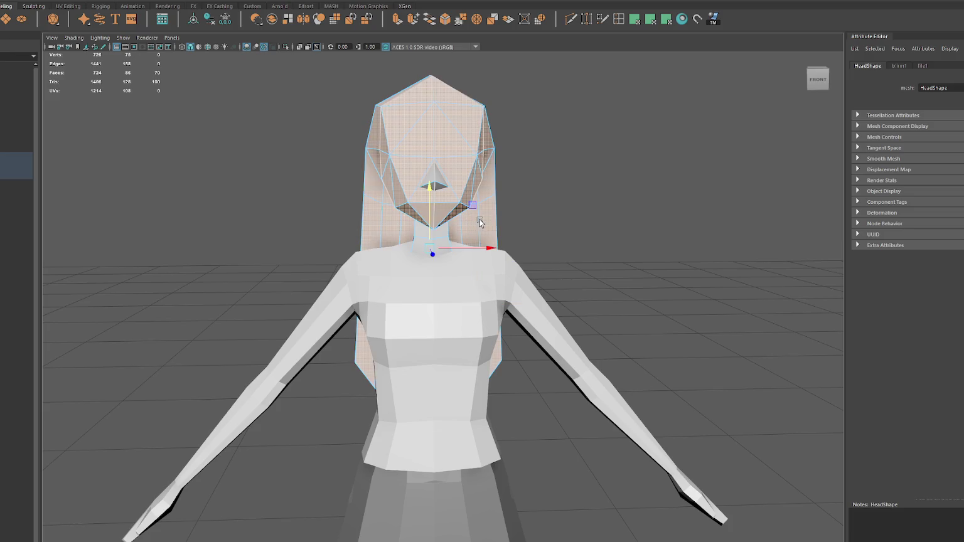
Step: Clear the hair selection and select the torso-and-arms mesh in face mode
mouse_move(672, 215)
alt+mouse_down()
mouse_move(576, 205)
mouse_move(549, 217)
mouse_move(609, 218)
alt+mouse_up()
click(565, 210)
click(433, 306)
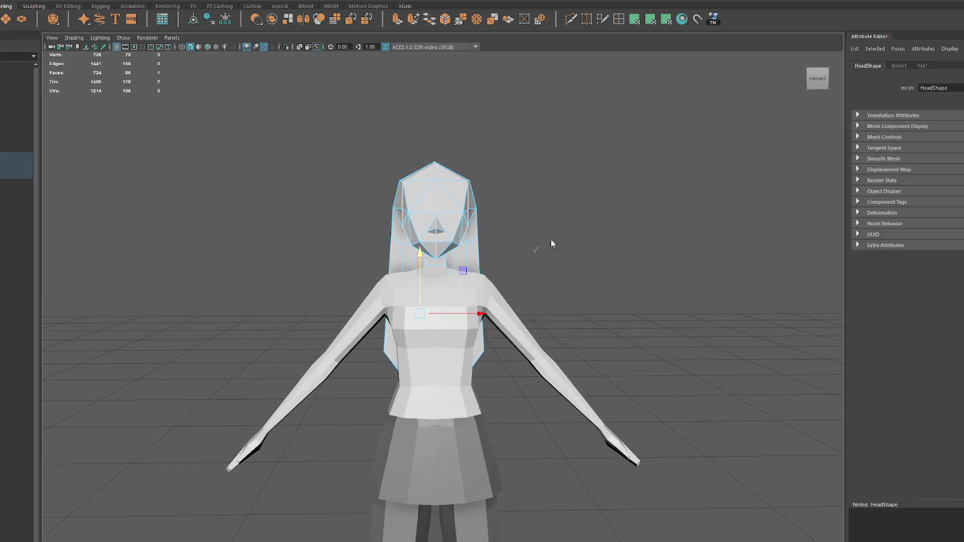
click(426, 304)
key(F11)
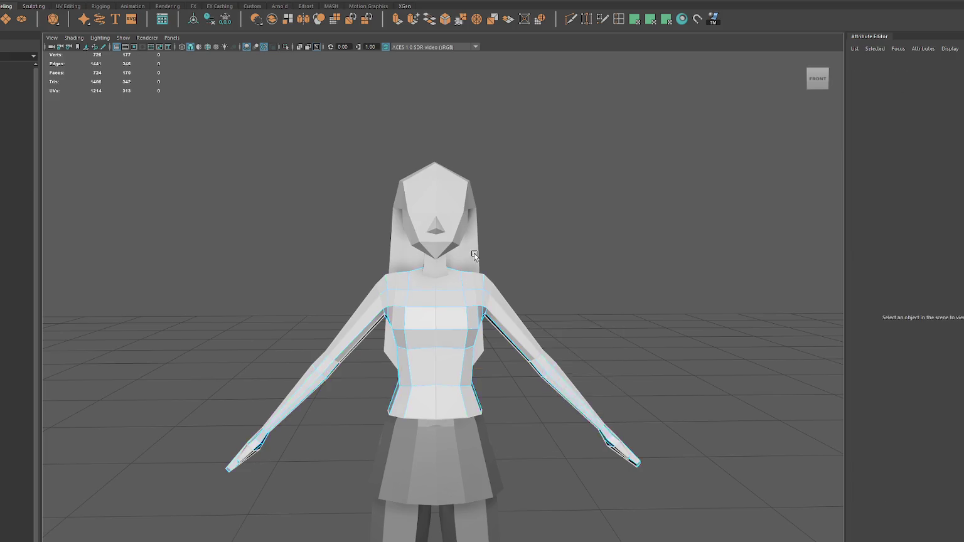
Step: Apply a planar UV projection to all torso and arm faces, then select the left hand faces
scroll(506, 247, down, 3)
mouse_move(237, 215)
mouse_down()
mouse_move(568, 392)
mouse_move(609, 382)
mouse_move(596, 371)
mouse_up()
click(659, 24)
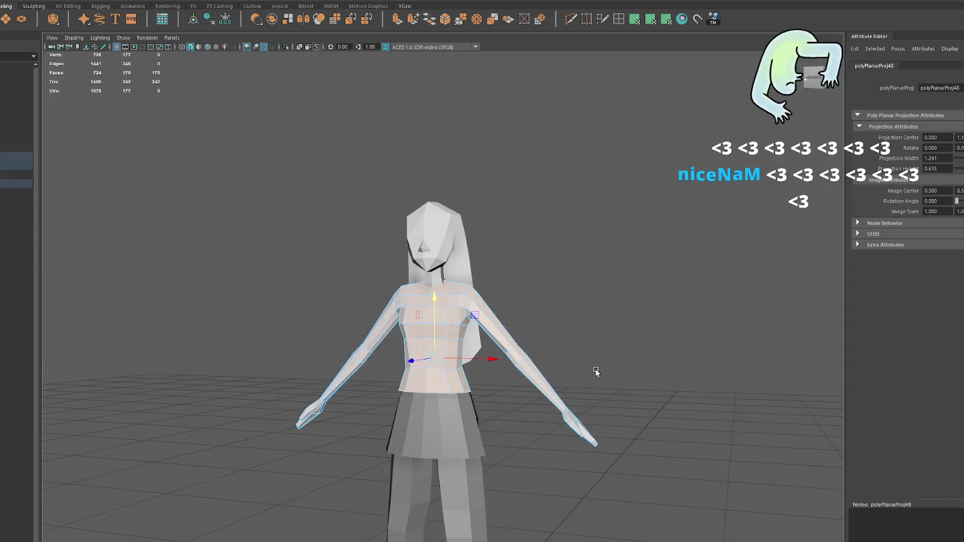
drag(561, 462, 561, 463)
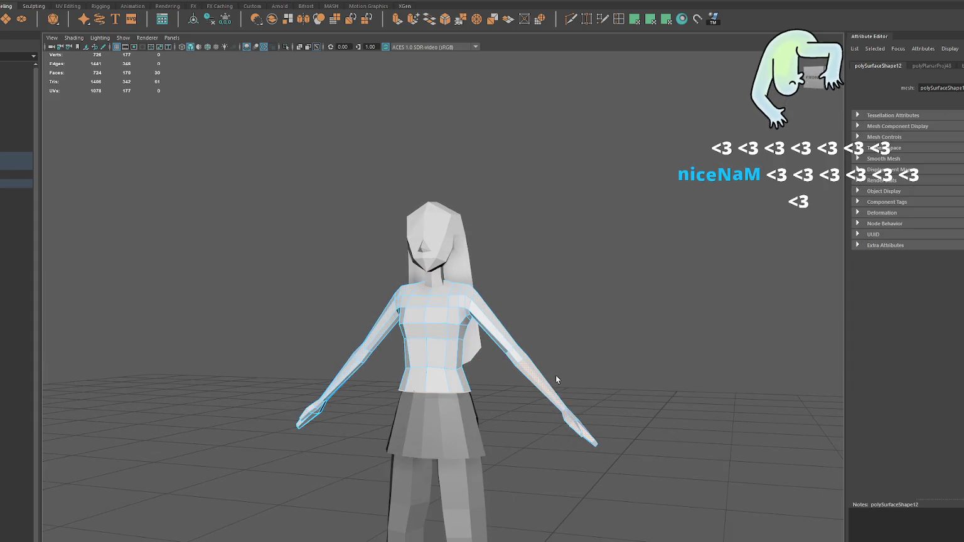
drag(287, 377, 348, 448)
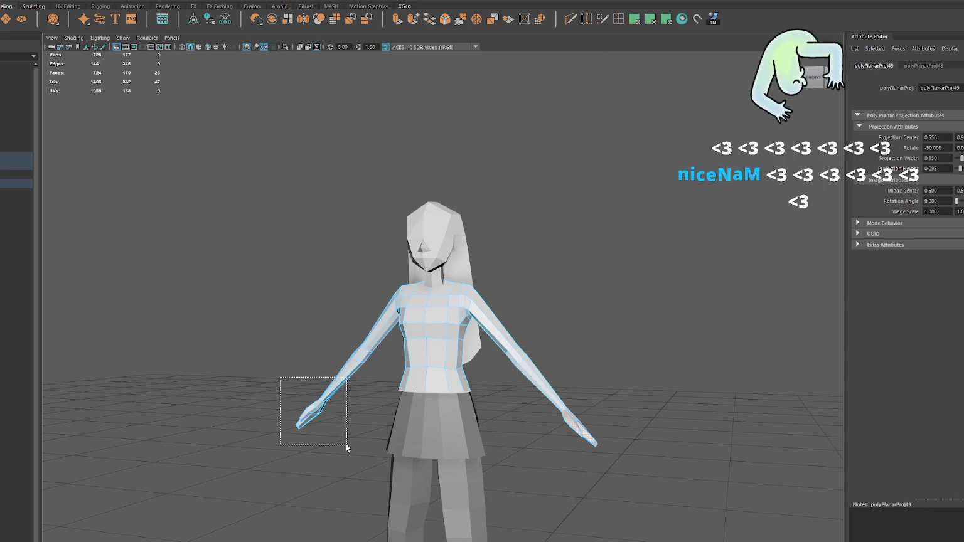
alt+drag(329, 357, 358, 354)
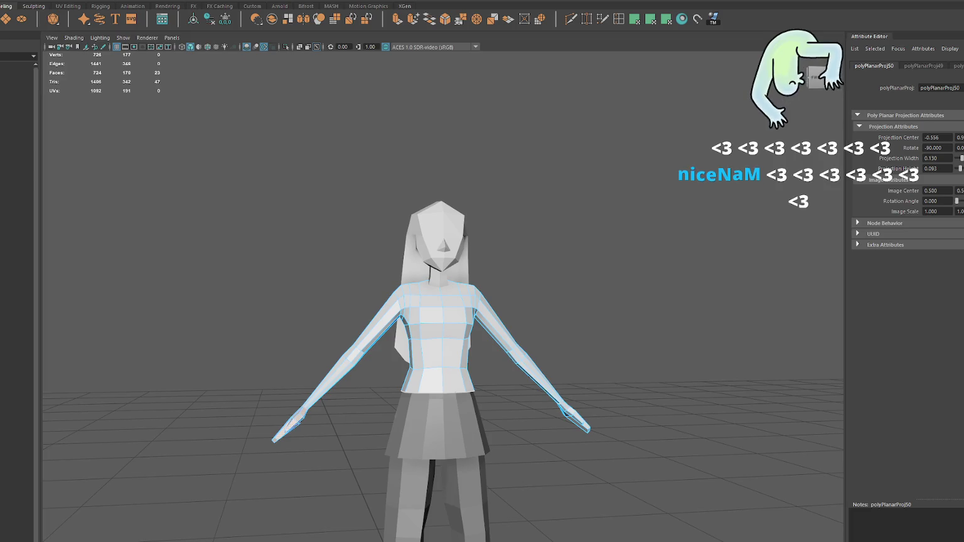
Step: Select the edge loops around both shoulders as a UV seam
scroll(483, 229, up, 3)
scroll(468, 248, up, 3)
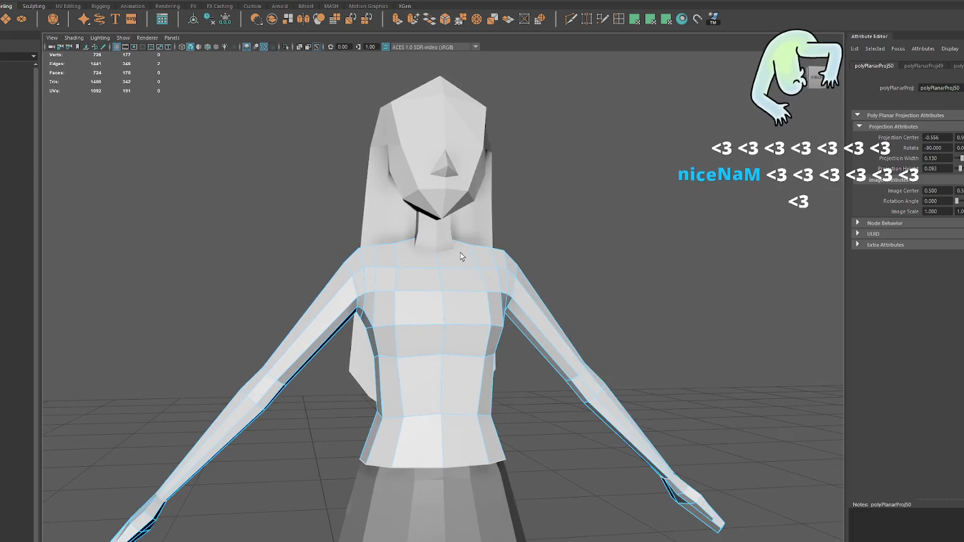
double_click(367, 281)
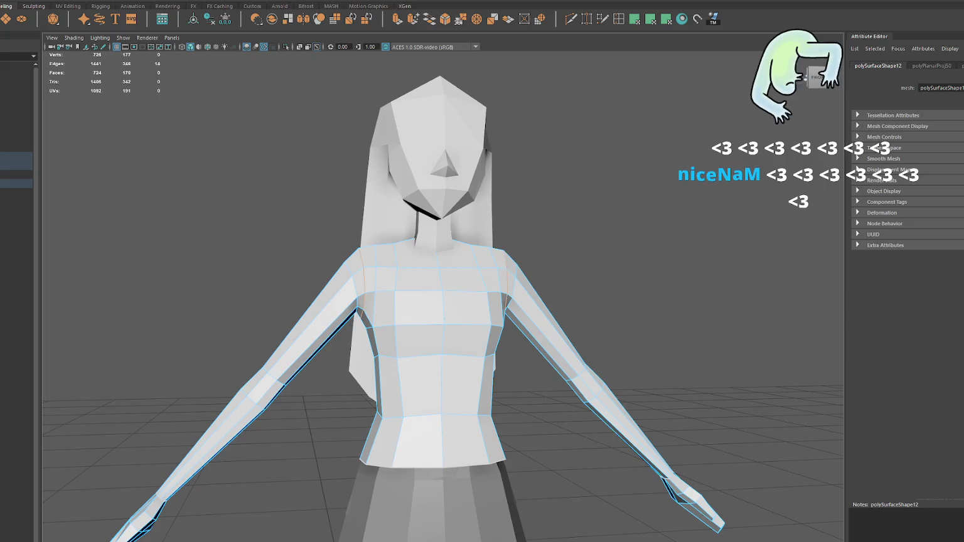
shift+double_click(362, 263)
click(370, 336)
Step: Select the shoulder edge loop plus extra underarm edges as UV seams
mouse_move(370, 337)
alt+mouse_down()
mouse_move(399, 295)
mouse_move(309, 314)
mouse_move(479, 311)
alt+mouse_up()
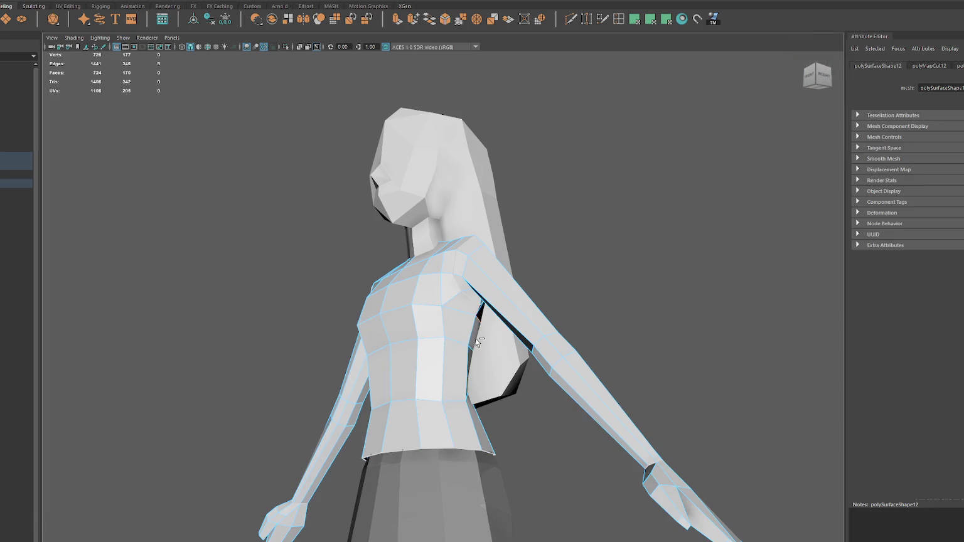
alt+drag(465, 334, 543, 339)
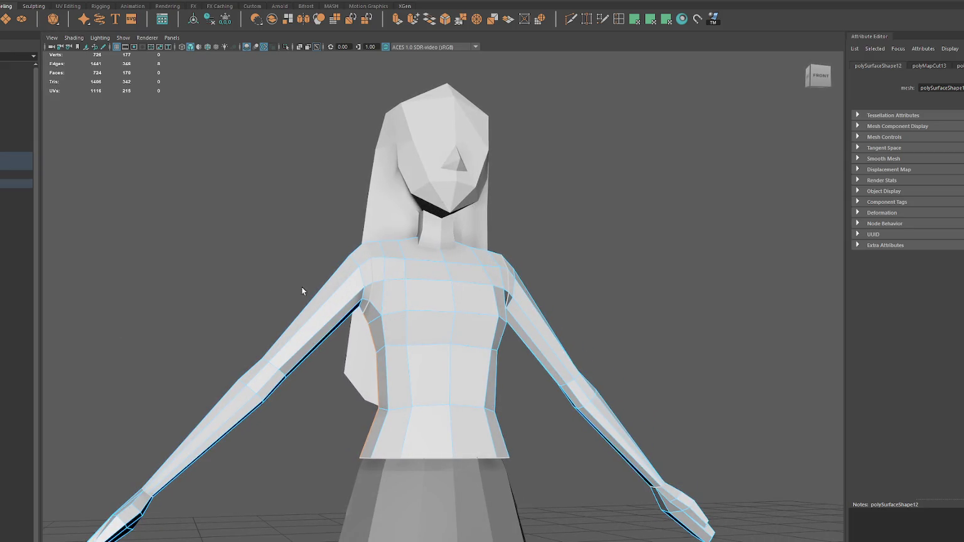
mouse_move(287, 288)
alt+mouse_down()
mouse_move(407, 309)
mouse_move(475, 276)
alt+mouse_up()
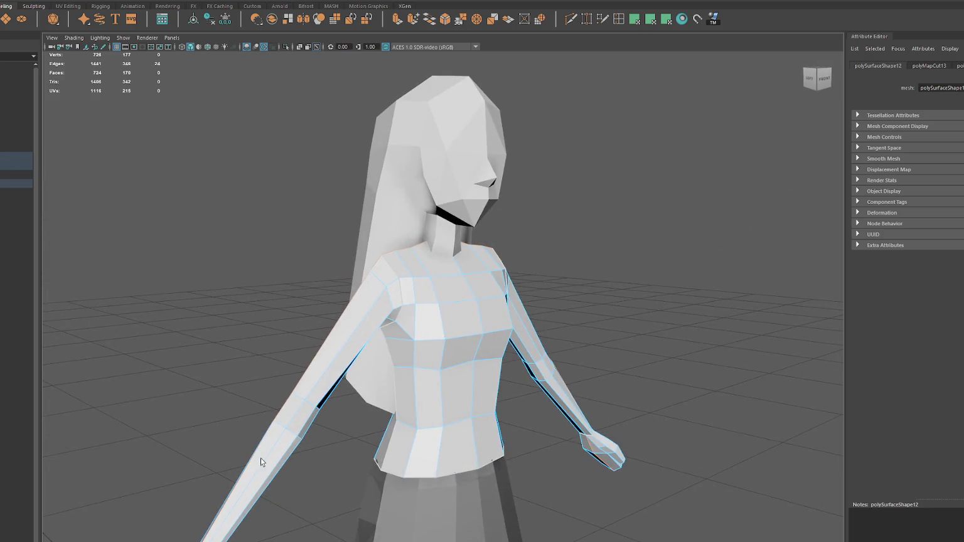
double_click(374, 262)
mouse_move(492, 266)
alt+mouse_down()
mouse_move(456, 245)
mouse_move(482, 271)
mouse_move(456, 323)
alt+mouse_up()
shift+click(487, 253)
shift+click(483, 253)
mouse_move(405, 345)
alt+mouse_down()
mouse_move(585, 258)
mouse_move(540, 282)
mouse_move(580, 307)
mouse_move(536, 269)
mouse_move(484, 271)
alt+mouse_up()
scroll(580, 308, up, 2)
scroll(580, 308, down, 3)
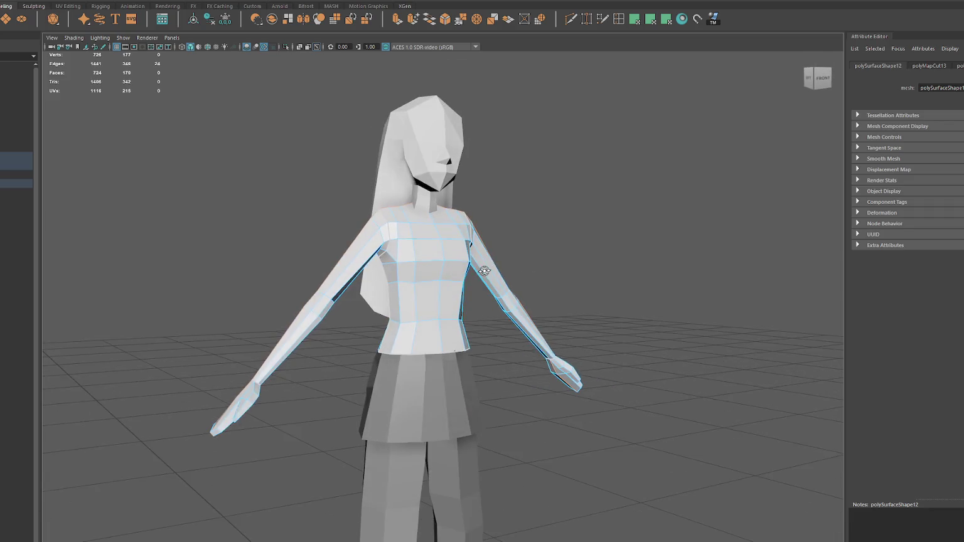
Step: Planar-project the UVs of the left hand and then the right hand
key(ctrl+F11)
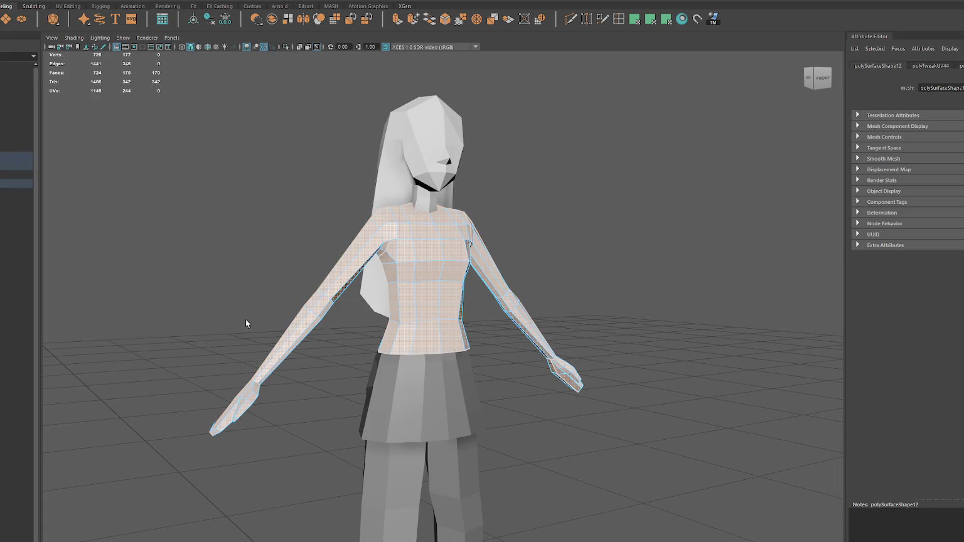
drag(183, 398, 277, 448)
drag(210, 390, 237, 420)
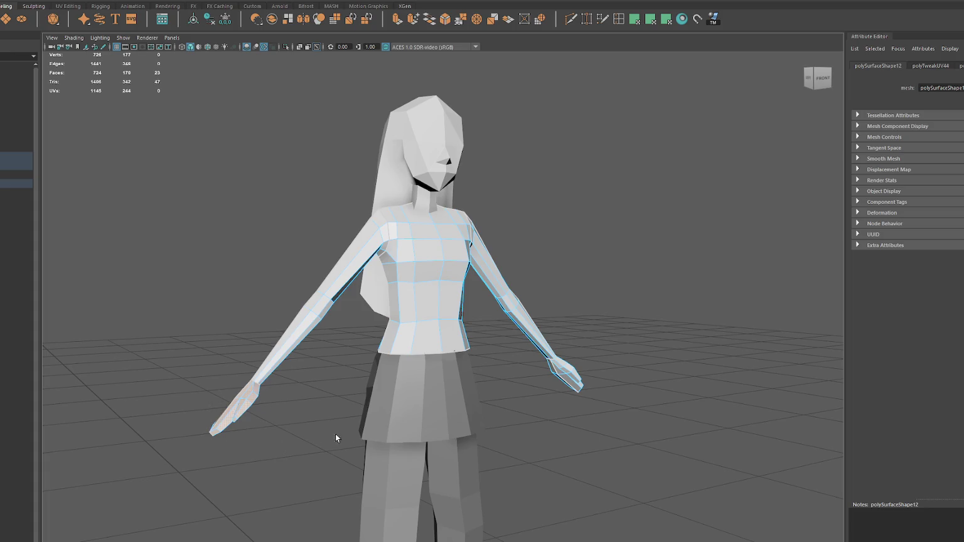
click(650, 19)
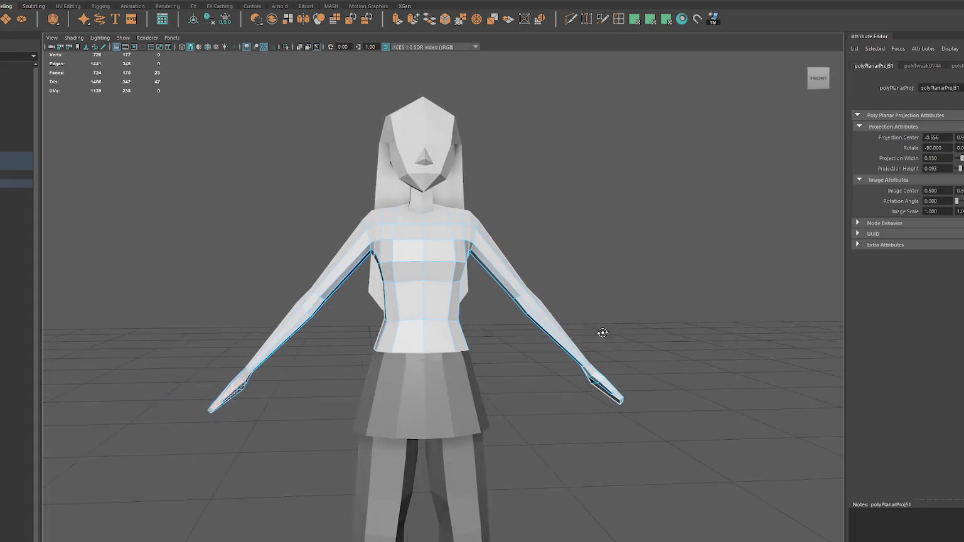
drag(652, 365, 590, 430)
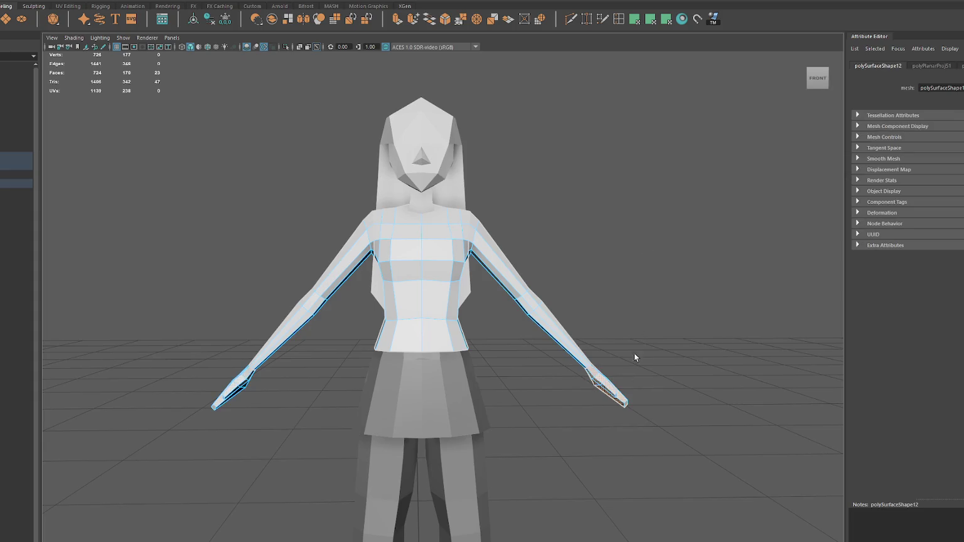
click(650, 19)
Step: Select all shirt faces, switch to wireframe display, and select the shirt object
key(ctrl+shift+a)
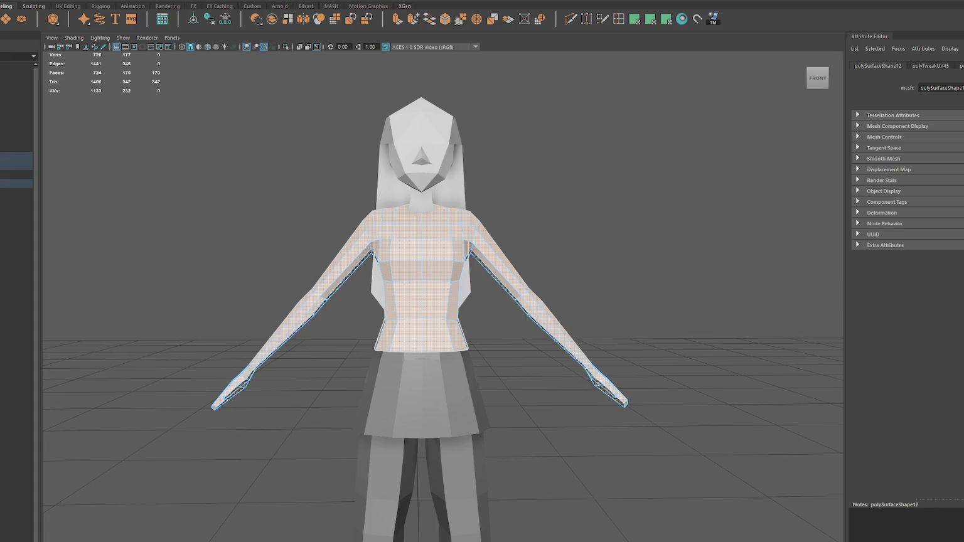
mouse_move(217, 371)
alt+mouse_down()
mouse_move(375, 364)
mouse_move(351, 323)
alt+mouse_up()
key(4)
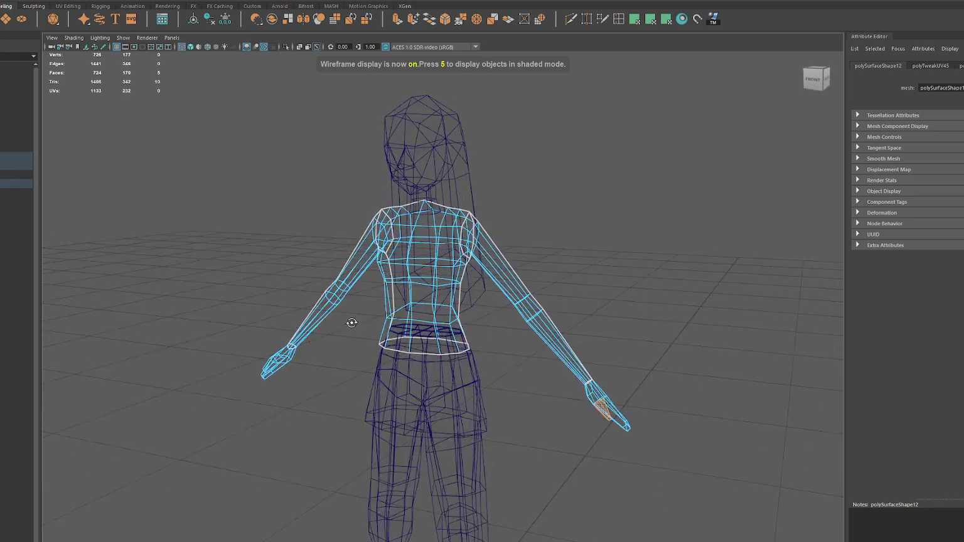
click(609, 228)
Step: Isolate the shirt and bridge its open bottom edges closed, returning to shaded display
click(433, 234)
key(ctrl+1)
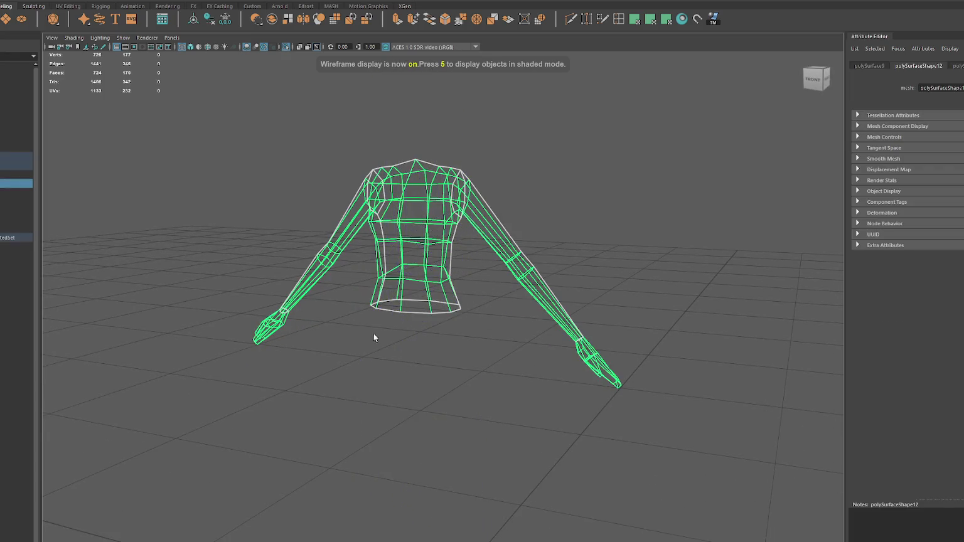
right_drag(475, 270, 475, 246)
alt+drag(475, 246, 454, 307)
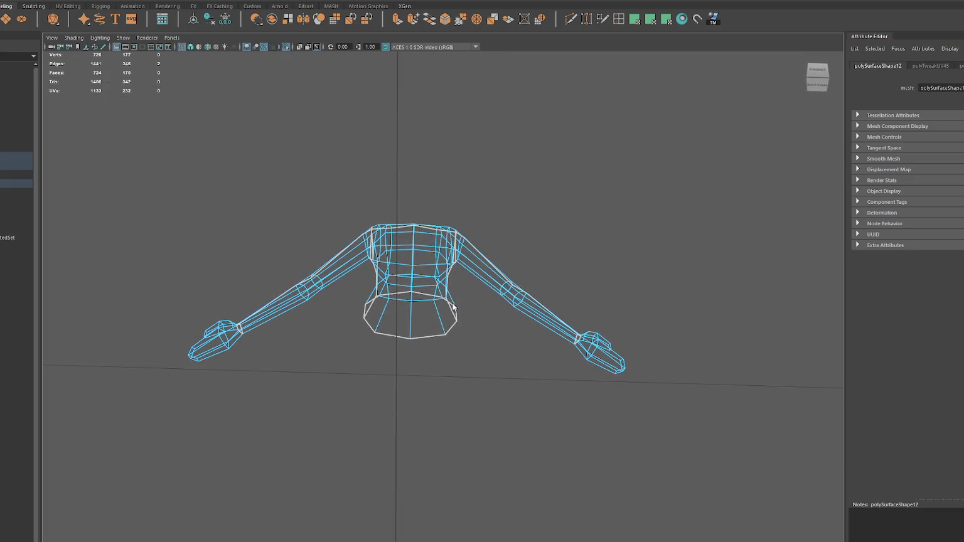
click(429, 20)
click(392, 300)
key(g)
mouse_move(441, 333)
alt+mouse_down()
mouse_move(423, 318)
mouse_move(454, 328)
alt+mouse_up()
key(6)
alt+drag(458, 295, 471, 303)
click(470, 302)
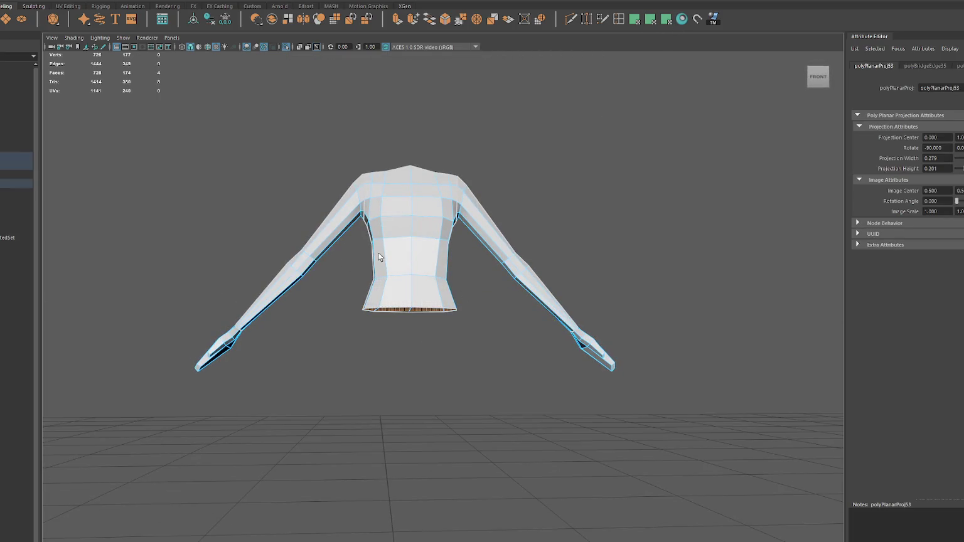
Step: Select faces on the wrist and hand of the arm
alt+drag(216, 340, 238, 351)
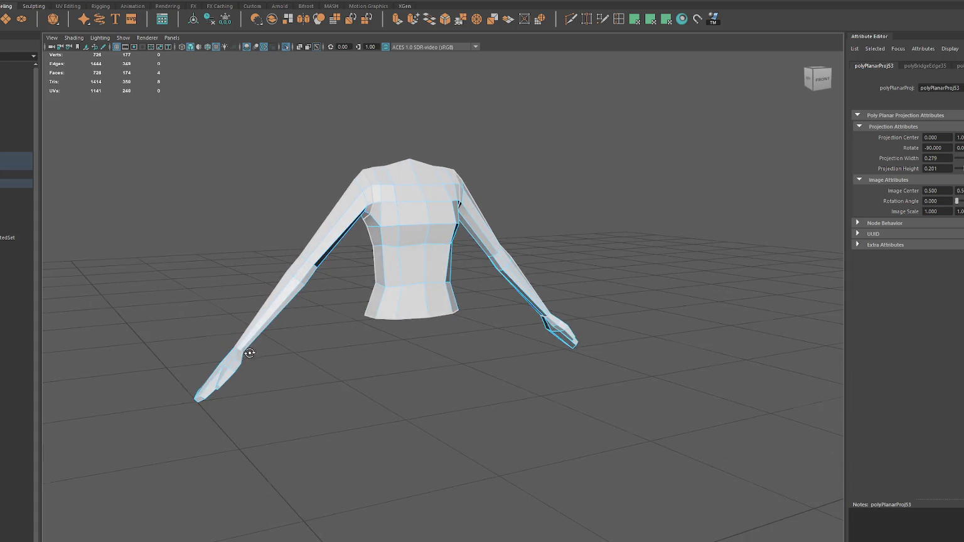
click(325, 359)
scroll(204, 341, up, 3)
mouse_move(271, 443)
alt+mouse_down()
mouse_move(369, 301)
mouse_move(329, 277)
mouse_move(262, 317)
alt+mouse_up()
click(272, 280)
mouse_move(348, 403)
alt+mouse_down()
mouse_move(355, 386)
mouse_move(462, 418)
alt+mouse_up()
Step: Turn on Object X symmetry and planar-project the mirrored wrist faces on both arms
click(328, 4)
click(349, 17)
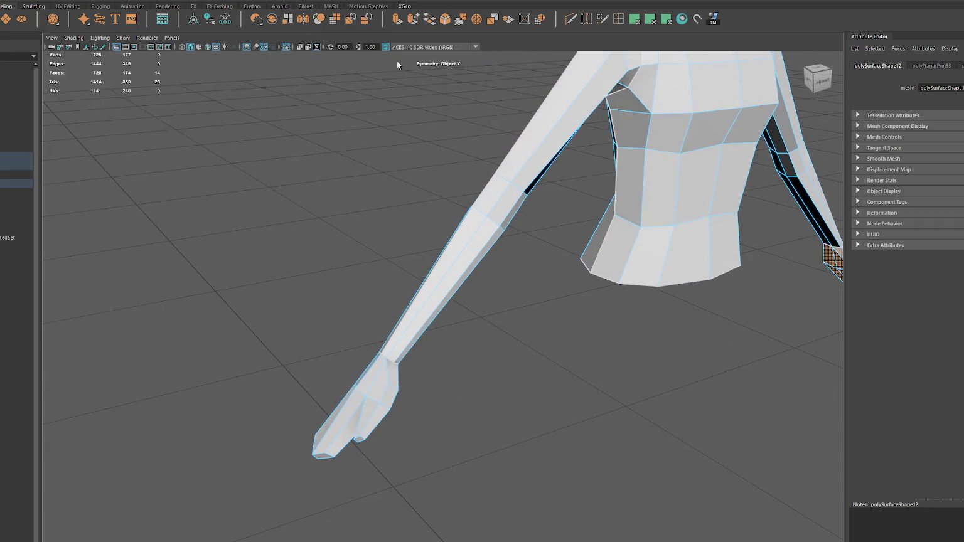
click(652, 20)
click(391, 384)
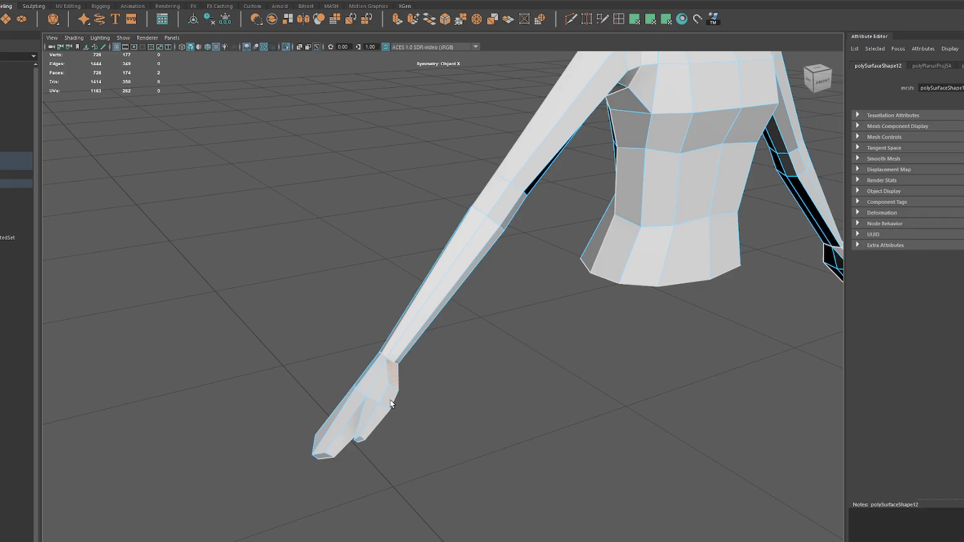
alt+drag(391, 404, 576, 361)
click(604, 300)
alt+drag(648, 353, 614, 347)
mouse_move(555, 310)
alt+mouse_down()
mouse_move(505, 301)
mouse_move(522, 286)
mouse_move(637, 261)
alt+mouse_up()
shift+click(629, 264)
alt+drag(597, 207, 373, 297)
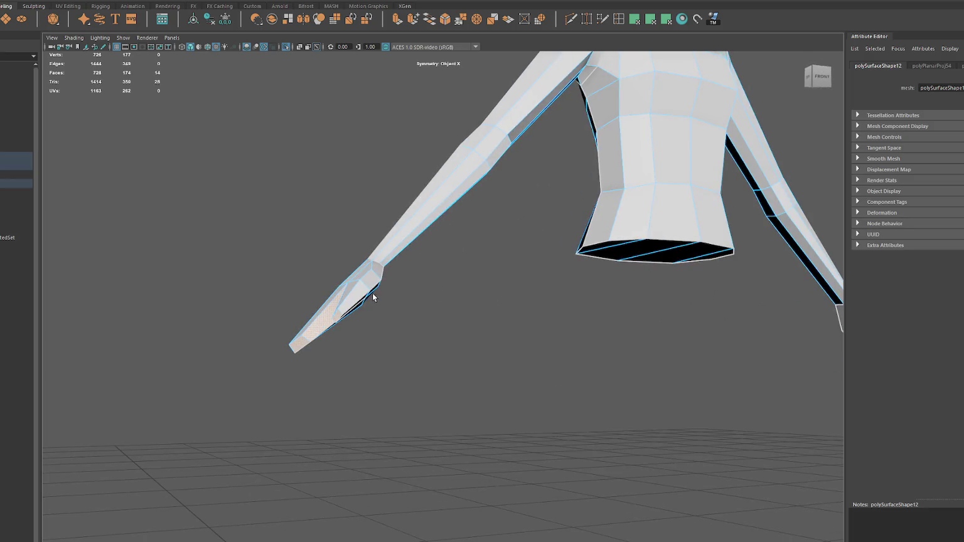
click(661, 22)
Step: Select a hand face, switch to wireframe, select all shirt faces, and pick the torso UV shell
alt+drag(413, 262, 415, 360)
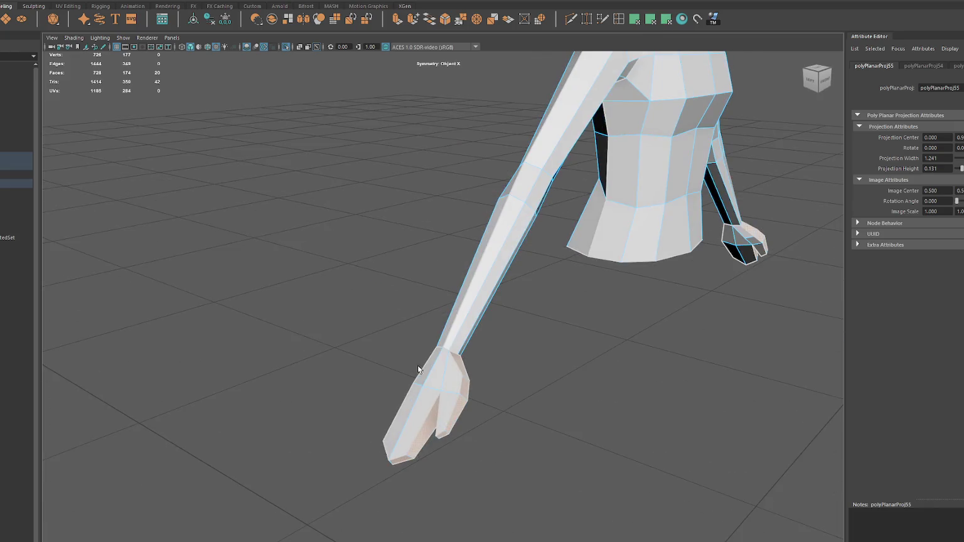
click(449, 381)
mouse_move(422, 402)
alt+mouse_down()
mouse_move(577, 404)
mouse_move(593, 318)
mouse_move(530, 326)
mouse_move(499, 295)
mouse_move(514, 314)
alt+mouse_up()
key(4)
click(655, 20)
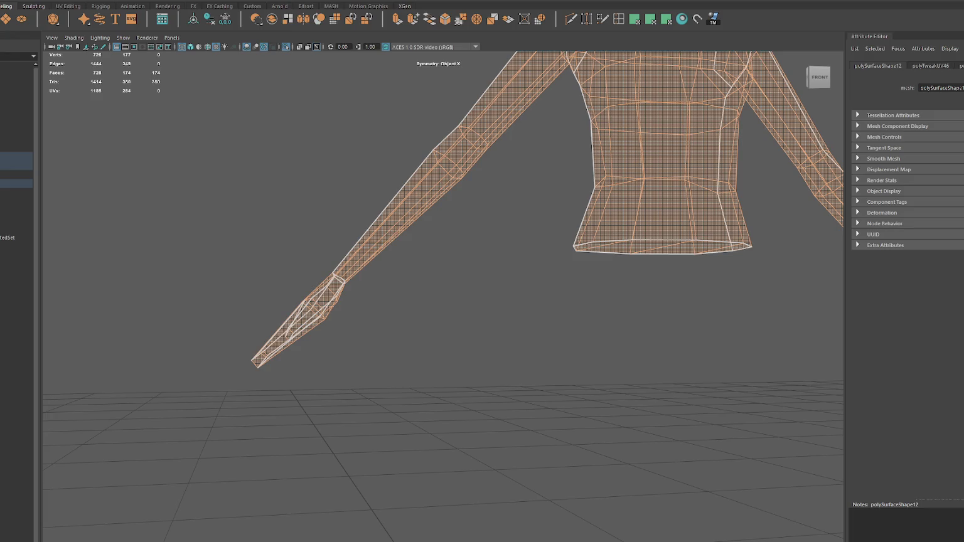
scroll(643, 277, up, 3)
click(534, 326)
Step: Select the mirrored torso side faces and move the UV Editor aside to reveal the 3D view
key(w)
scroll(531, 302, up, 3)
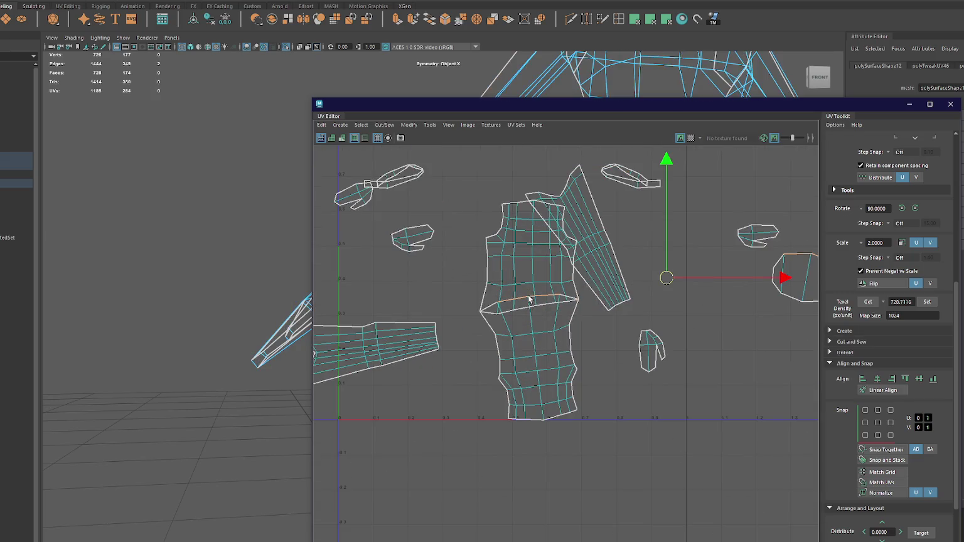
right_drag(529, 300, 529, 326)
click(493, 299)
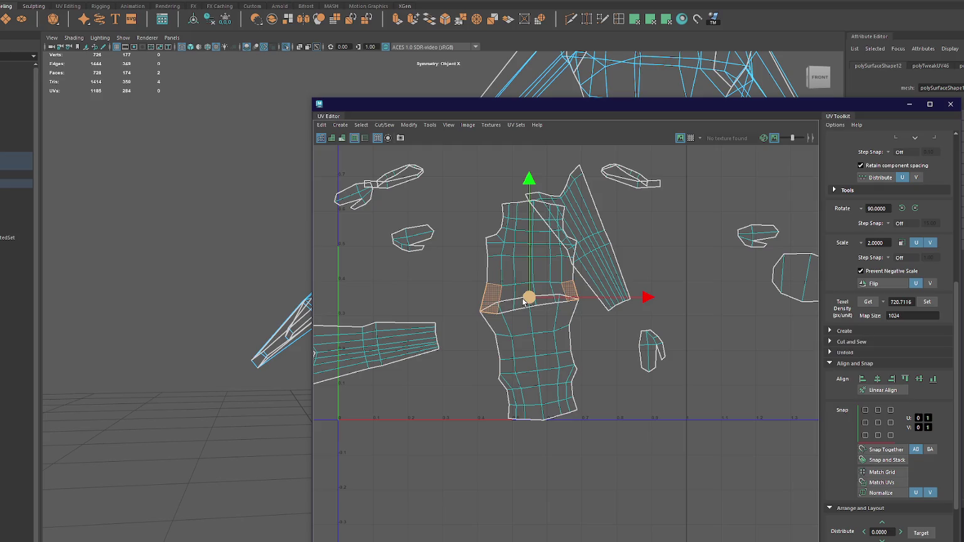
drag(644, 108, 98, 252)
mouse_move(468, 232)
alt+mouse_down()
mouse_move(673, 215)
mouse_move(697, 229)
alt+mouse_up()
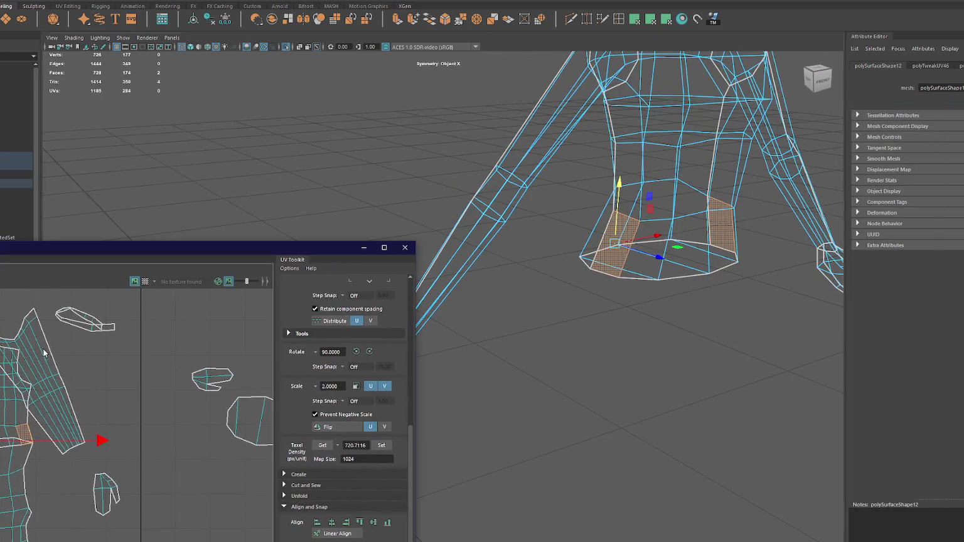
Step: Planar-project and unfold the front torso face loop, then move that shell lower
double_click(659, 189)
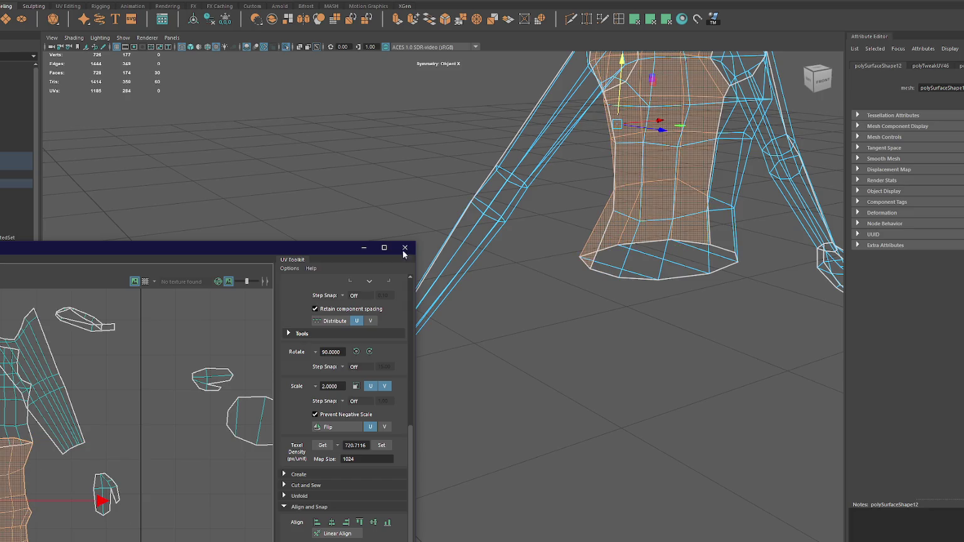
click(666, 18)
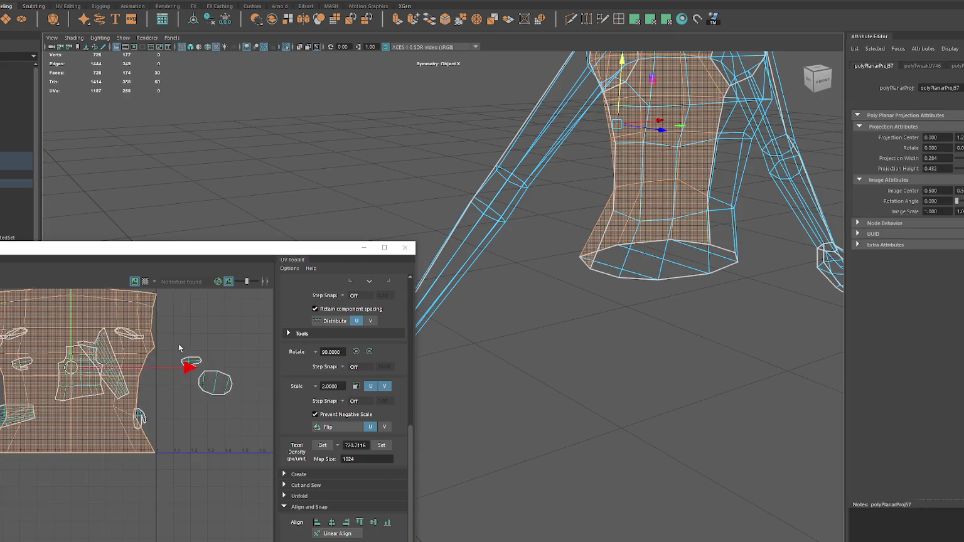
scroll(188, 339, down, 3)
shift+right_click(163, 312)
click(117, 312)
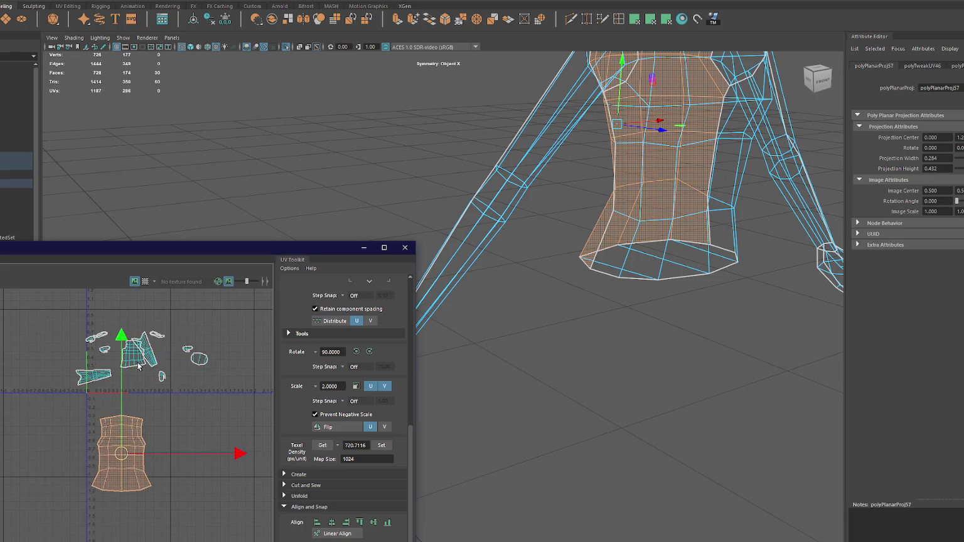
click(135, 351)
shift+right_drag(172, 315, 99, 317)
drag(134, 353, 178, 449)
right_click(210, 440)
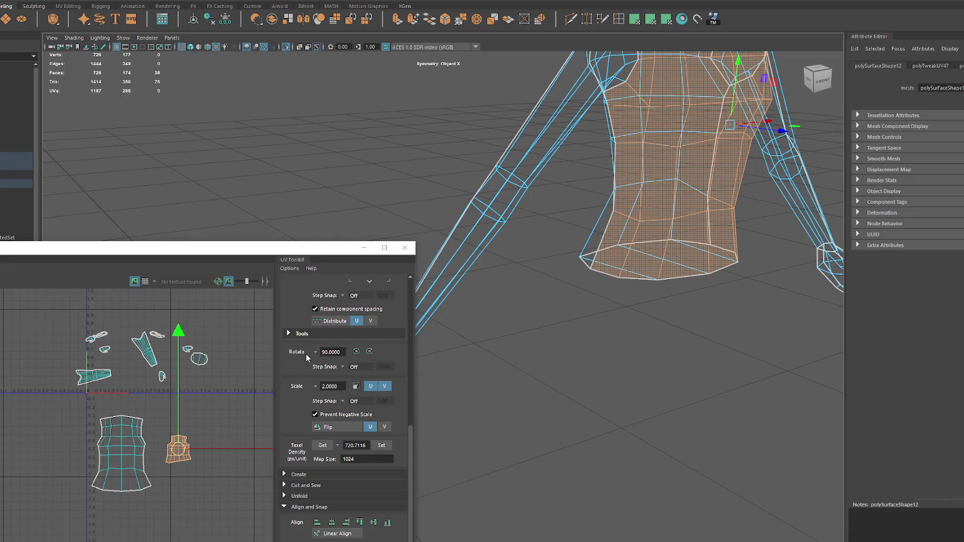
Step: Planar-project and unfold the remaining torso faces, placing the shell beside the first with shared texel density
click(666, 19)
shift+right_drag(173, 345, 97, 340)
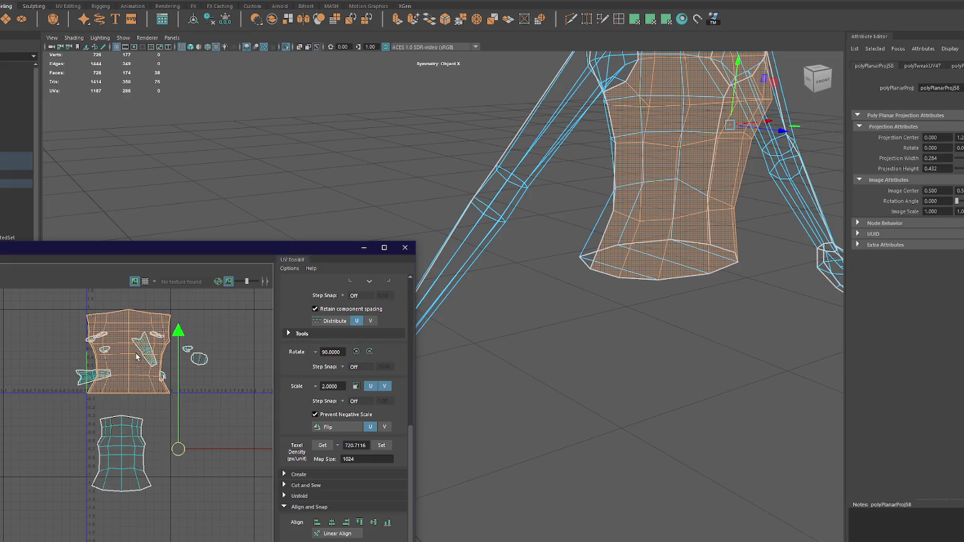
drag(125, 361, 211, 453)
click(375, 439)
Step: Rescale both torso shells to the set texel density, place them side by side, and enlarge the editor
key(r)
click(139, 448)
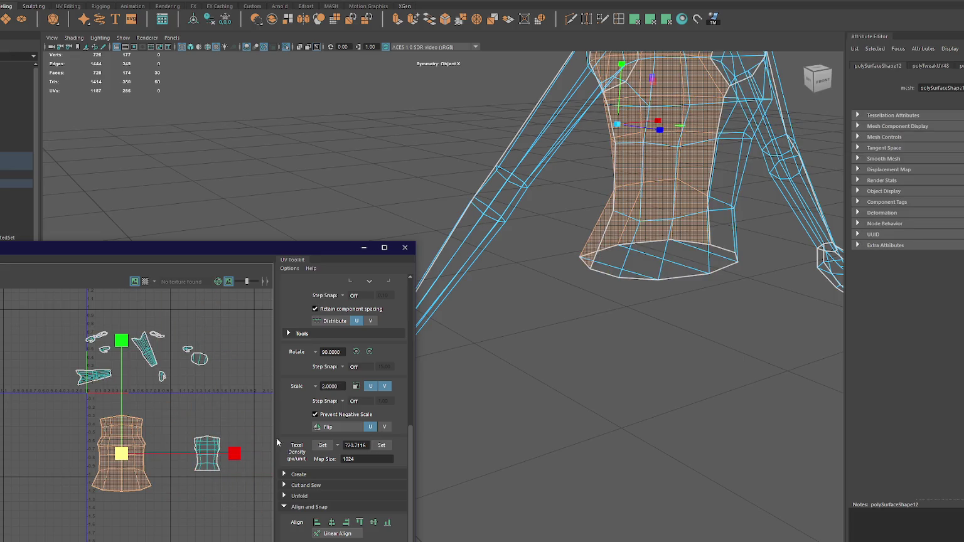
click(379, 445)
click(207, 454)
click(379, 445)
drag(207, 455, 145, 459)
drag(84, 487, 86, 484)
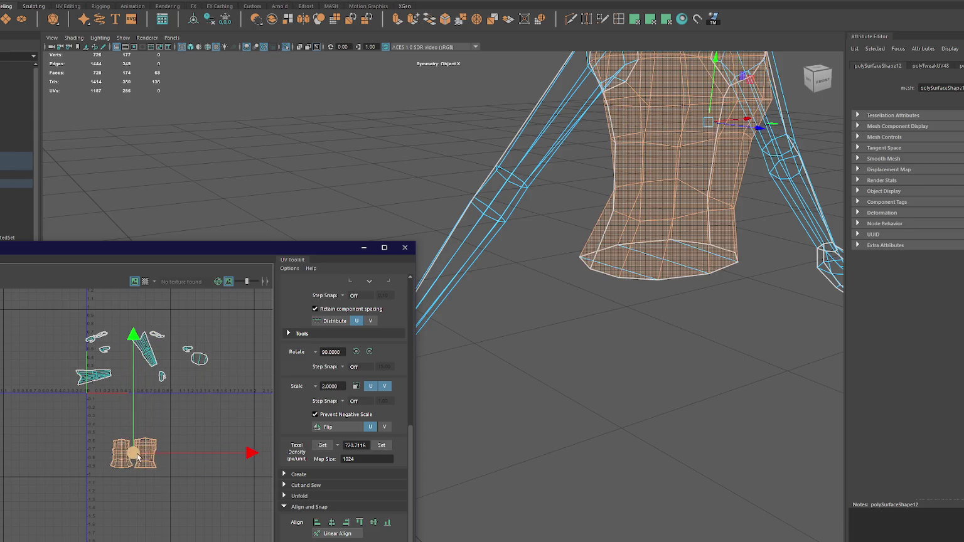
drag(133, 453, 111, 411)
drag(196, 256, 352, 121)
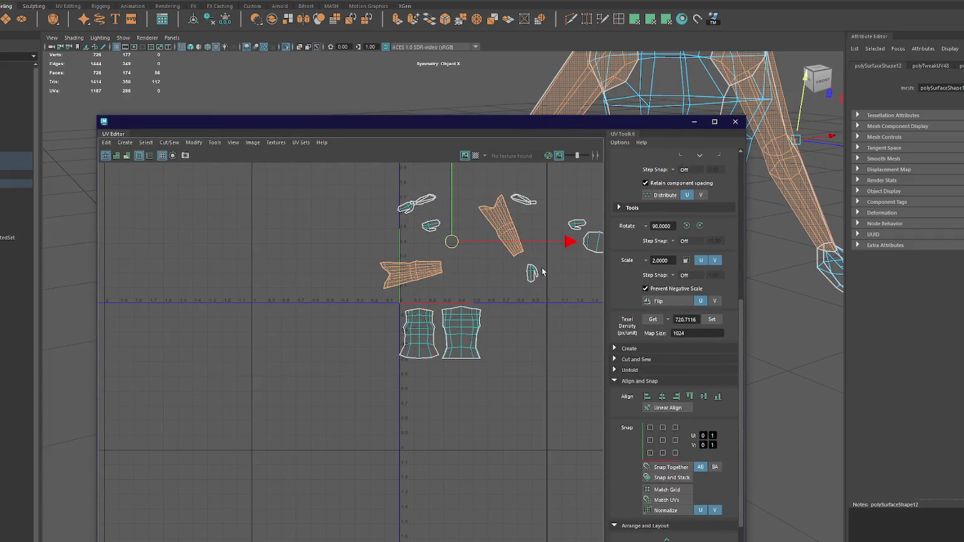
Step: Rotate both arm shells upright and place them beside the torso shells
key(e)
click(509, 247)
key(w)
drag(509, 247, 505, 351)
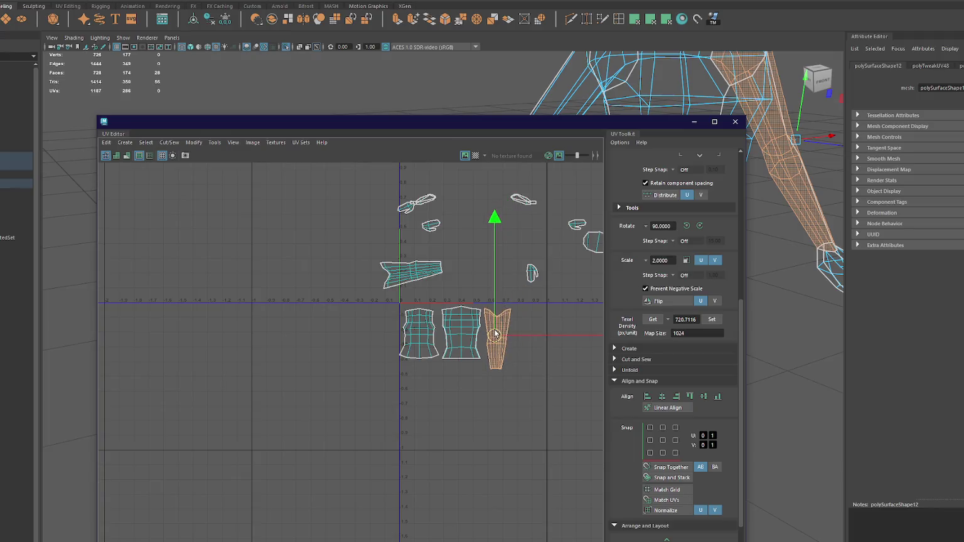
click(411, 273)
key(e)
mouse_move(515, 219)
mouse_down()
mouse_move(491, 318)
mouse_move(477, 295)
mouse_up()
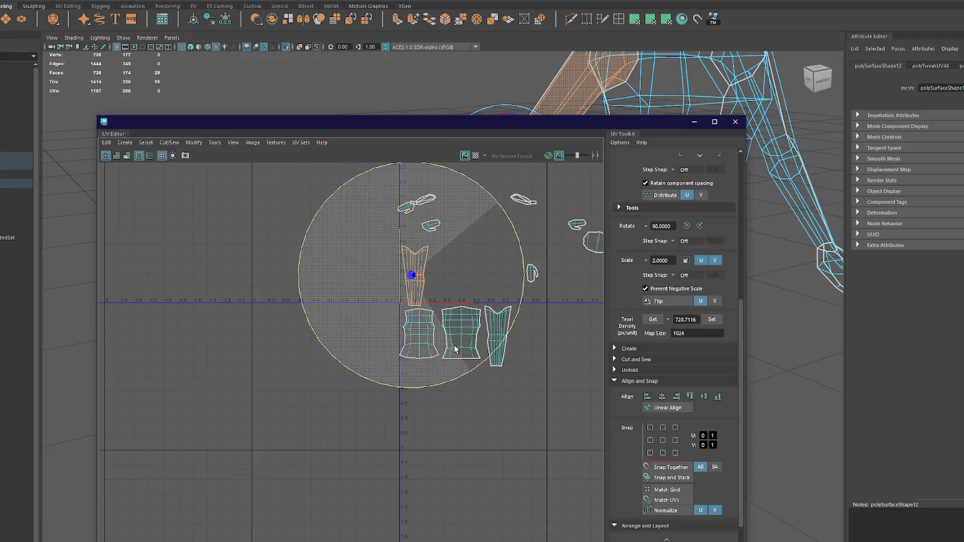
key(w)
drag(413, 276, 525, 335)
Step: Move three small shells below the left torso shell, rotating one upright
click(531, 275)
alt+middle_drag(531, 275, 456, 291)
drag(457, 291, 334, 389)
click(357, 244)
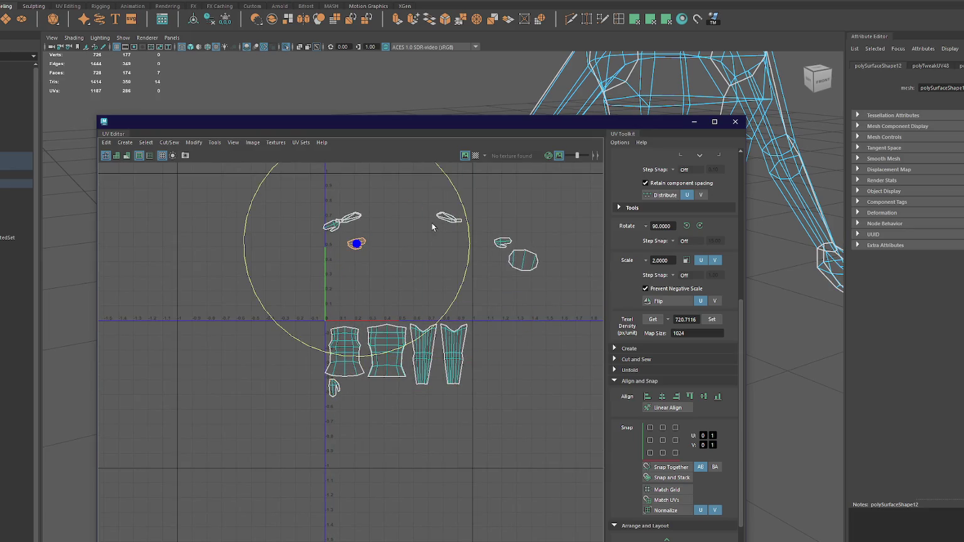
drag(362, 266, 344, 387)
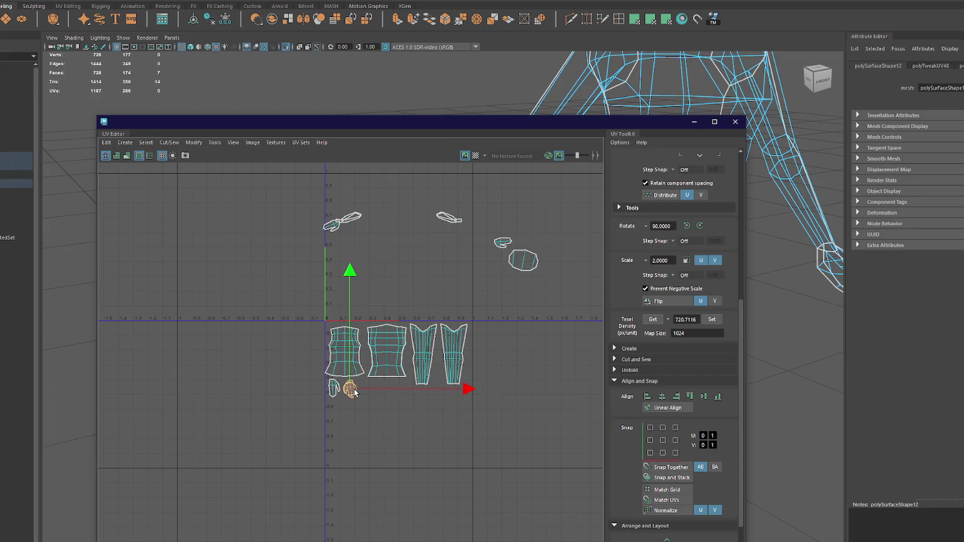
click(339, 221)
key(e)
drag(423, 294, 430, 284)
key(w)
drag(331, 229, 333, 412)
click(349, 217)
right_drag(359, 226, 304, 241)
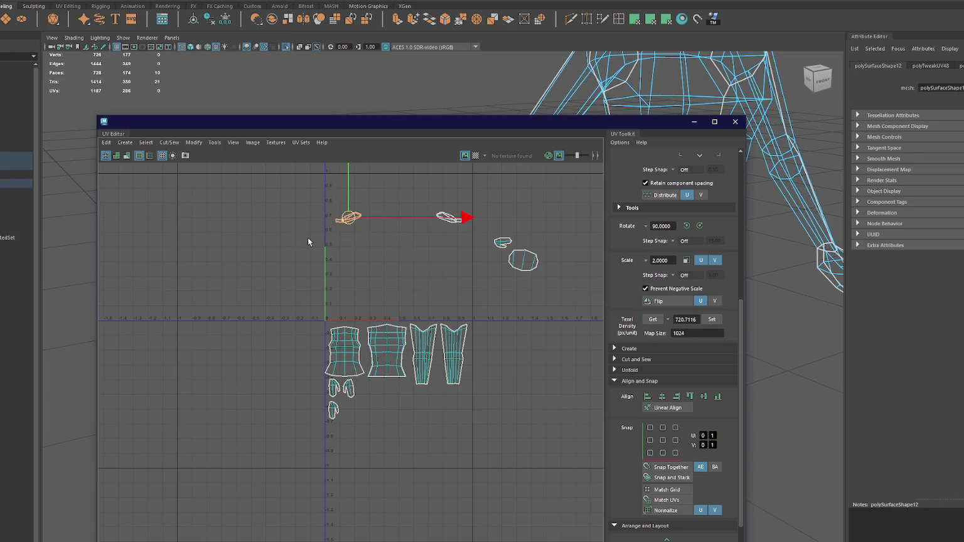
Step: Move the top and oval shells under the torsos, rotate another about 90°, and close the editor
click(449, 218)
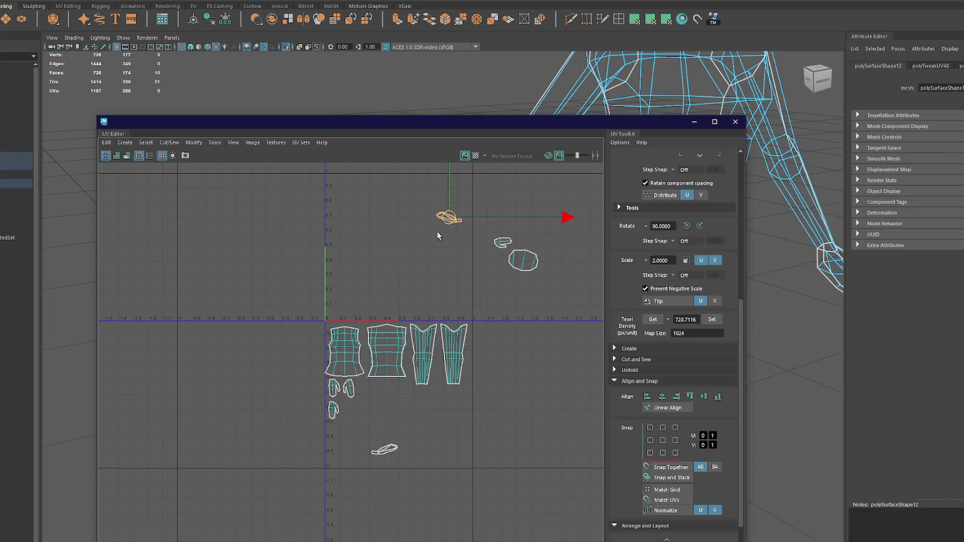
drag(448, 221, 436, 419)
click(523, 261)
drag(522, 263, 399, 394)
click(497, 248)
key(e)
mouse_move(556, 196)
mouse_down()
mouse_move(521, 244)
mouse_move(351, 412)
mouse_up()
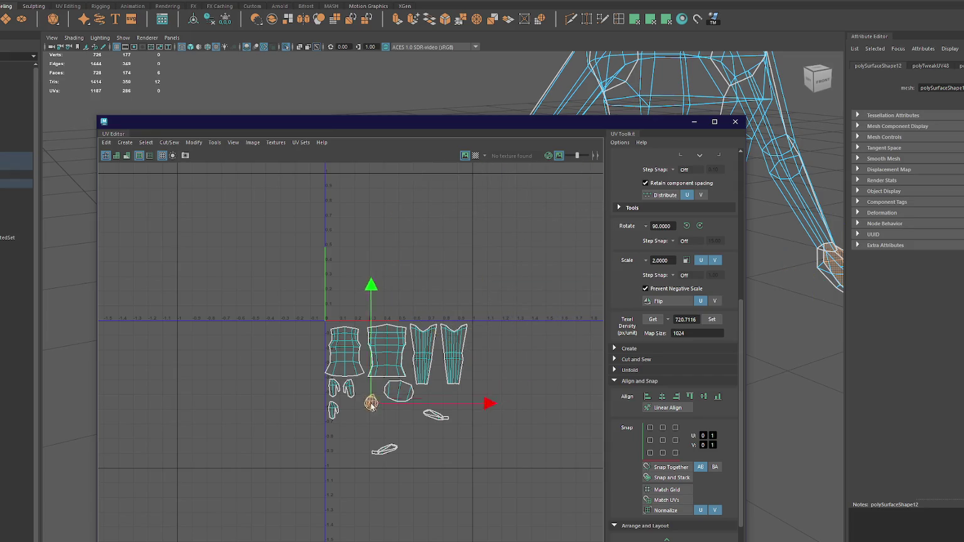
click(735, 121)
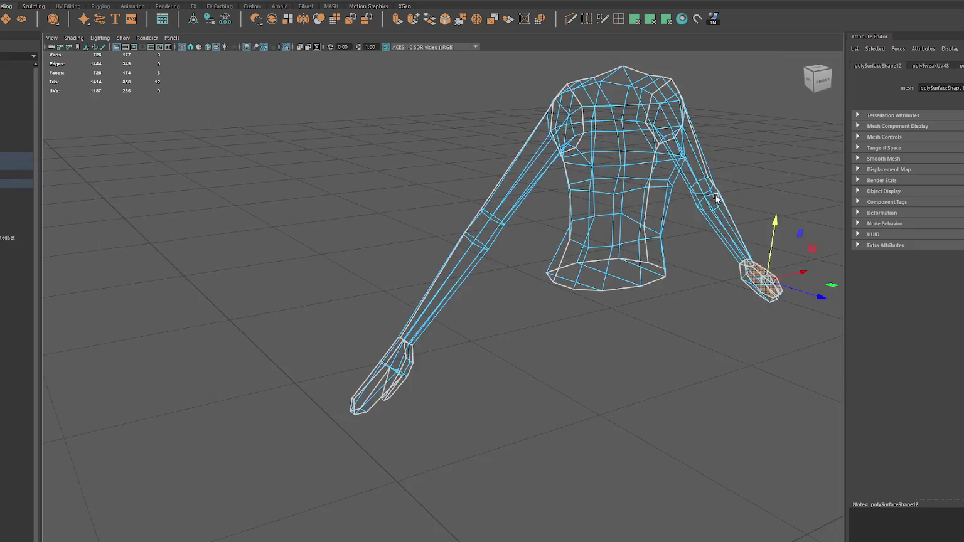
Step: Switch the shirt to shaded display and select seam edges at the bottom of the torso
mouse_move(648, 191)
alt+mouse_down()
mouse_move(526, 197)
mouse_move(561, 192)
alt+mouse_up()
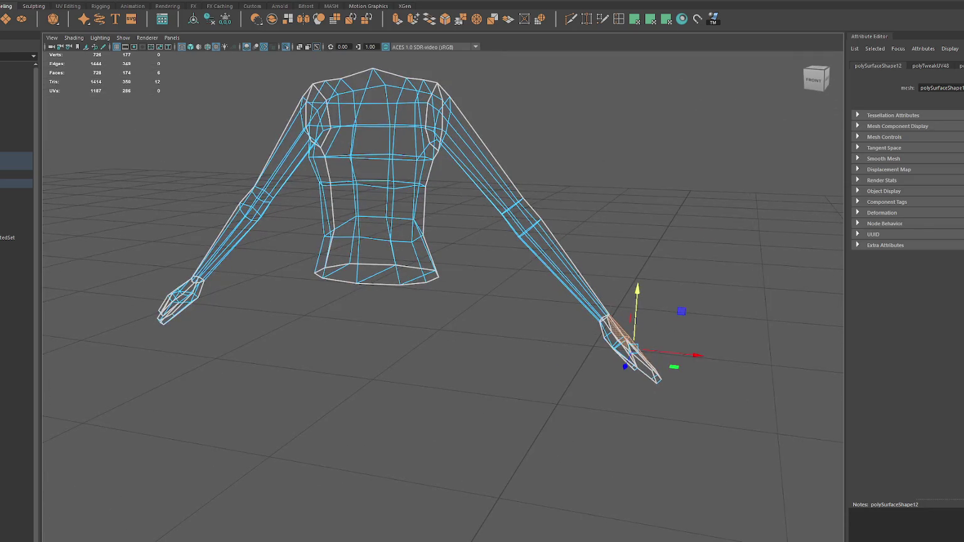
alt+drag(70, 365, 277, 321)
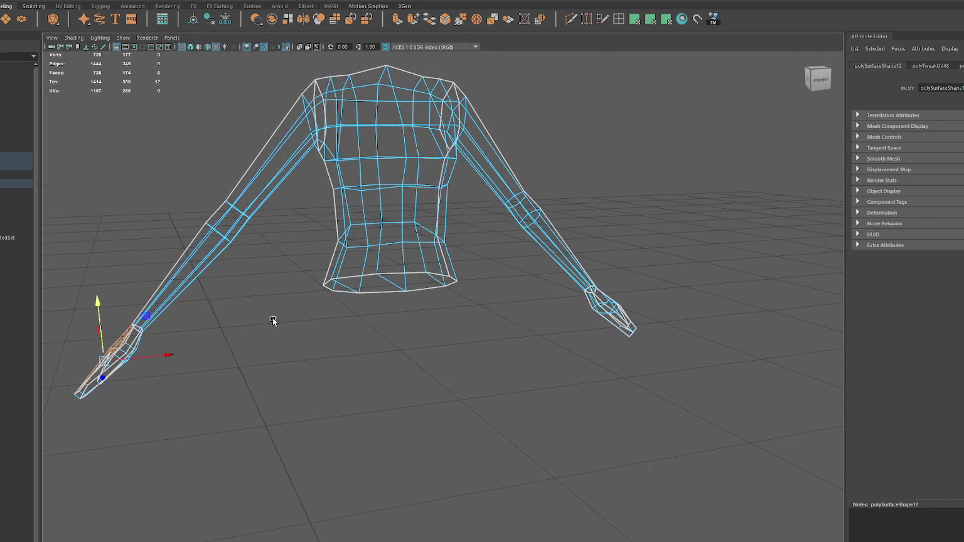
key(6)
scroll(348, 240, up, 3)
click(625, 249)
click(425, 293)
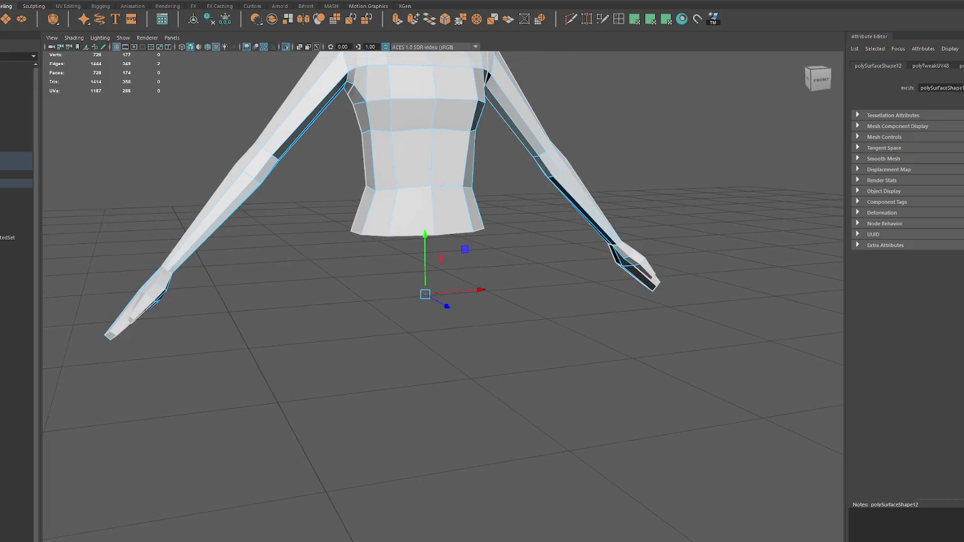
mouse_move(674, 262)
alt+mouse_down()
mouse_move(441, 367)
mouse_move(442, 260)
alt+mouse_up()
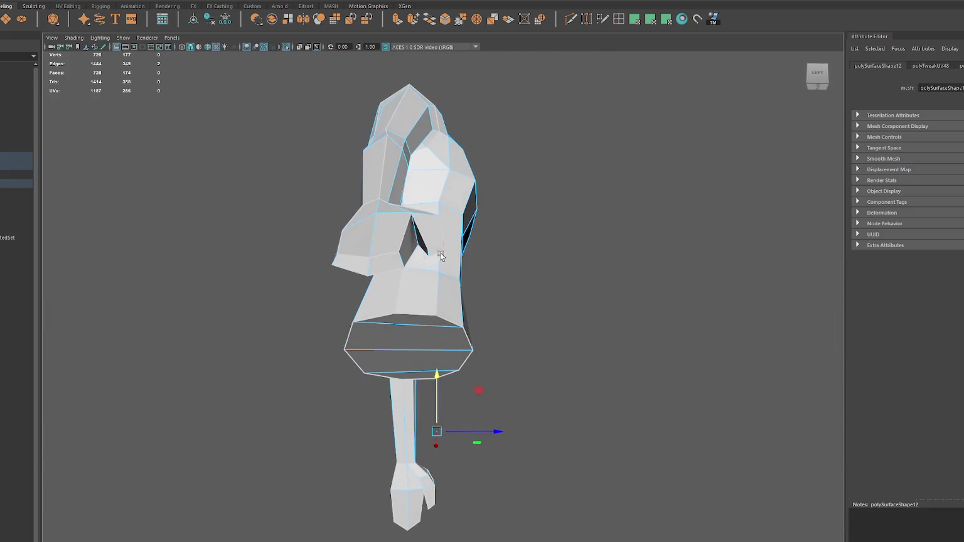
click(413, 235)
Step: Cut the UVs along an edge at the shoulder
alt+drag(448, 265, 351, 270)
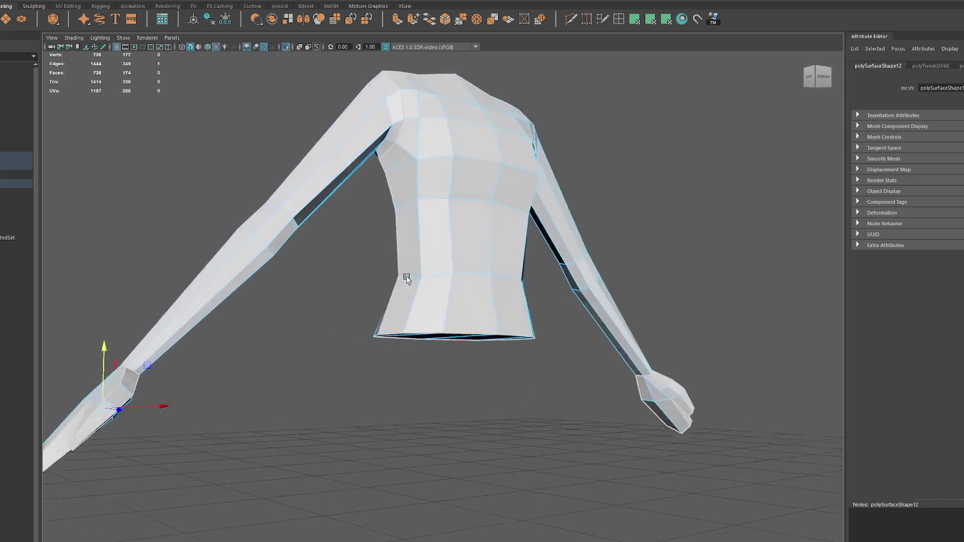
alt+drag(641, 346, 519, 336)
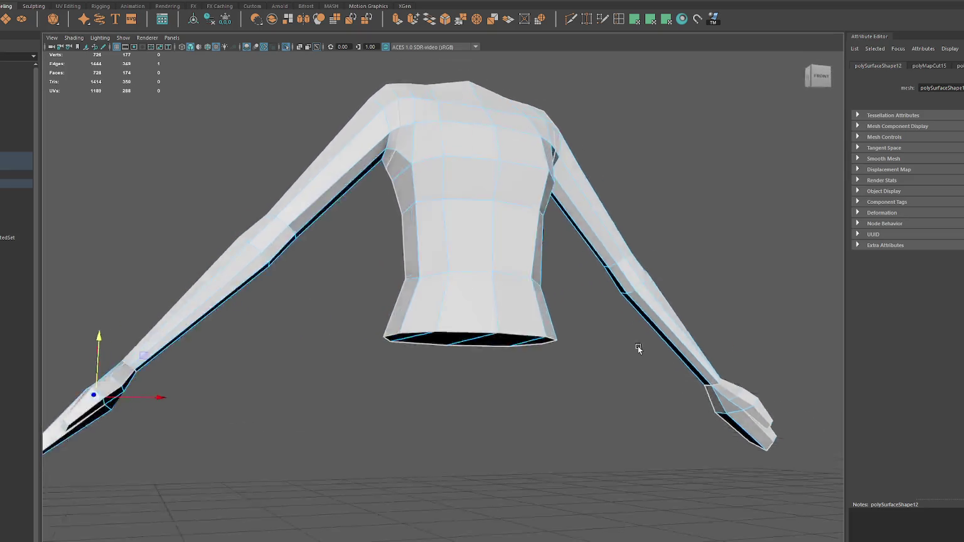
alt+drag(568, 149, 525, 143)
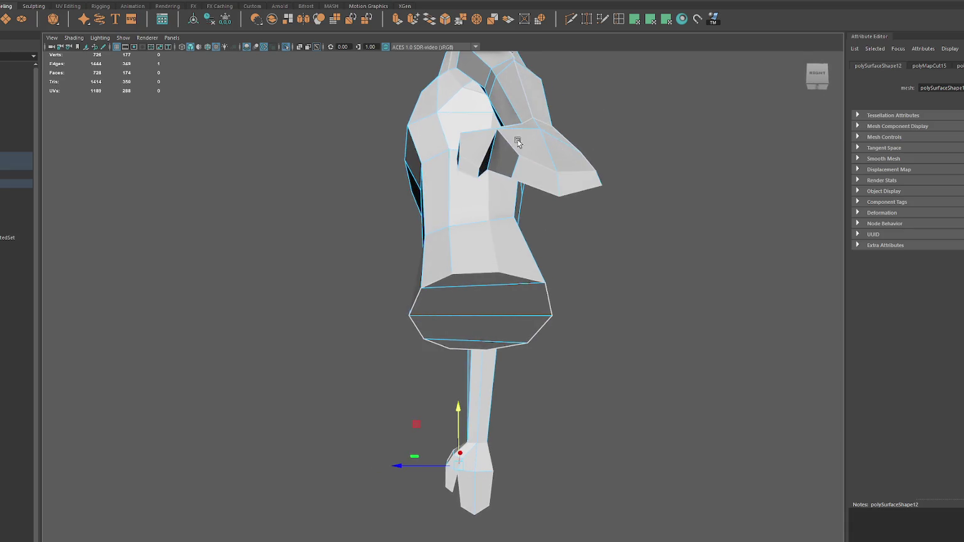
click(489, 153)
click(492, 149)
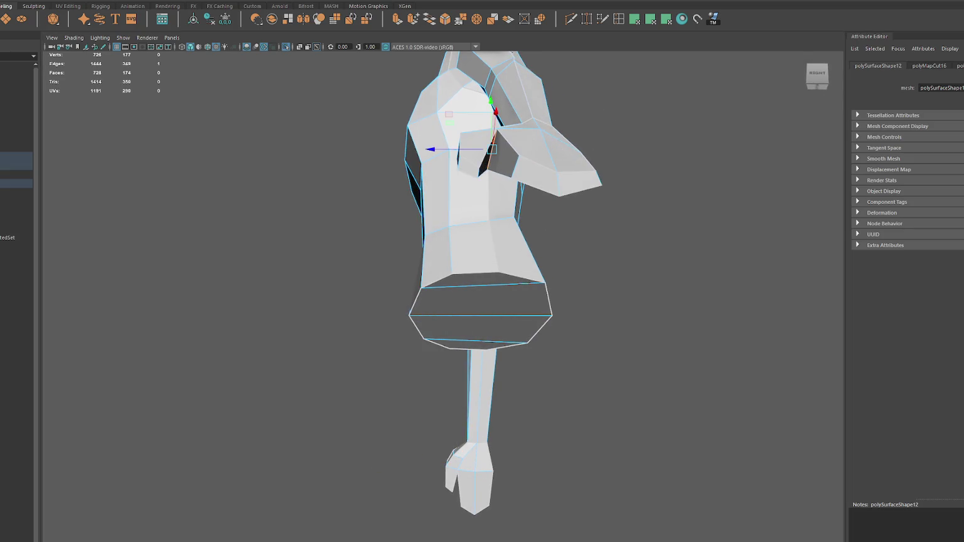
Step: Give the upper-arm face loop a planar UV projection
double_click(499, 157)
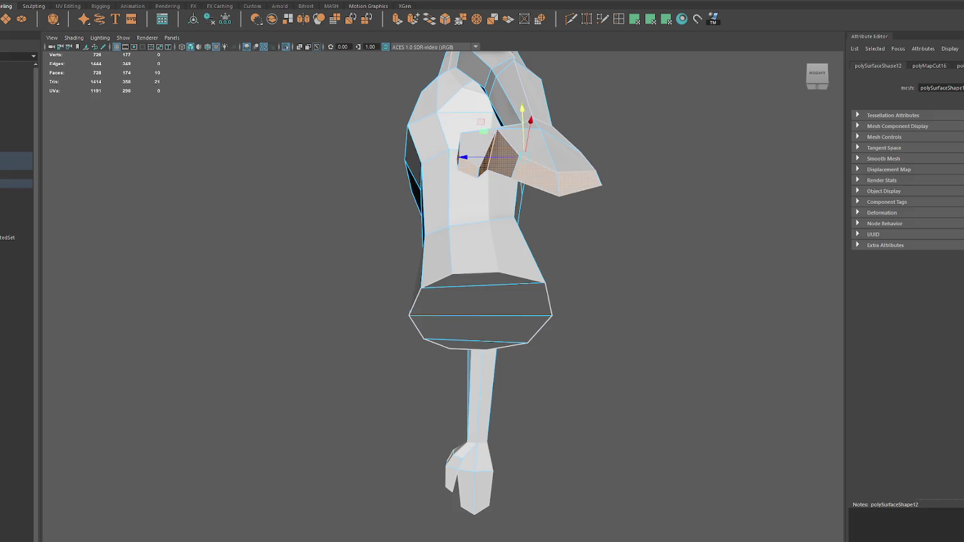
click(659, 21)
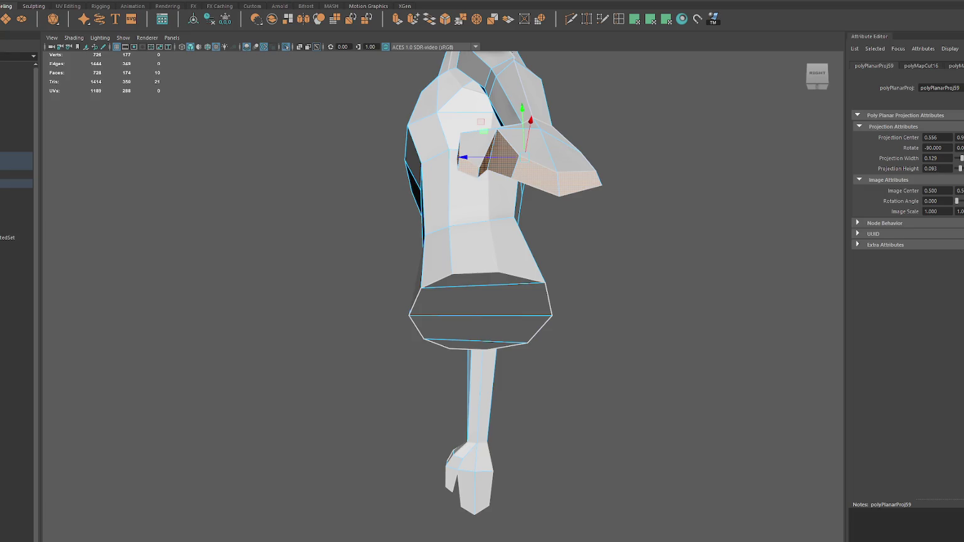
key(ctrl+z)
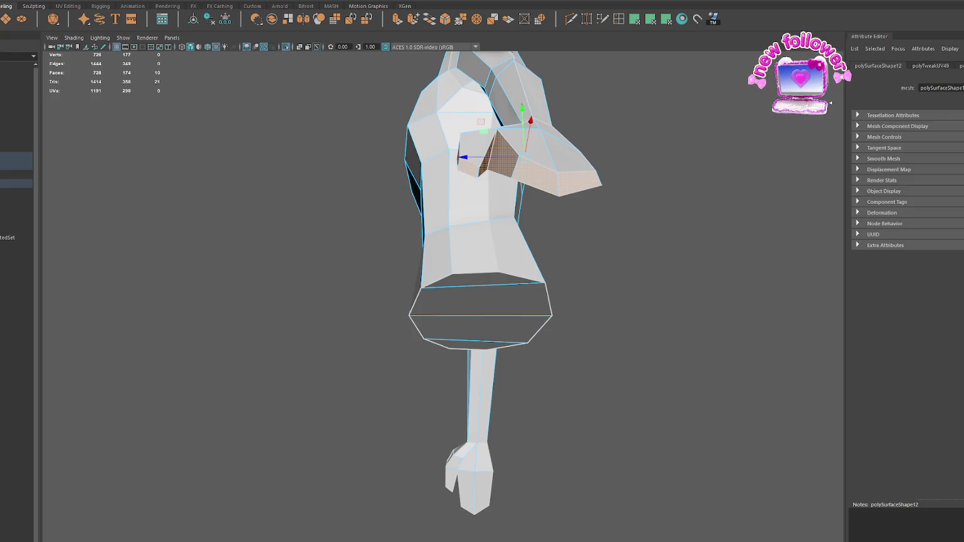
key(ctrl+z)
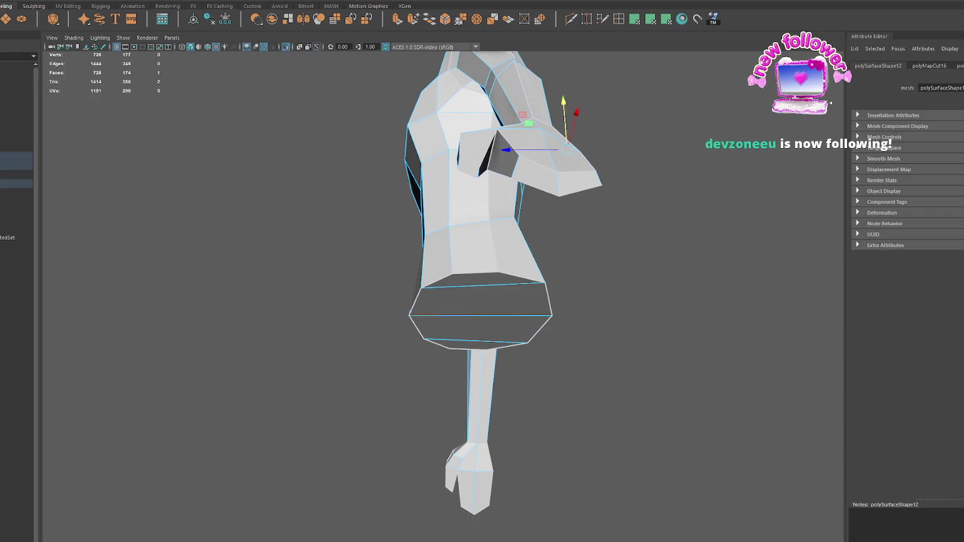
key(ctrl+z)
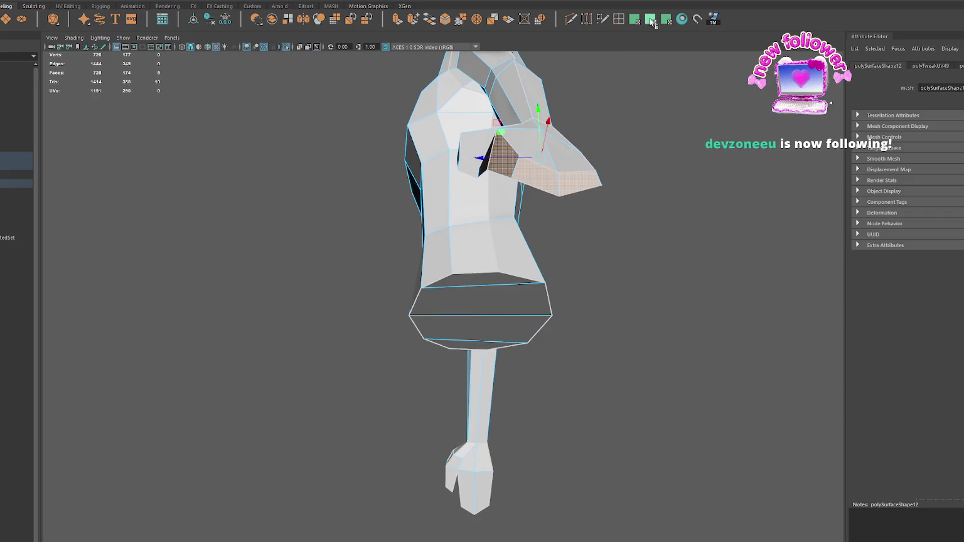
click(650, 19)
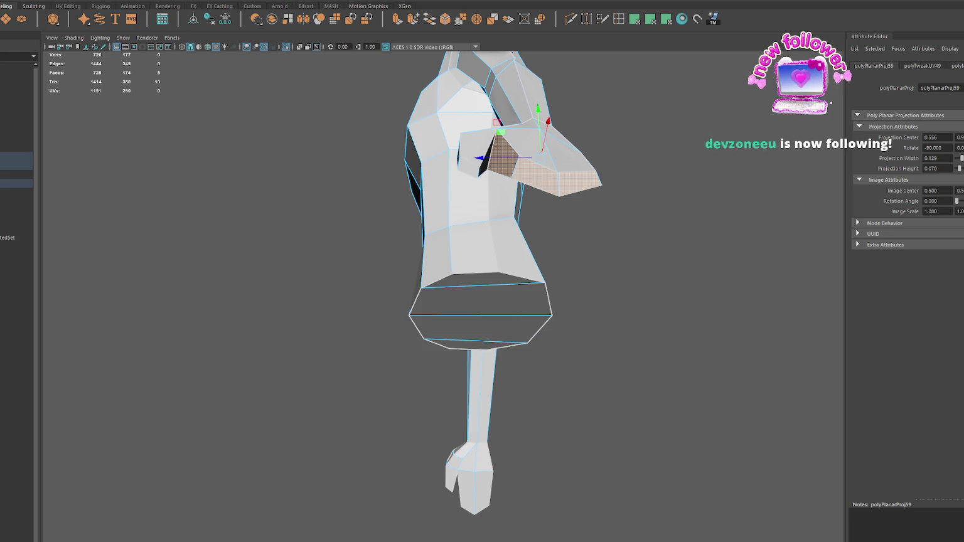
Step: Open the UV Editor on the right side and move the sleeve shell lower
click(618, 18)
drag(363, 104, 747, 96)
click(572, 300)
right_drag(621, 314, 678, 42)
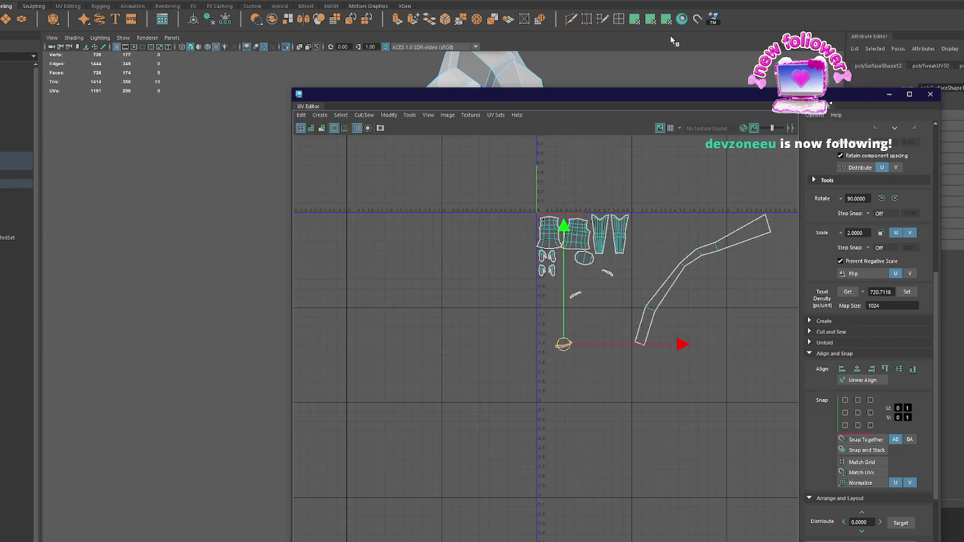
Step: Planar-project the sleeve shell and move it to the lower right
right_drag(584, 317, 502, 295)
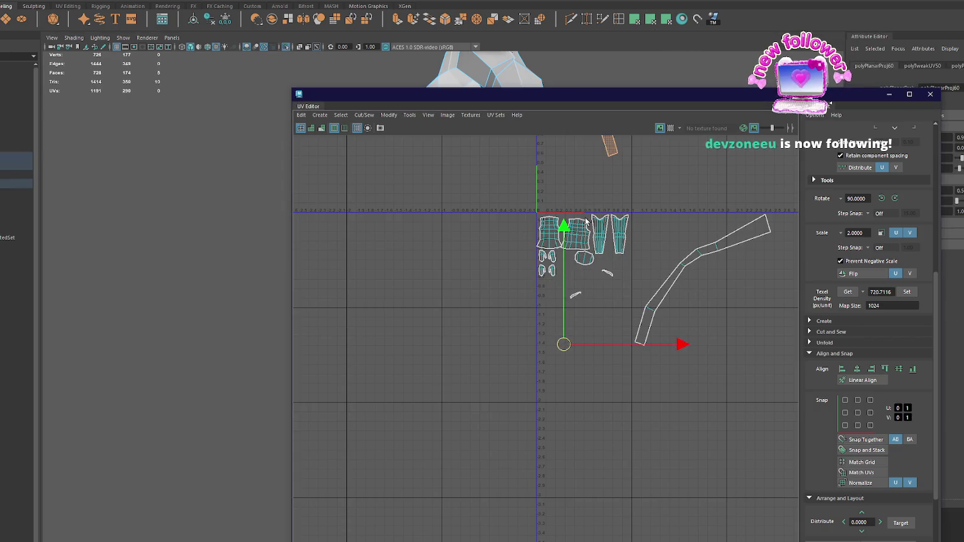
scroll(607, 175, down, 2)
drag(545, 226, 598, 367)
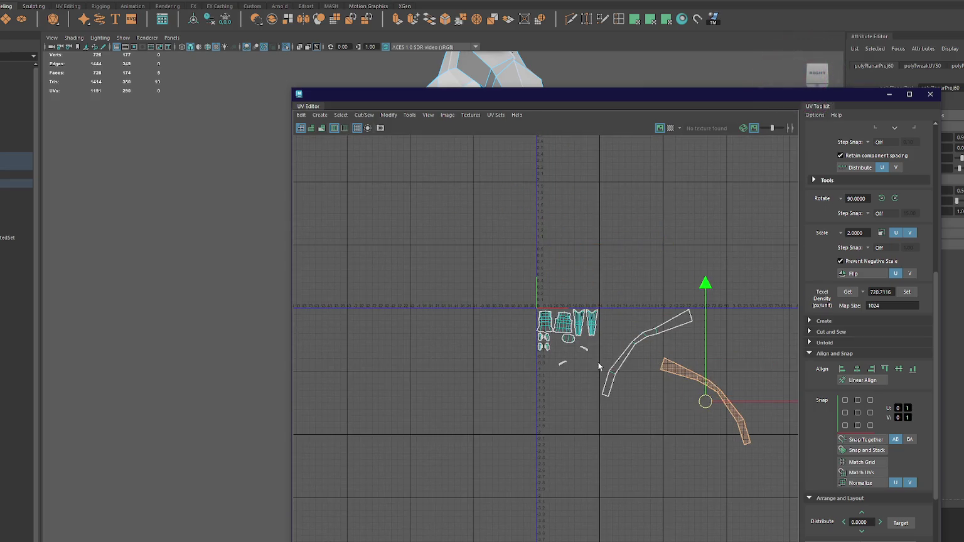
click(584, 348)
Step: Re-apply the planar projection to the faces until they form a vertical shell
right_drag(654, 238, 607, 230)
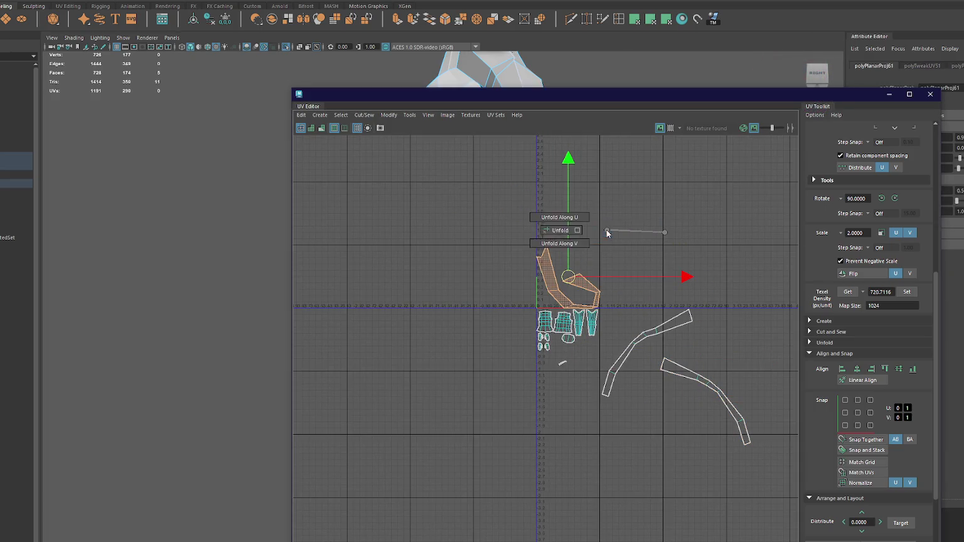
click(667, 19)
right_drag(680, 221, 571, 224)
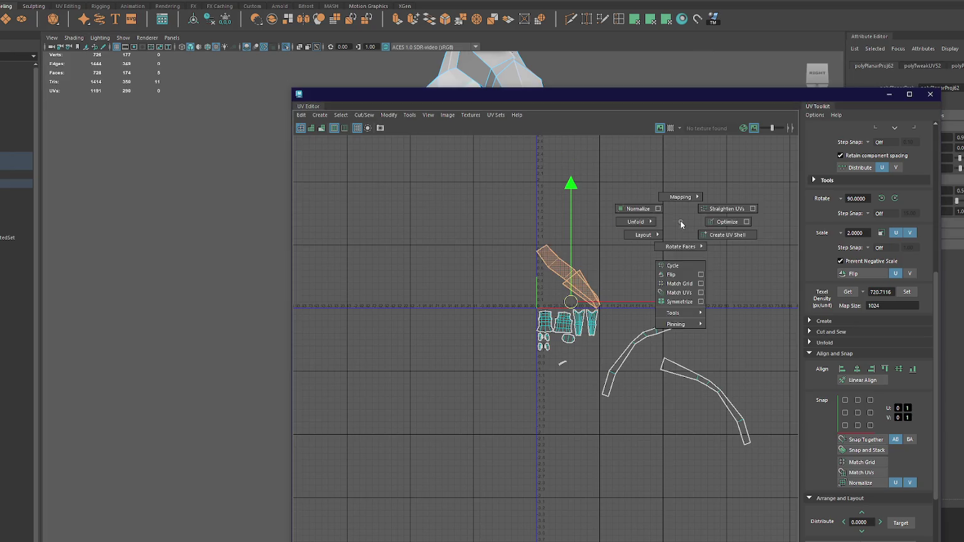
click(635, 19)
right_drag(681, 224, 543, 222)
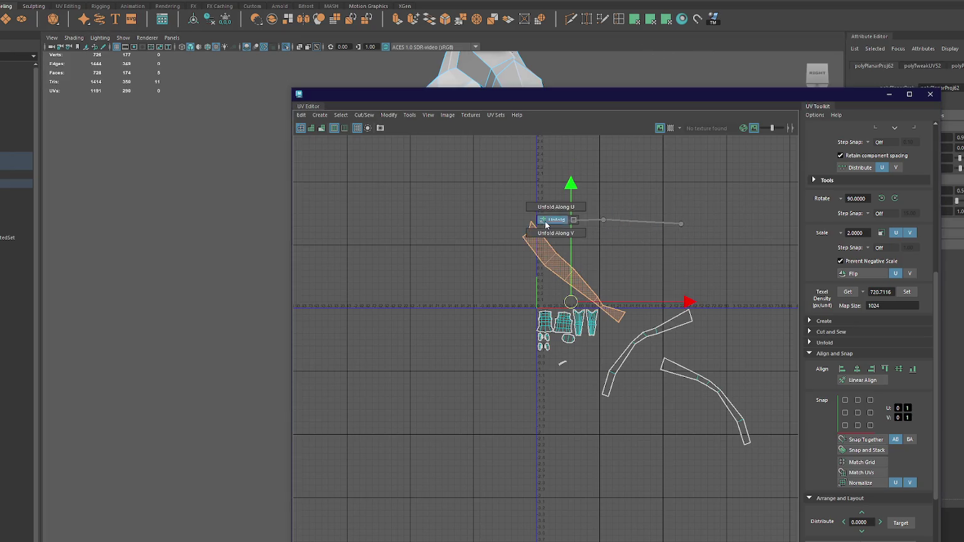
click(635, 19)
right_drag(688, 219, 538, 220)
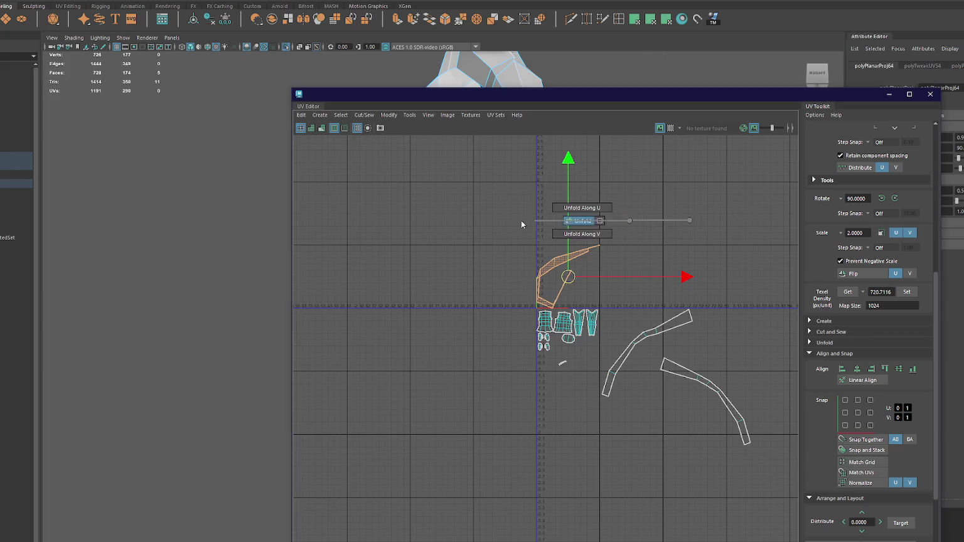
Step: Move the small shell down and left, then planar-project and unfold it
scroll(559, 398, up, 4)
click(566, 327)
click(565, 327)
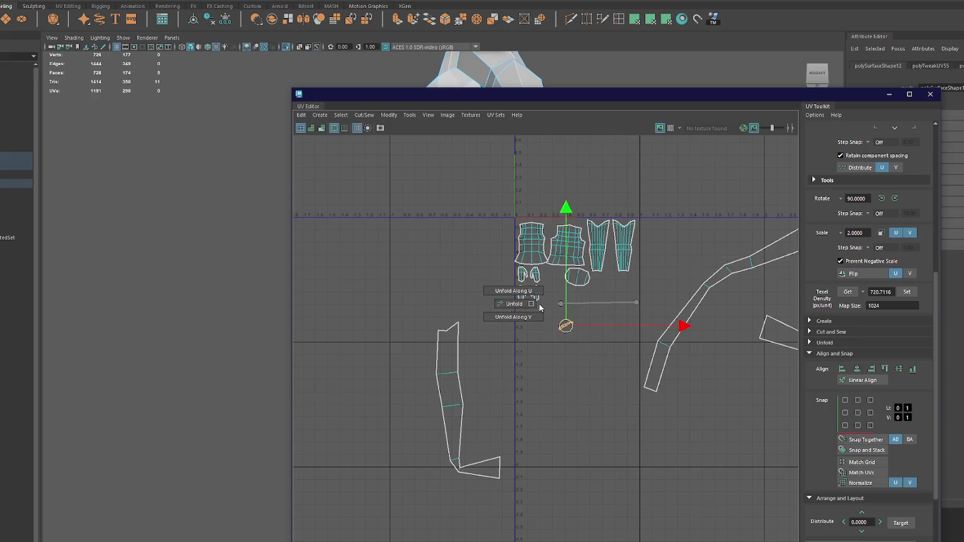
drag(565, 326, 538, 380)
click(636, 19)
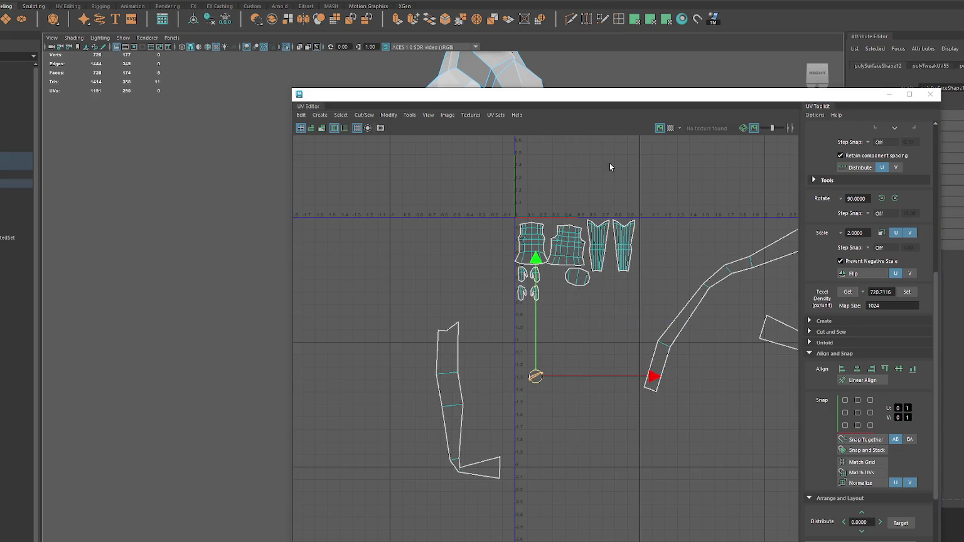
right_drag(696, 194, 544, 196)
scroll(571, 204, down, 2)
mouse_move(543, 154)
mouse_down()
mouse_move(411, 390)
mouse_move(439, 388)
mouse_up()
right_drag(526, 335, 526, 300)
scroll(433, 442, up, 5)
scroll(432, 439, up, 3)
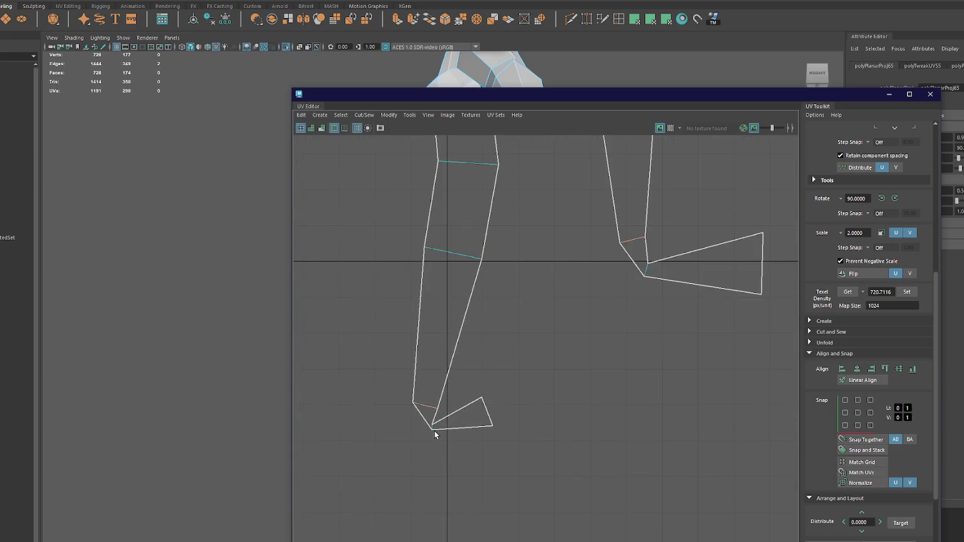
Step: Cut the UVs along the two short edges at the sleeve strip's end
click(429, 426)
scroll(427, 443, up, 1)
click(425, 408)
scroll(502, 377, down, 3)
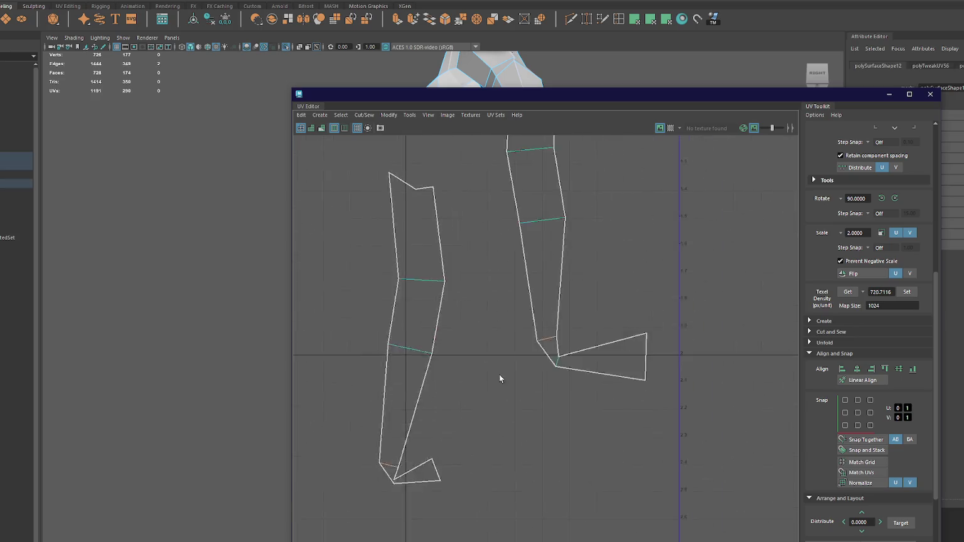
scroll(611, 252, down, 2)
key(ctrl+x)
click(524, 277)
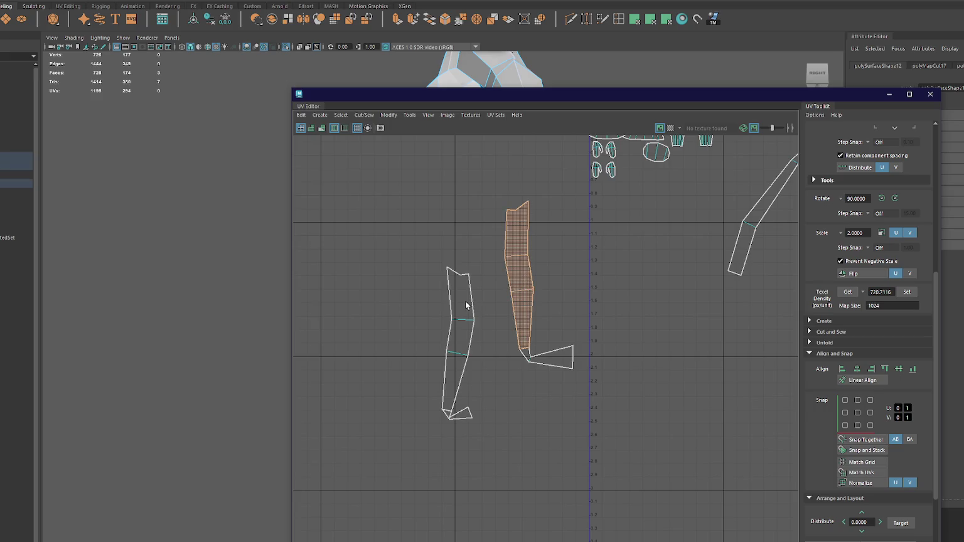
Step: Planar-project both sleeve end pieces and move them beside the other shirt shells
shift+click(463, 306)
click(654, 19)
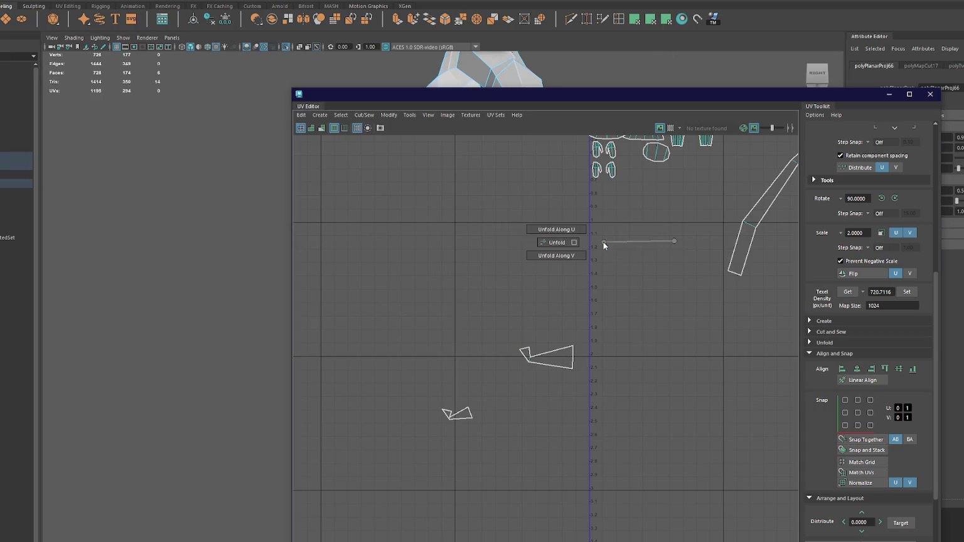
key(a)
key(w)
mouse_move(563, 299)
mouse_down()
mouse_move(610, 446)
mouse_move(598, 404)
mouse_up()
Step: Rotate the thin shell upright and place it next to the small shells
click(704, 396)
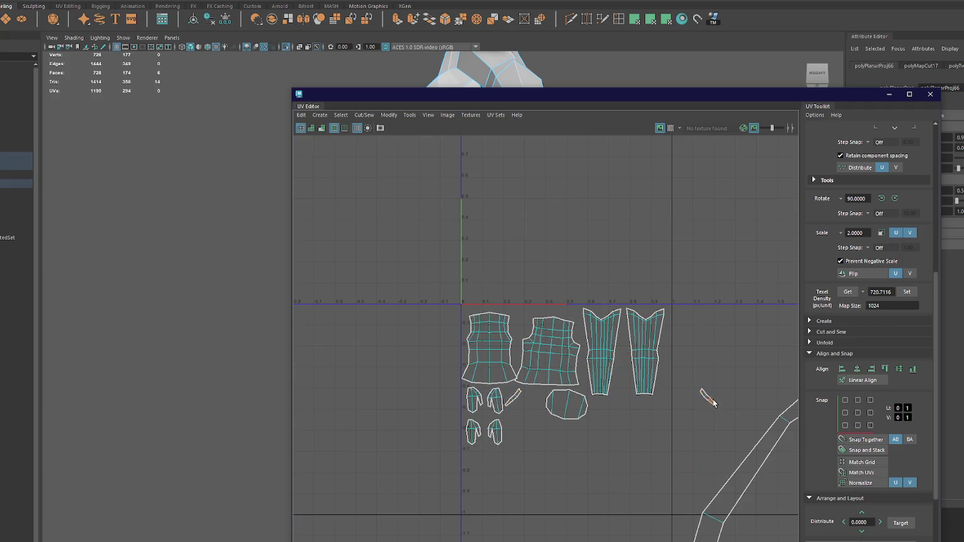
key(e)
drag(704, 396, 590, 407)
key(w)
drag(708, 398, 525, 400)
key(e)
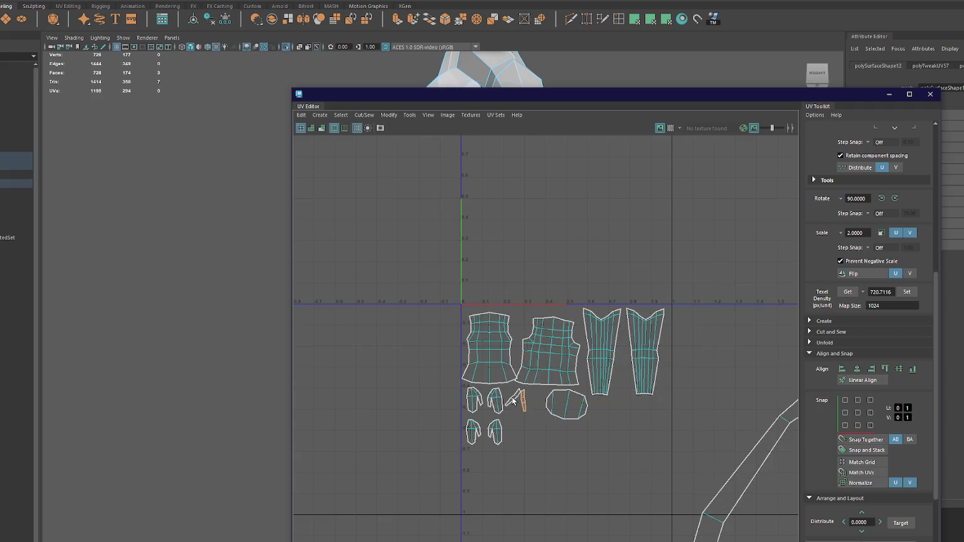
drag(568, 299, 530, 290)
key(w)
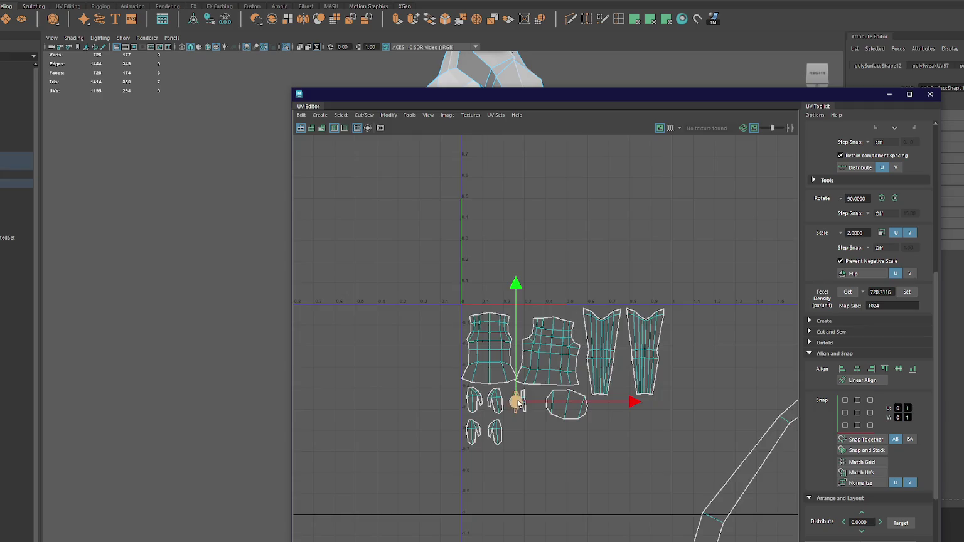
Step: Planar-project the two stray small shells, move them toward the layout, and match their texel density
scroll(594, 281, down, 2)
alt+middle_drag(594, 282, 565, 219)
click(395, 394)
alt+middle_drag(389, 380, 514, 384)
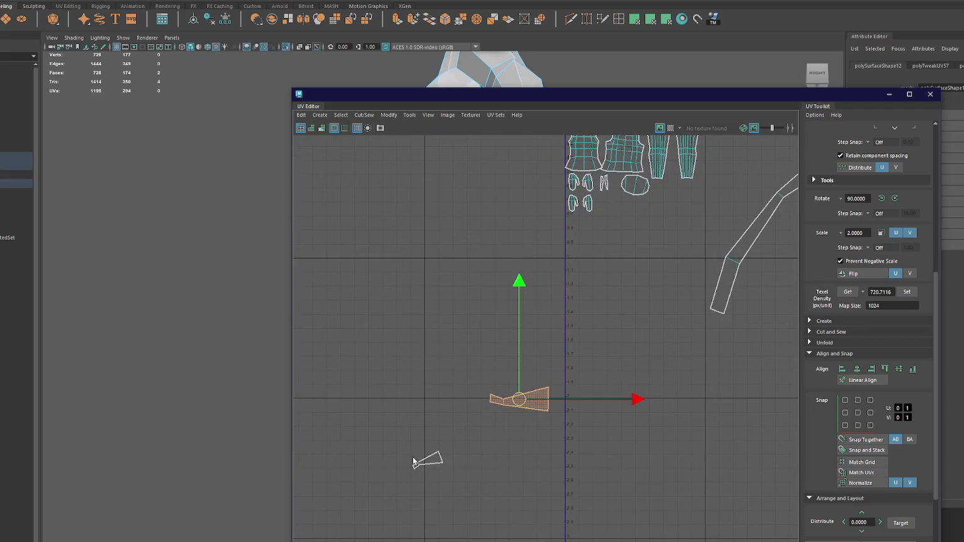
shift+click(421, 461)
click(650, 18)
alt+middle_drag(625, 172, 609, 187)
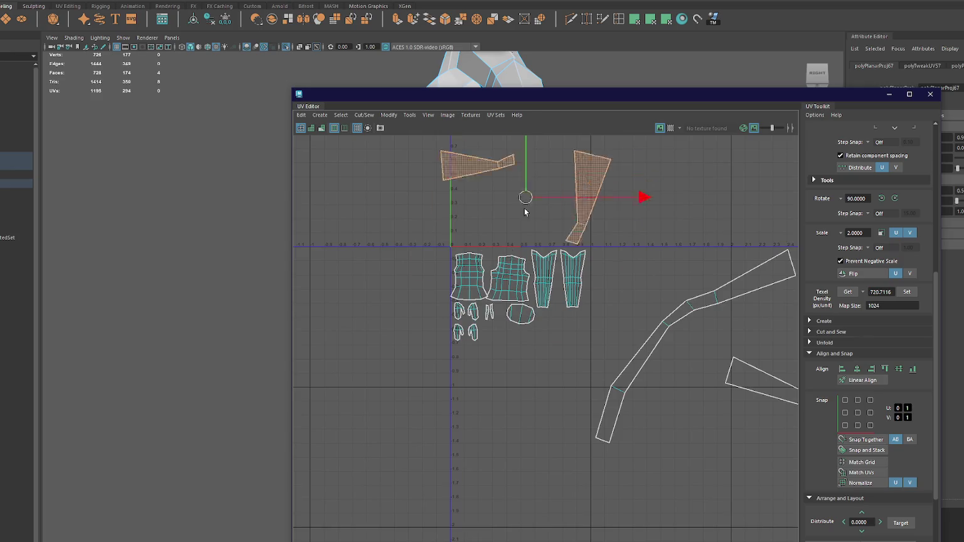
drag(530, 182, 487, 415)
click(906, 292)
Step: Re-project one torso shell with planar mapping, making it a large shell above the layout
click(494, 359)
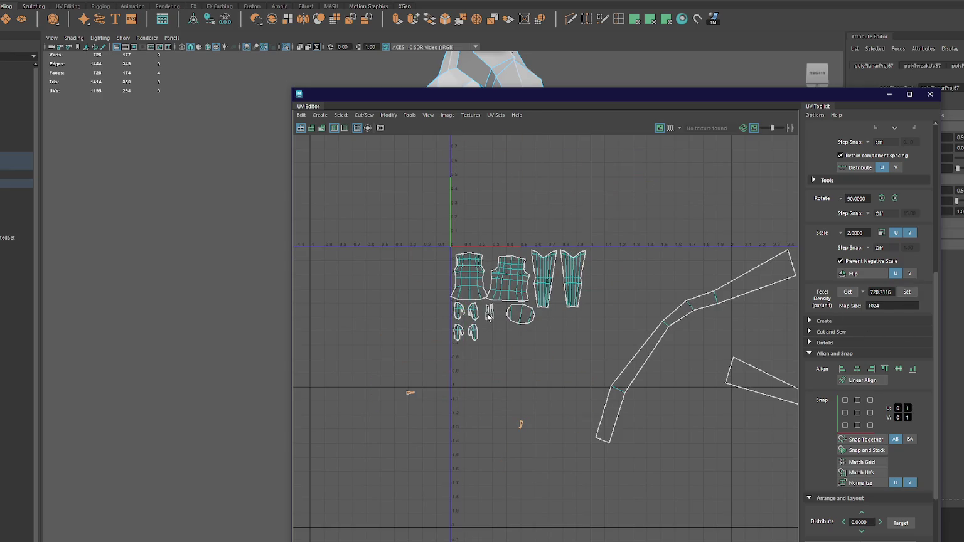
drag(417, 230, 591, 363)
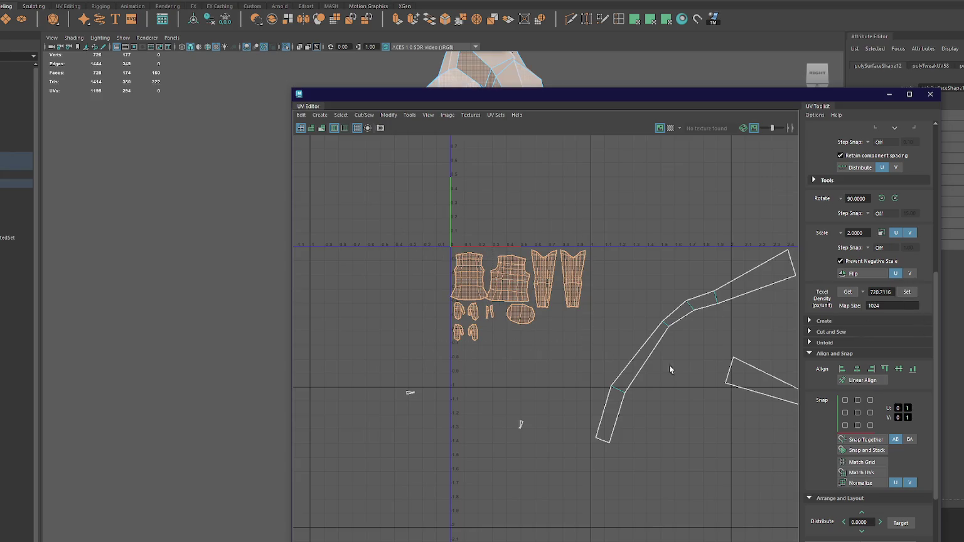
click(502, 286)
click(650, 19)
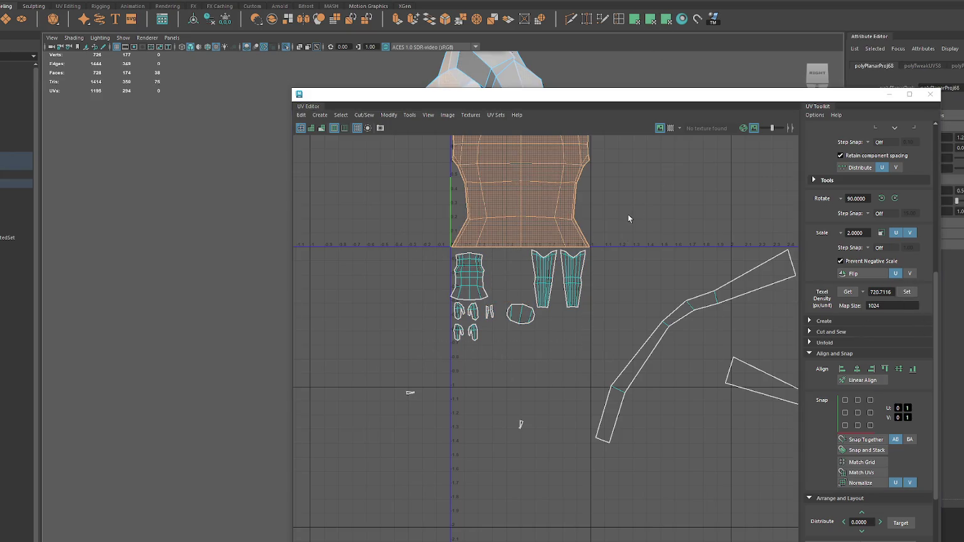
Step: Shrink the re-projected torso shell back to layout size and widen it slightly in U
mouse_move(520, 178)
mouse_down()
mouse_move(496, 180)
mouse_move(536, 272)
mouse_move(507, 278)
mouse_move(517, 280)
mouse_up()
key(w)
key(r)
middle_drag(518, 280, 543, 286)
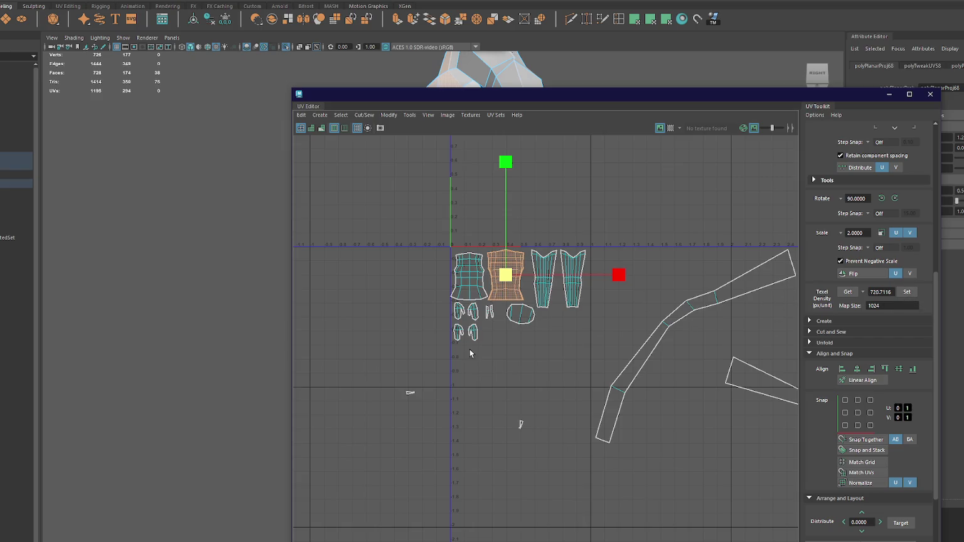
key(w)
Step: Apply the shared texel density to the first torso shell, reposition the pivot, and select the small wedge shell
click(471, 280)
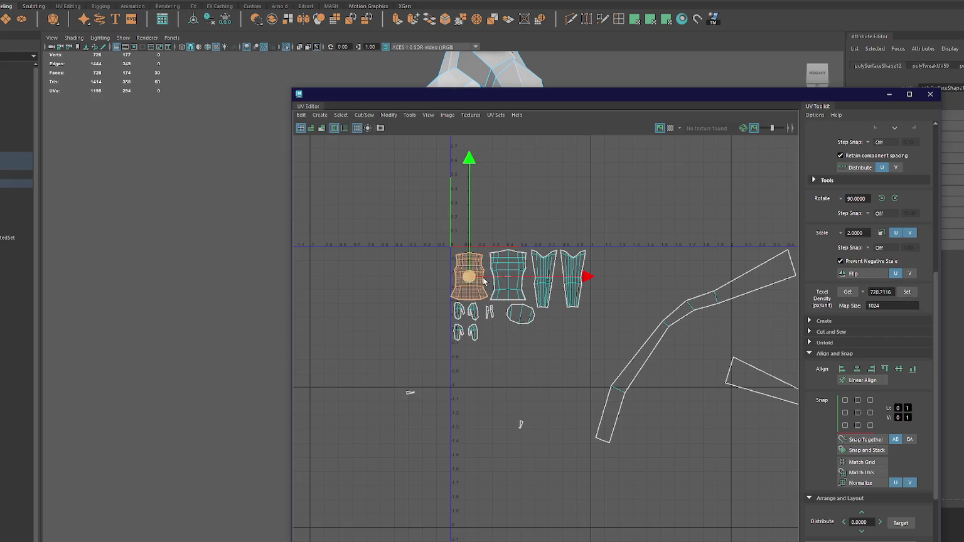
key(r)
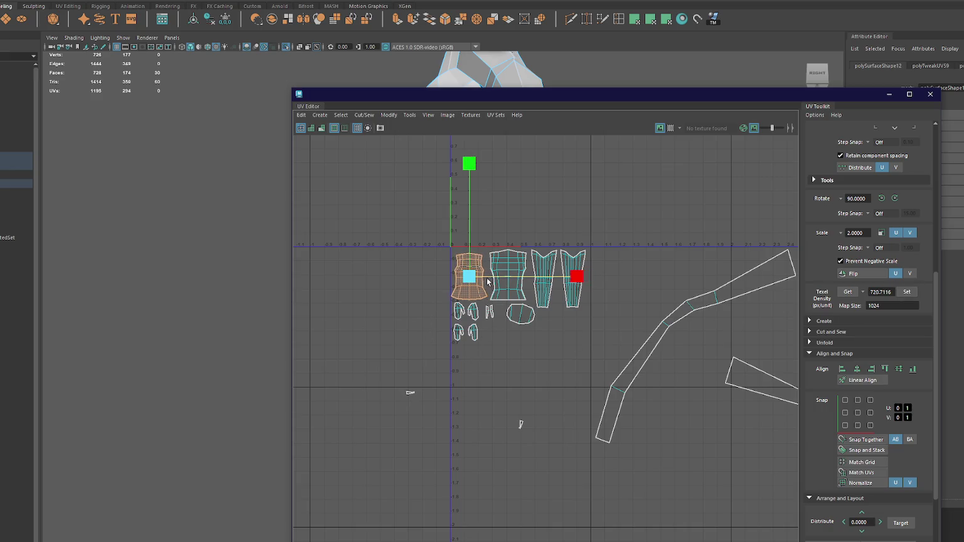
click(908, 292)
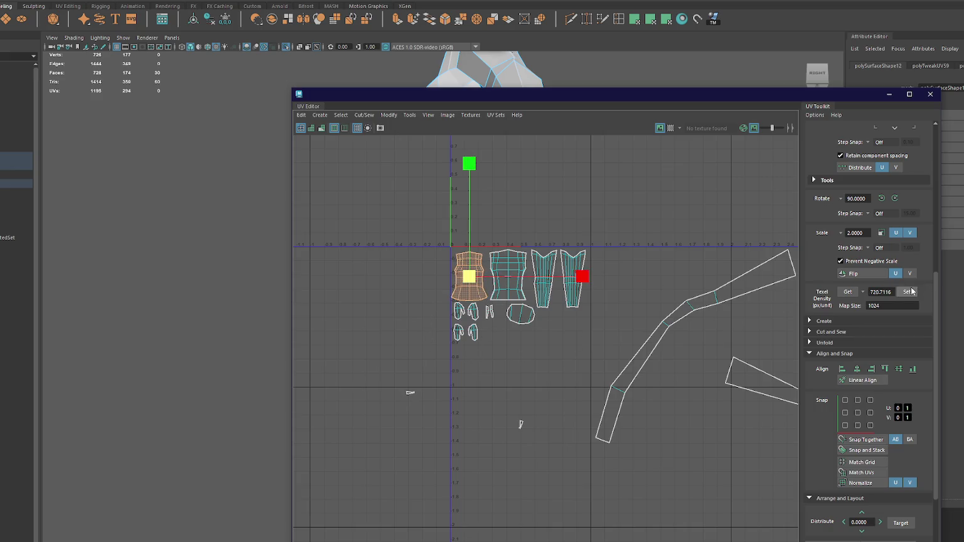
click(411, 392)
right_drag(552, 367, 540, 414)
key(w)
drag(443, 382, 484, 327)
drag(516, 427, 515, 304)
Step: Move the small horizontal wedge shell beside the thin shells
key(f)
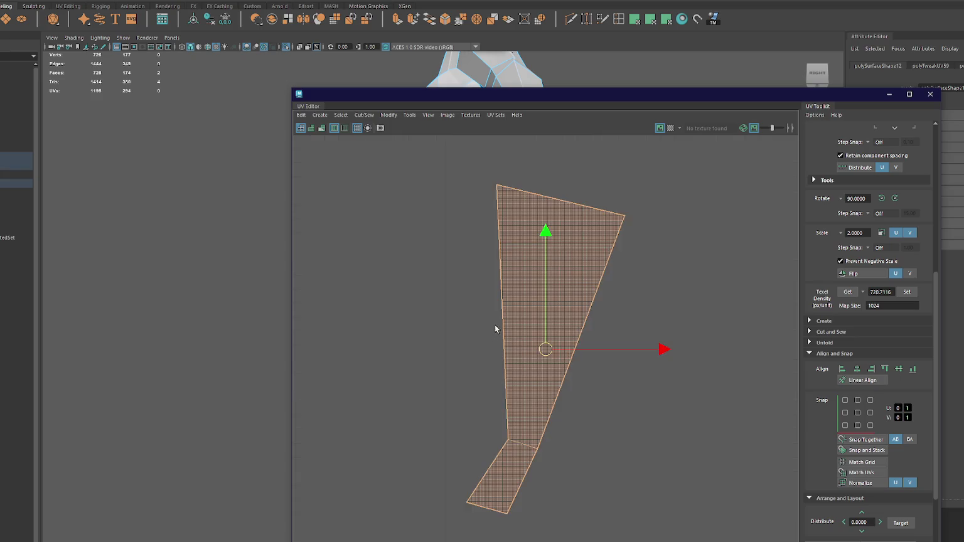
scroll(540, 349, down, 3)
scroll(546, 349, down, 2)
scroll(546, 349, down, 3)
click(461, 352)
drag(469, 355, 555, 297)
scroll(553, 298, down, 3)
scroll(629, 364, down, 2)
scroll(585, 316, down, 2)
Step: Shrink the first long sleeve strip to the shared texel density and move it beside the other shells
click(657, 292)
click(543, 352)
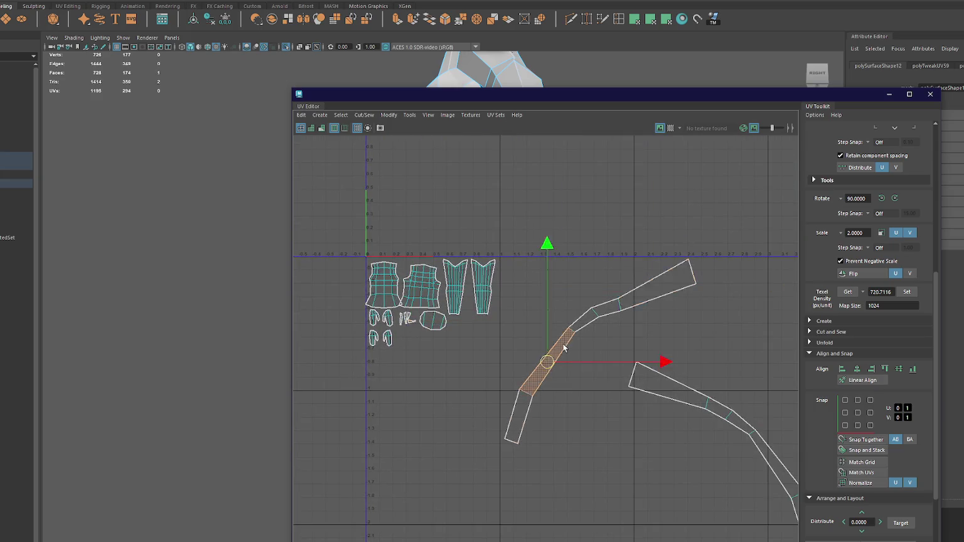
shift+double_click(568, 333)
key(r)
click(906, 292)
key(w)
drag(600, 351, 407, 339)
Step: Shrink the second strip to the shared texel density, then move and rotate it into place
click(673, 390)
click(907, 292)
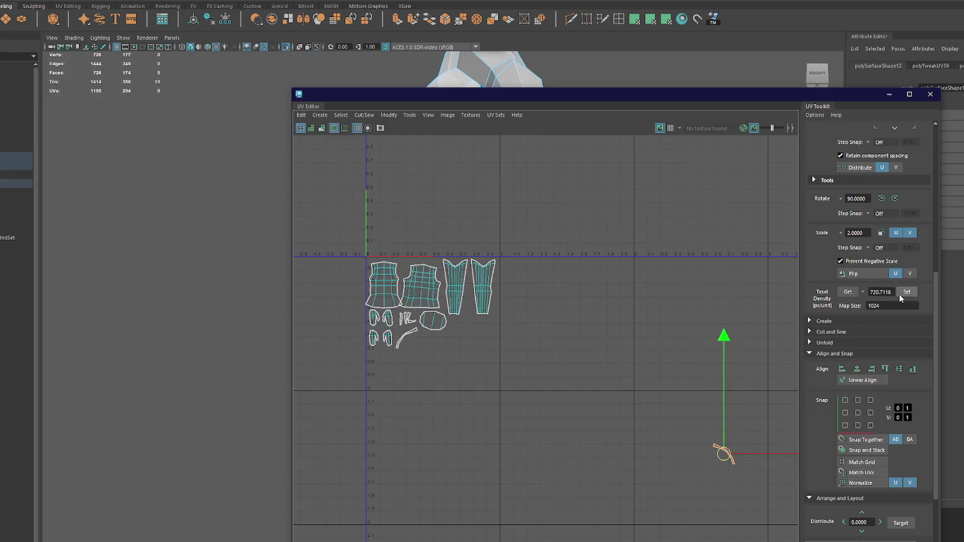
drag(724, 453, 414, 348)
key(e)
drag(506, 392, 523, 362)
key(w)
drag(414, 346, 412, 344)
mouse_move(699, 96)
mouse_down()
mouse_move(587, 358)
mouse_move(515, 196)
mouse_up()
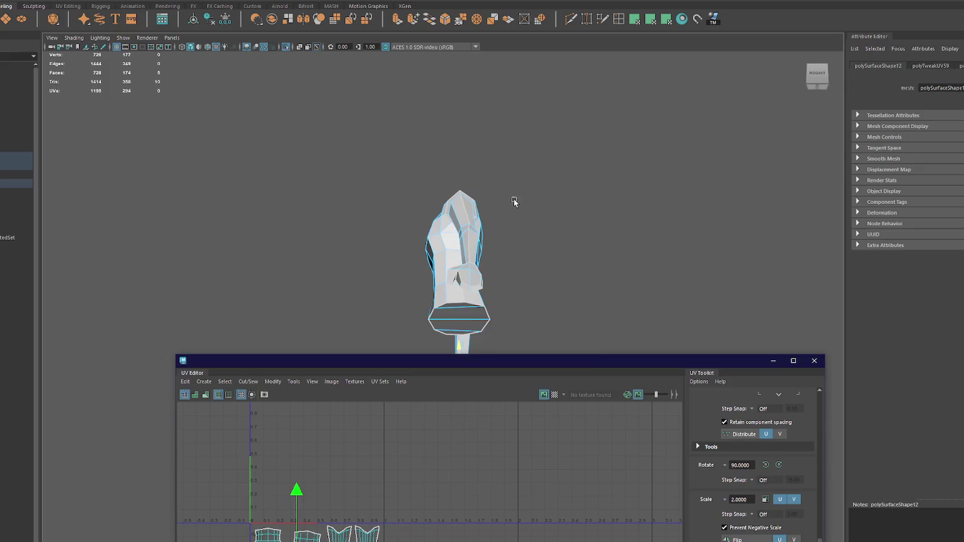
Step: In the Outliner, rename the shirt to Top, duplicate it as Top1, and uncover the 3D view
click(556, 199)
click(464, 251)
click(411, 223)
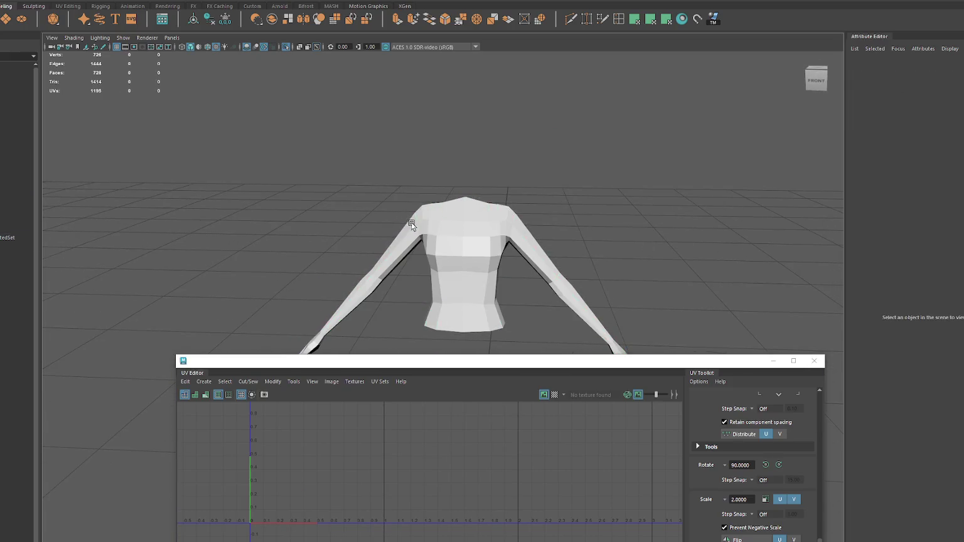
click(17, 183)
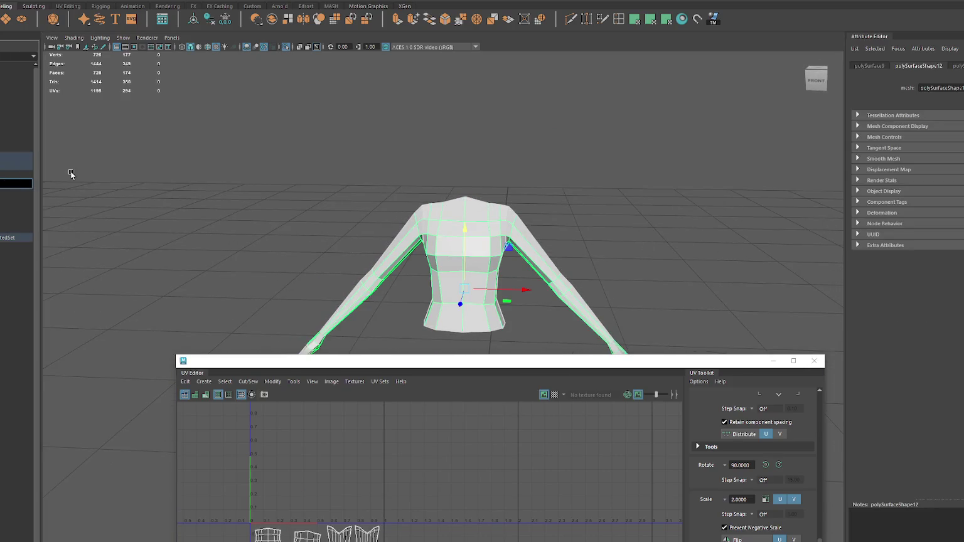
key(Return)
key(ctrl+d)
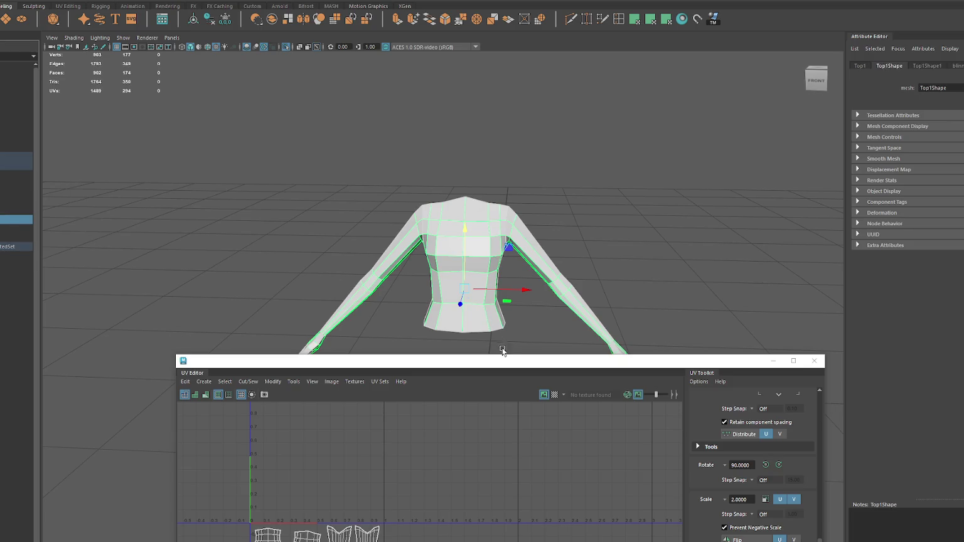
drag(502, 360, 0, 408)
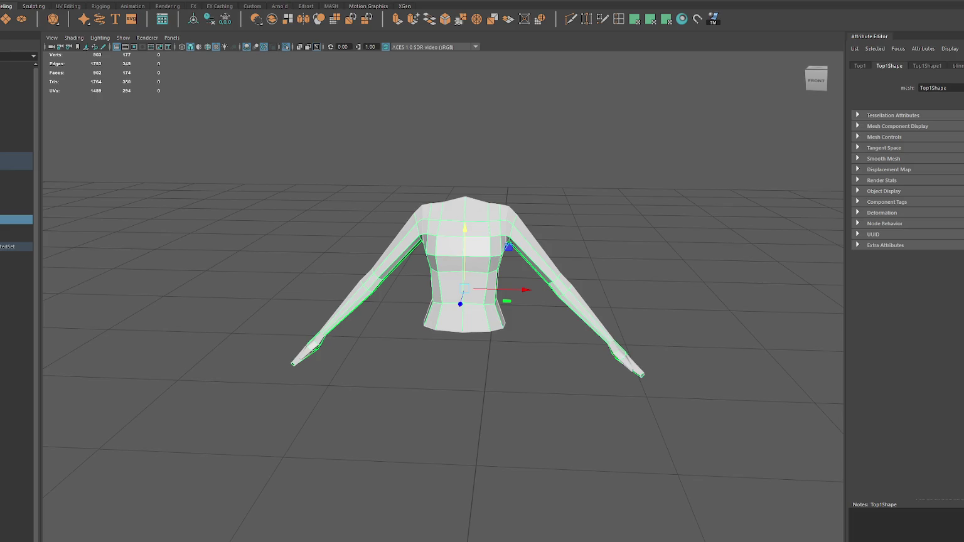
Step: Select the shirt's shoulder vertices with a reduced soft-selection radius
click(427, 312)
alt+drag(482, 301, 441, 278)
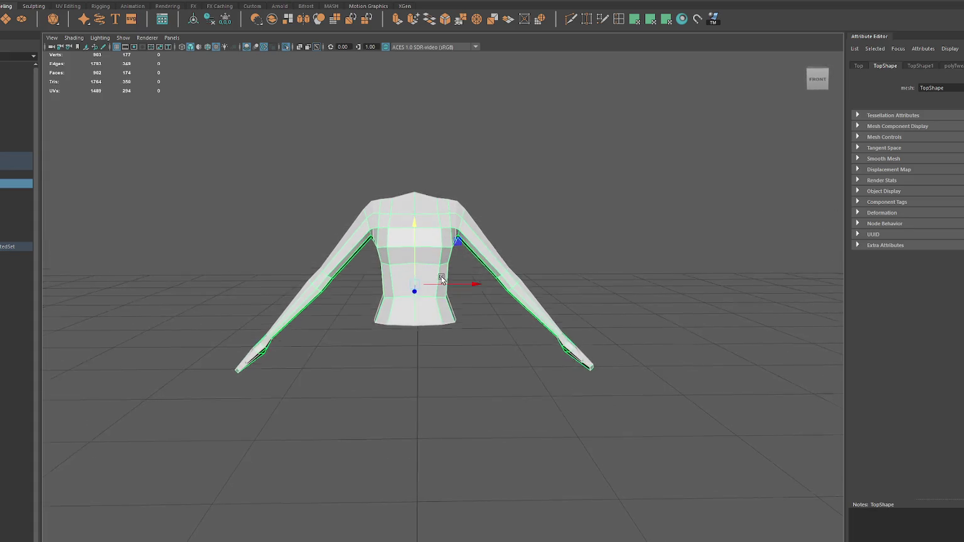
key(F9)
drag(500, 273, 487, 282)
key(b)
middle_drag(487, 282, 420, 270)
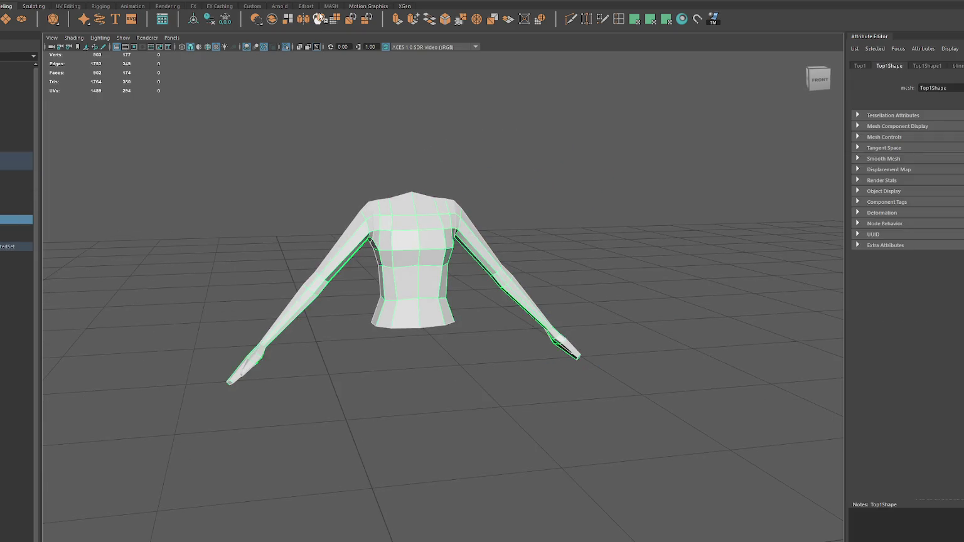
mouse_move(430, 153)
alt+mouse_down()
mouse_move(476, 172)
mouse_move(457, 214)
alt+mouse_up()
key(F9)
Step: Turn on Object X symmetry and push the underarm and shoulder vertices outward along X
click(333, 2)
click(342, 13)
alt+drag(462, 214, 499, 209)
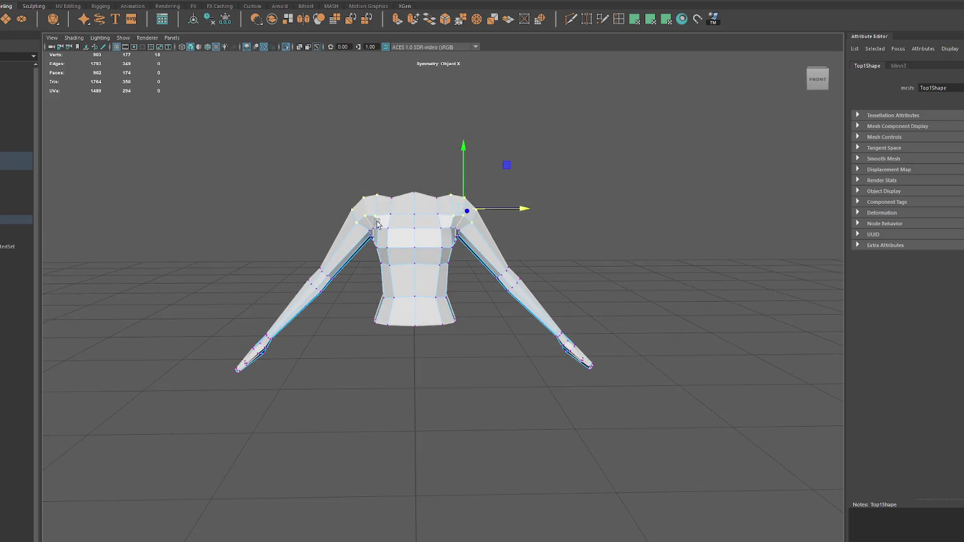
click(462, 232)
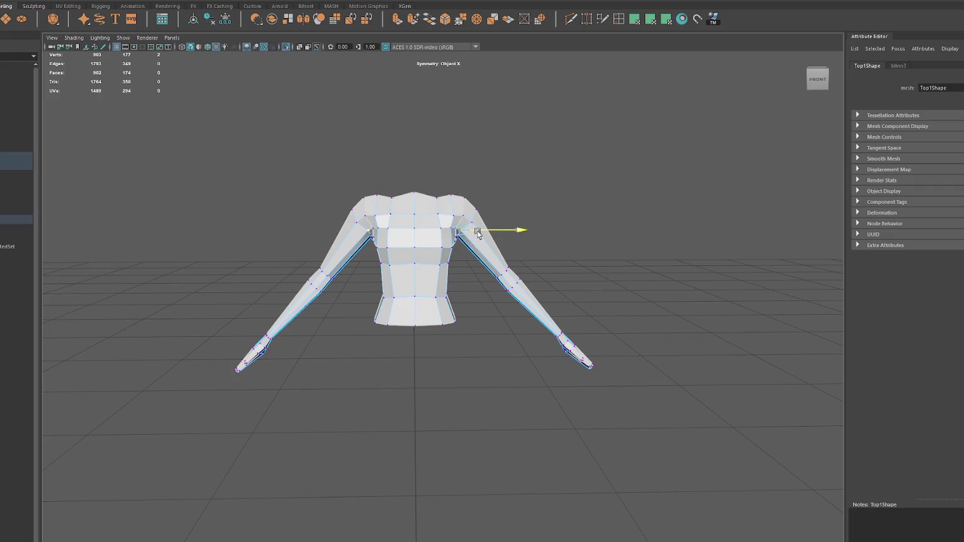
drag(465, 229, 570, 226)
click(450, 230)
drag(465, 231, 642, 224)
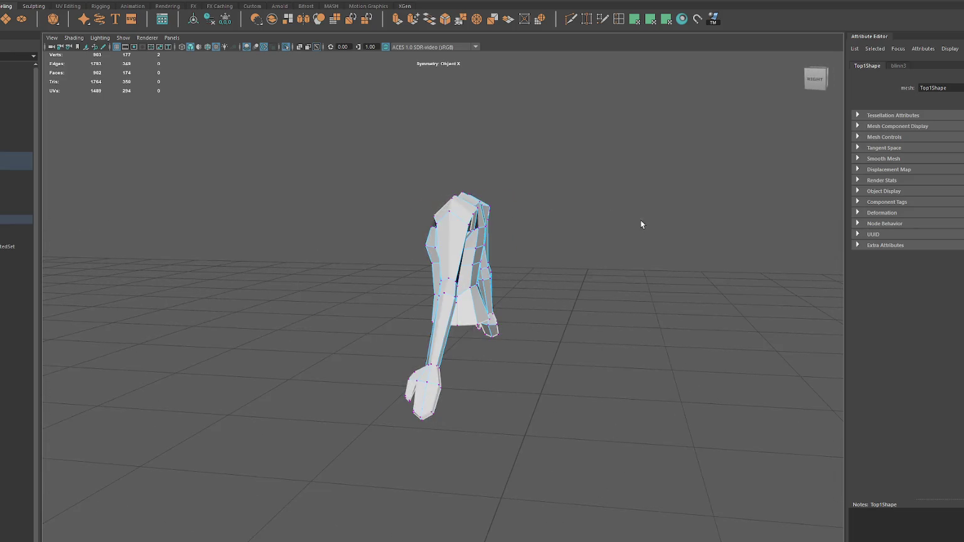
Step: Pick the shoulder-top vertices, reselect the whole shirt, and undo the recent edits
alt+drag(478, 213, 526, 222)
shift+click(456, 211)
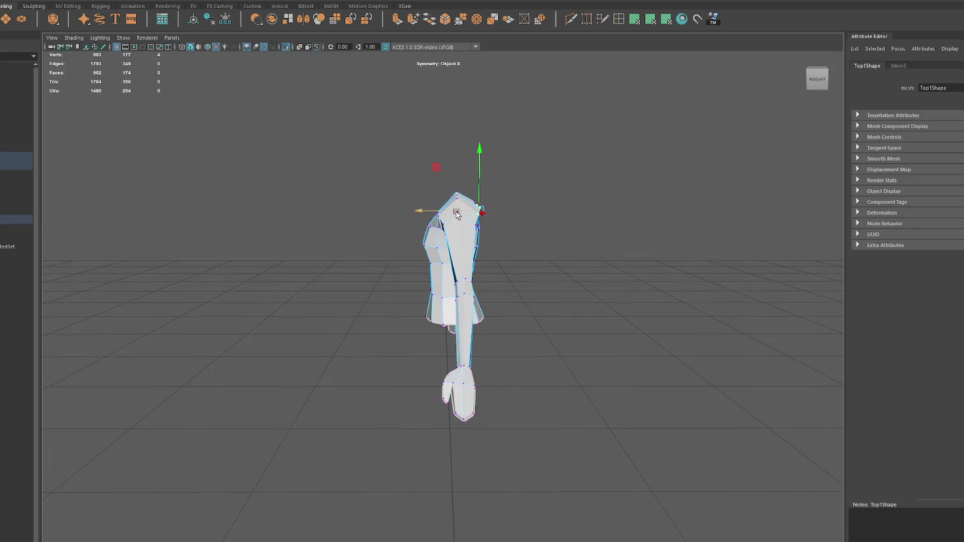
alt+drag(478, 197, 608, 206)
click(448, 191)
alt+drag(491, 175, 477, 185)
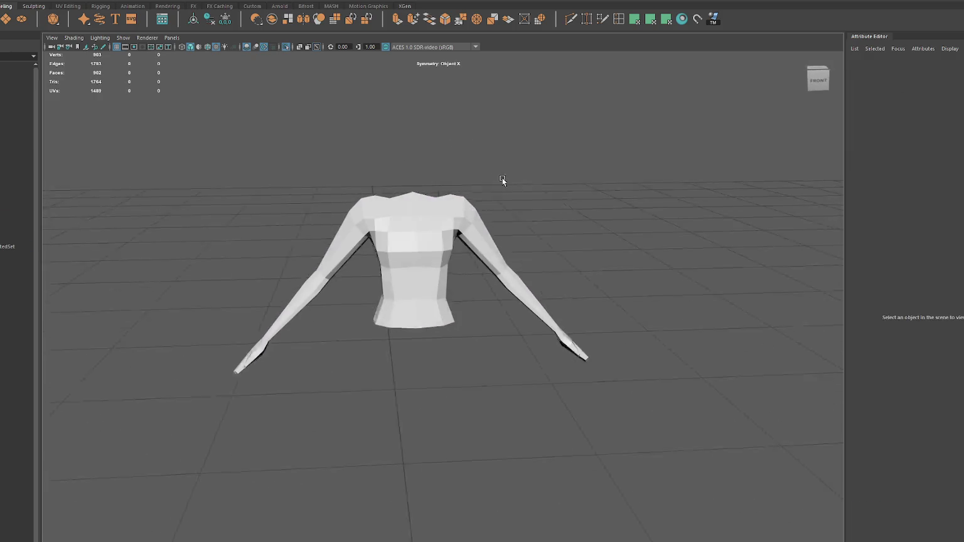
click(412, 233)
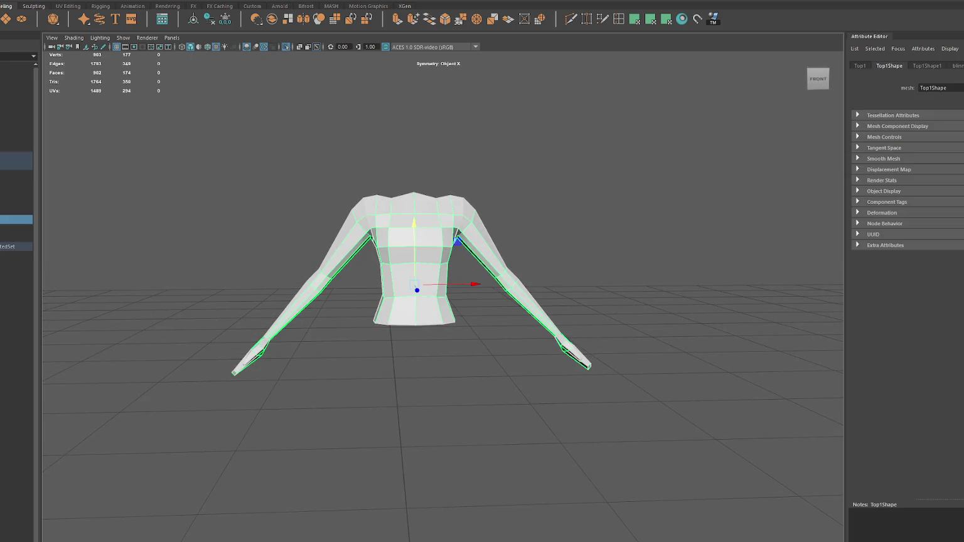
key(ctrl+z)
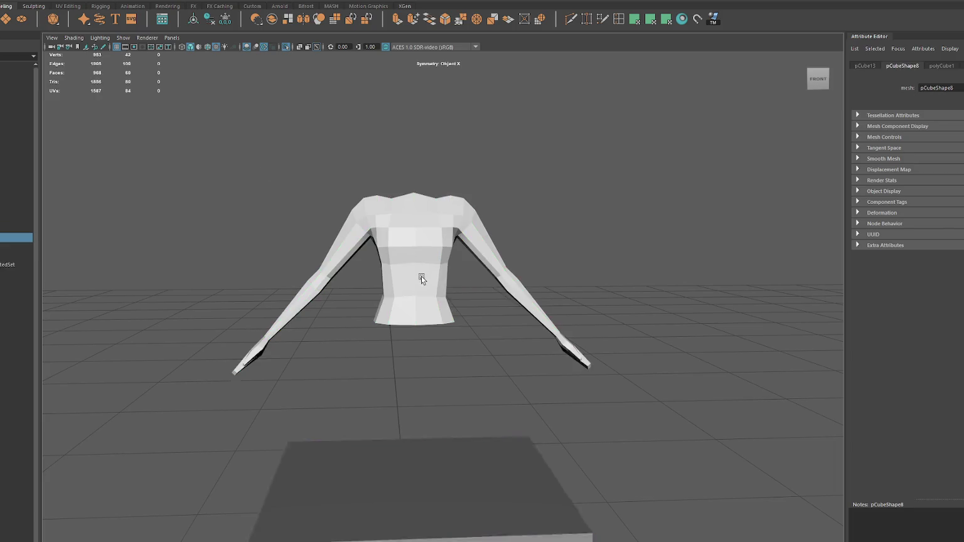
Step: Set the cylinder to 8 axis subdivisions and lower it beside the shirt
key(ctrl+z)
key(ctrl+z)
key(ctrl+z)
key(ctrl+z)
key(ctrl+z)
key(ctrl+z)
key(ctrl+a)
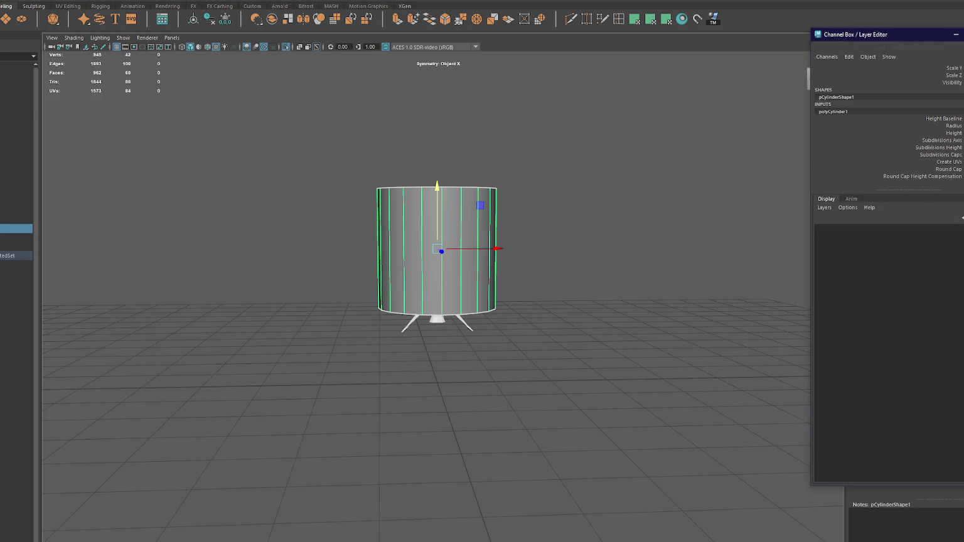
key(ctrl+z)
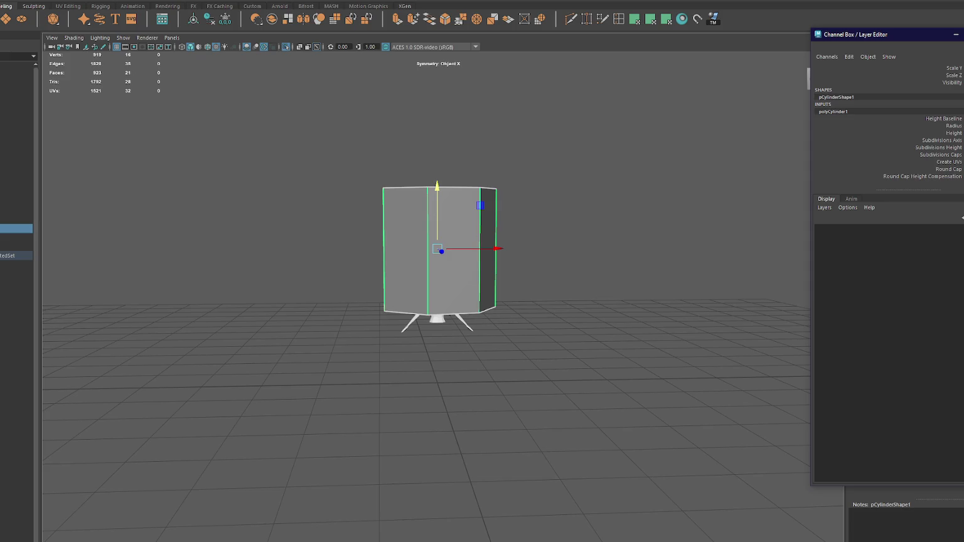
key(shift+z)
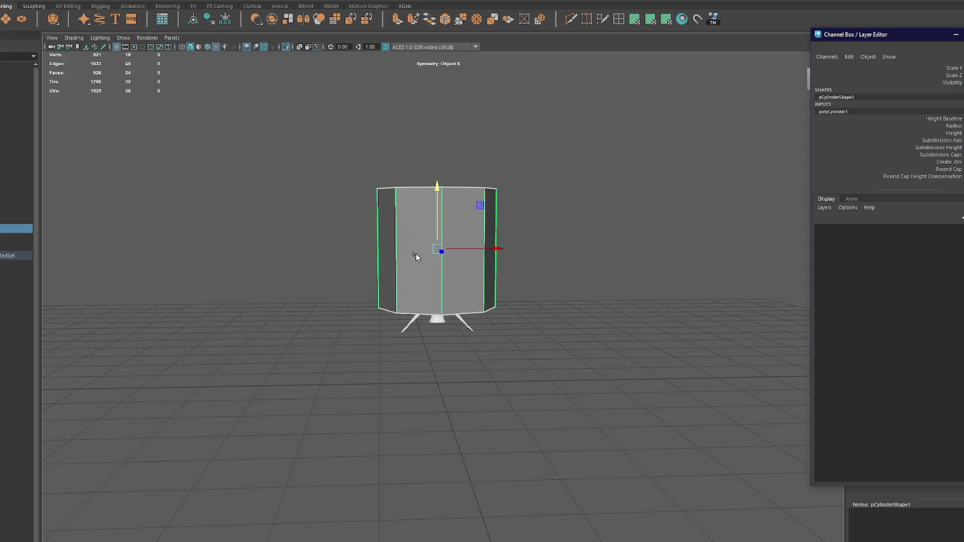
scroll(456, 255, up, 3)
drag(433, 160, 432, 269)
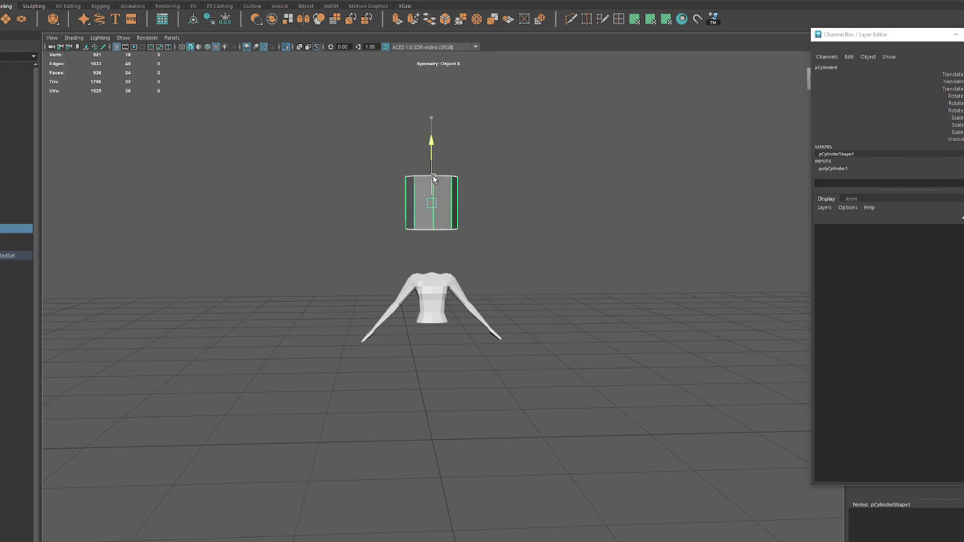
key(f)
scroll(391, 216, down, 3)
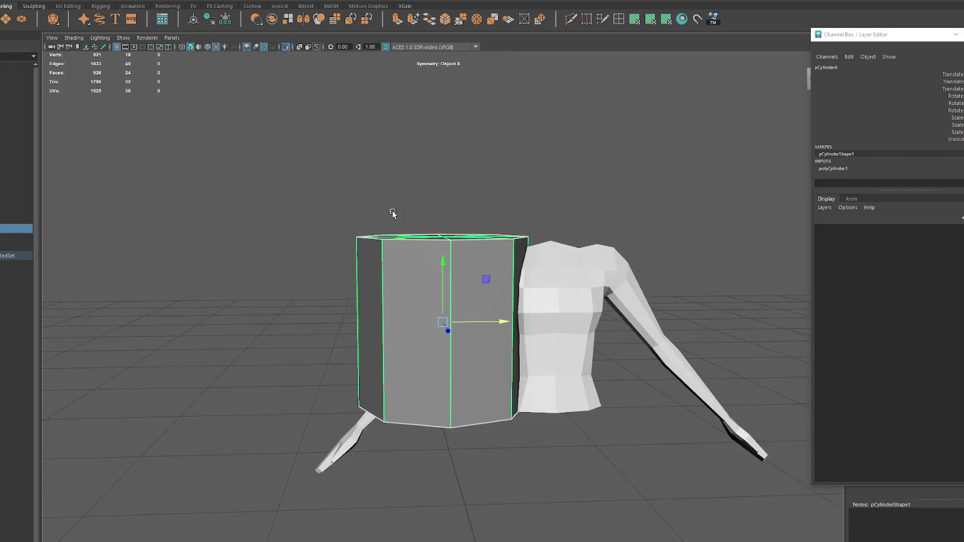
Step: Delete the cylinder's top and bottom cap faces to leave an open tube
click(392, 216)
mouse_move(261, 350)
mouse_down()
mouse_move(417, 409)
mouse_move(287, 310)
mouse_move(418, 288)
mouse_up()
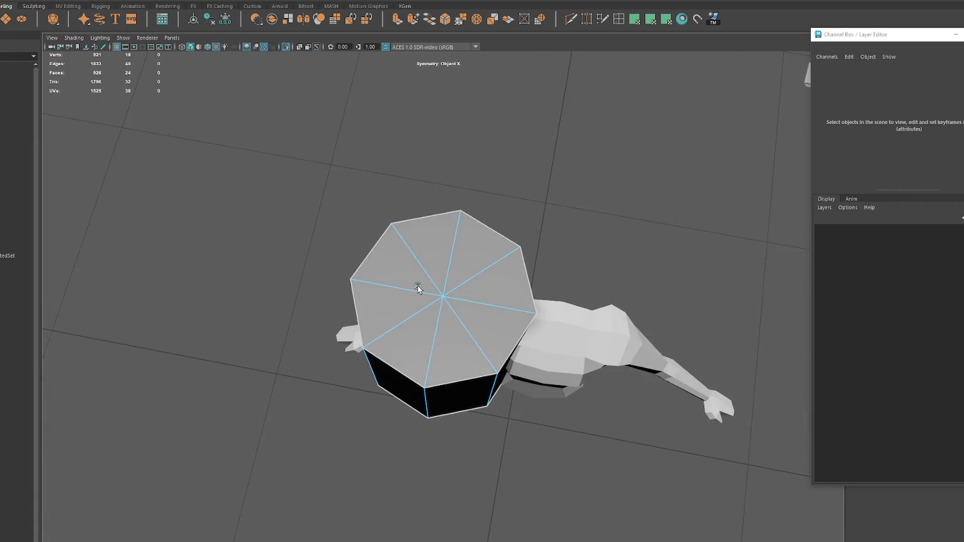
drag(451, 324, 452, 324)
key(Delete)
click(443, 338)
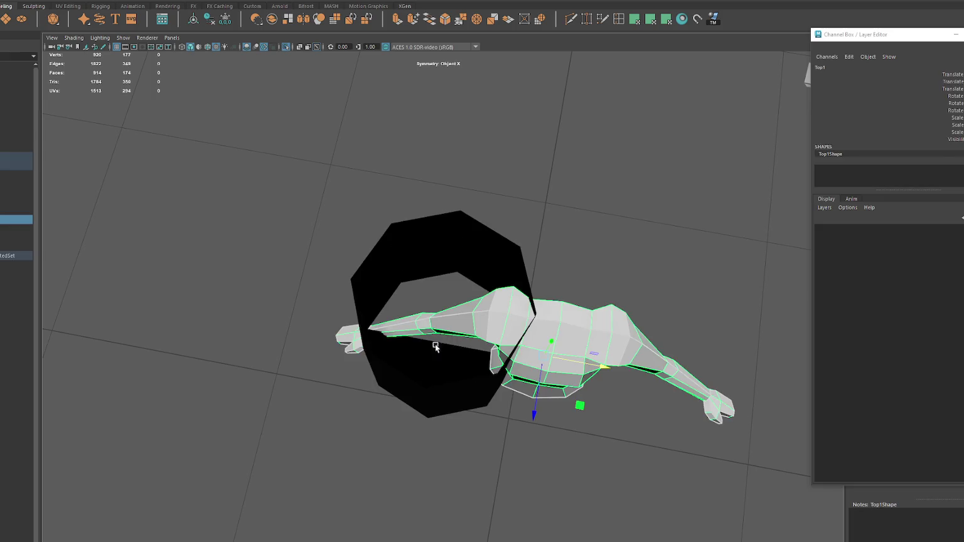
mouse_move(436, 323)
mouse_down()
mouse_move(458, 350)
mouse_move(481, 175)
mouse_up()
key(Delete)
Step: Scale the open tube down to cuff size
click(433, 317)
key(r)
drag(433, 317, 314, 338)
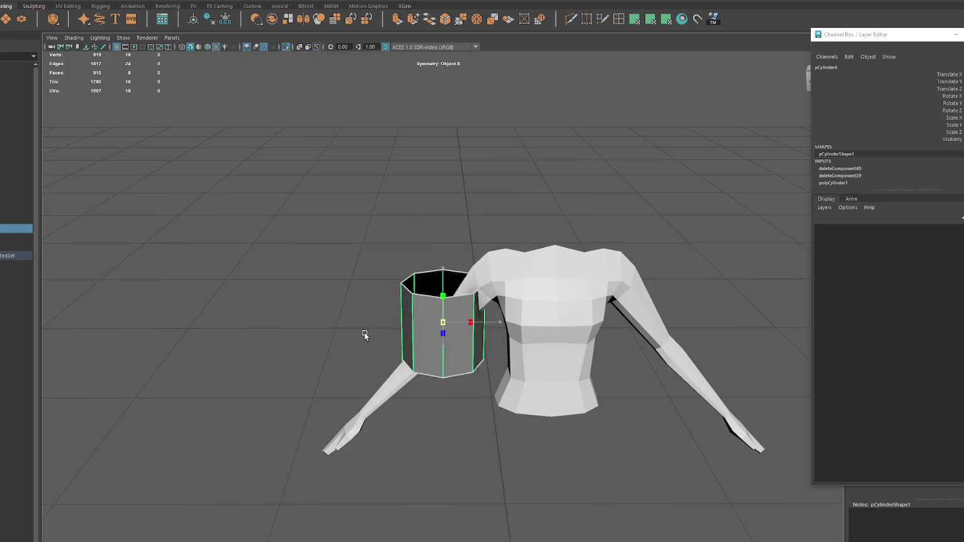
Step: Rotate, move and scale the tube so it wraps the shirt's forearm
key(e)
mouse_move(455, 270)
mouse_down()
mouse_move(507, 286)
mouse_move(547, 274)
mouse_up()
key(w)
mouse_move(443, 319)
mouse_down()
mouse_move(447, 329)
mouse_move(521, 327)
mouse_move(452, 314)
mouse_move(600, 314)
mouse_up()
drag(447, 322, 447, 332)
key(r)
key(4)
scroll(450, 333, up, 3)
key(e)
drag(490, 298, 477, 314)
key(r)
mouse_move(448, 344)
mouse_down()
mouse_move(447, 321)
mouse_move(462, 341)
mouse_move(473, 326)
mouse_move(459, 338)
mouse_move(604, 360)
mouse_up()
key(5)
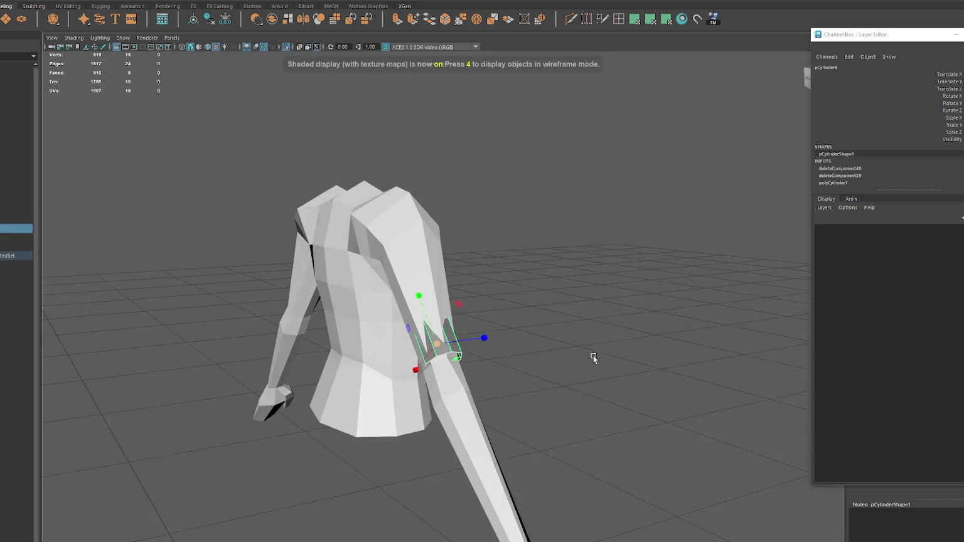
Step: Slide the cuff's edge loop down the arm and flare out its ring
drag(457, 343, 540, 331)
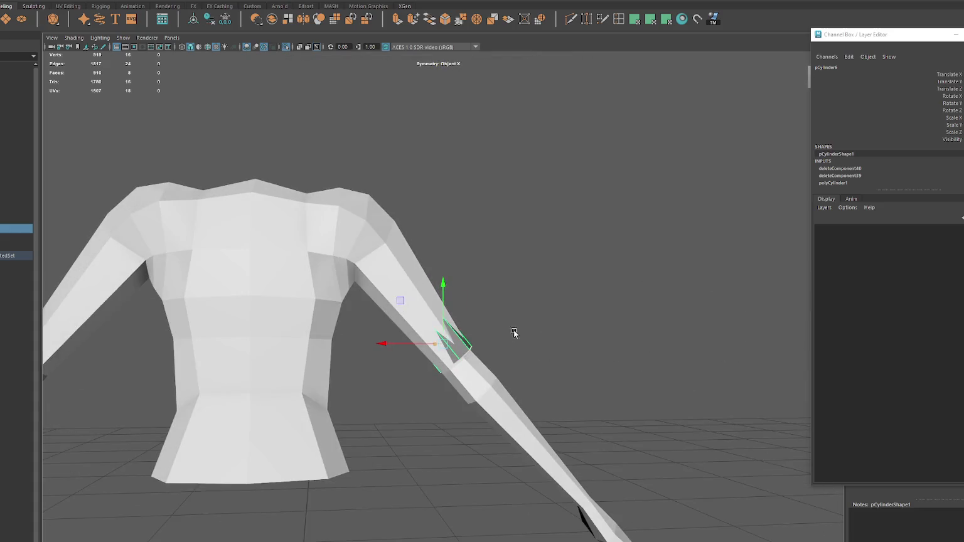
drag(443, 333, 424, 359)
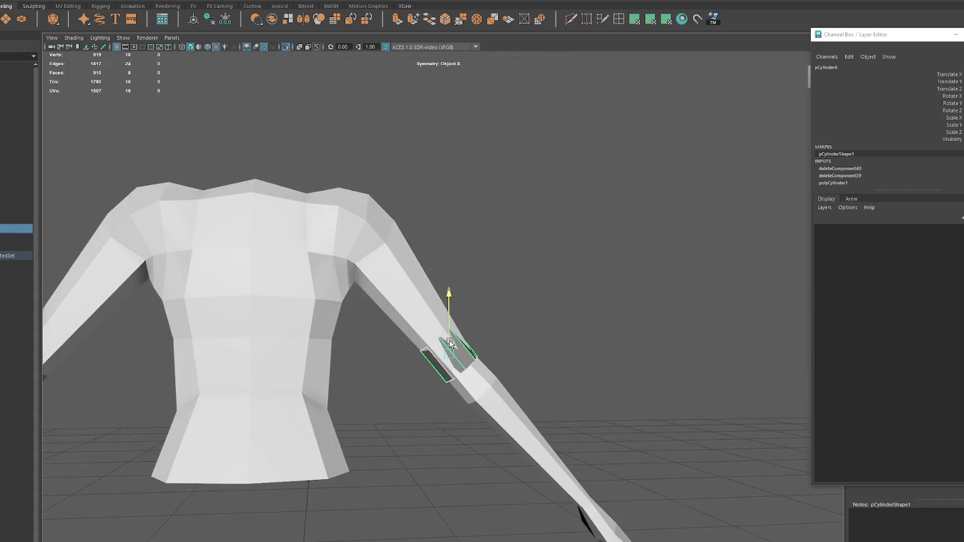
mouse_move(491, 355)
alt+mouse_down()
mouse_move(357, 360)
mouse_move(431, 360)
mouse_move(396, 312)
alt+mouse_up()
click(396, 311)
mouse_move(420, 354)
alt+mouse_down()
mouse_move(393, 354)
mouse_move(438, 397)
mouse_move(456, 367)
alt+mouse_up()
key(4)
key(r)
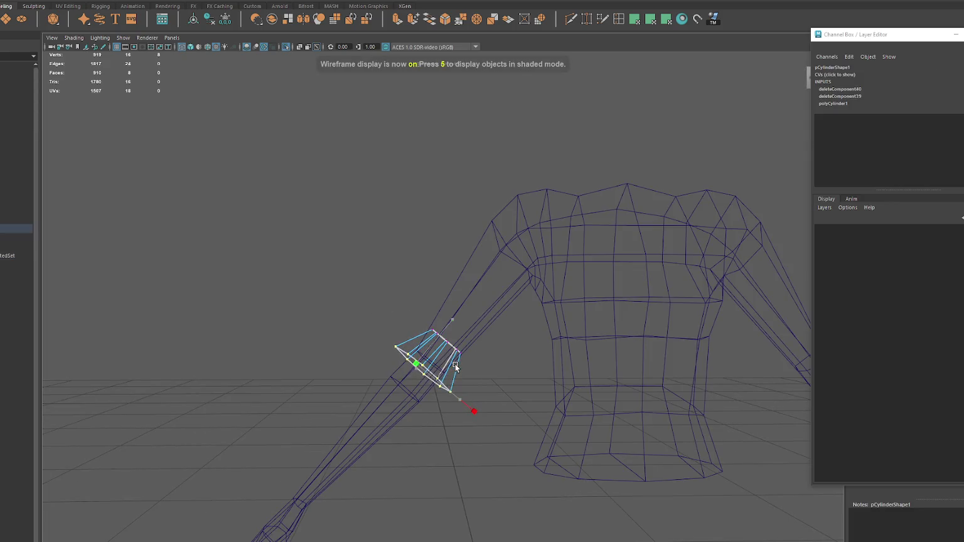
key(6)
click(428, 237)
alt+drag(428, 236, 429, 320)
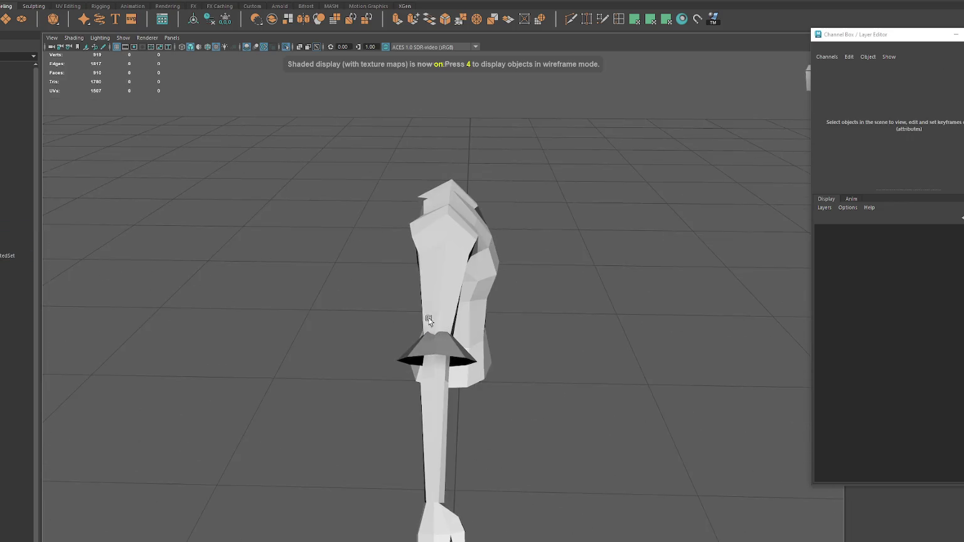
Step: Check the cuff's vertices, then delete its construction history
click(442, 353)
key(F9)
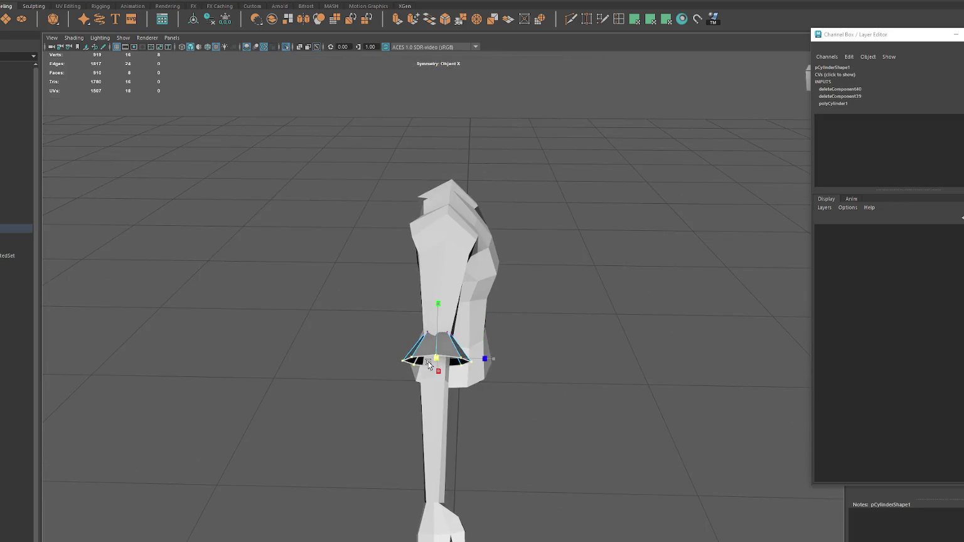
mouse_move(430, 363)
alt+mouse_down()
mouse_move(369, 343)
mouse_move(421, 353)
alt+mouse_up()
key(F8)
mouse_move(400, 294)
alt+mouse_down()
mouse_move(449, 297)
mouse_move(334, 362)
mouse_move(359, 350)
mouse_move(328, 331)
mouse_move(353, 346)
alt+mouse_up()
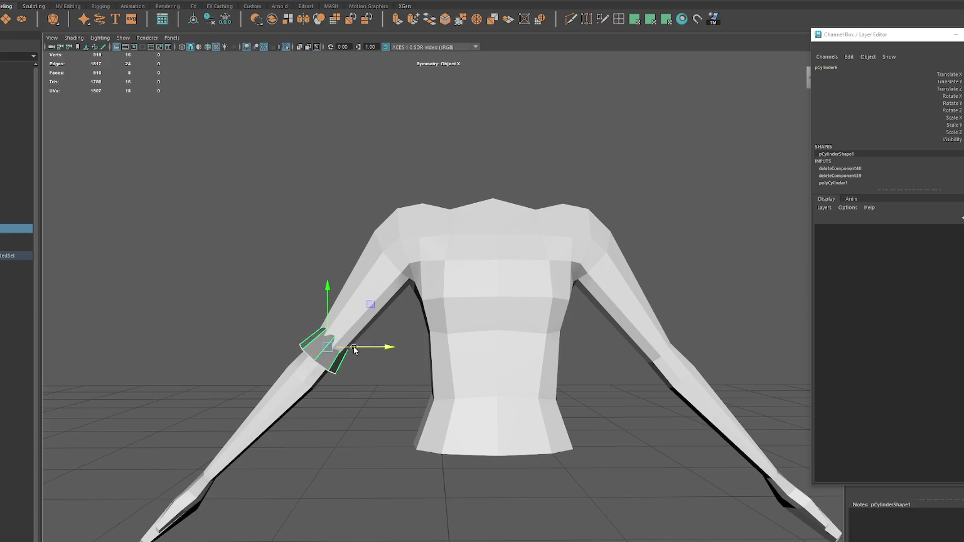
click(225, 23)
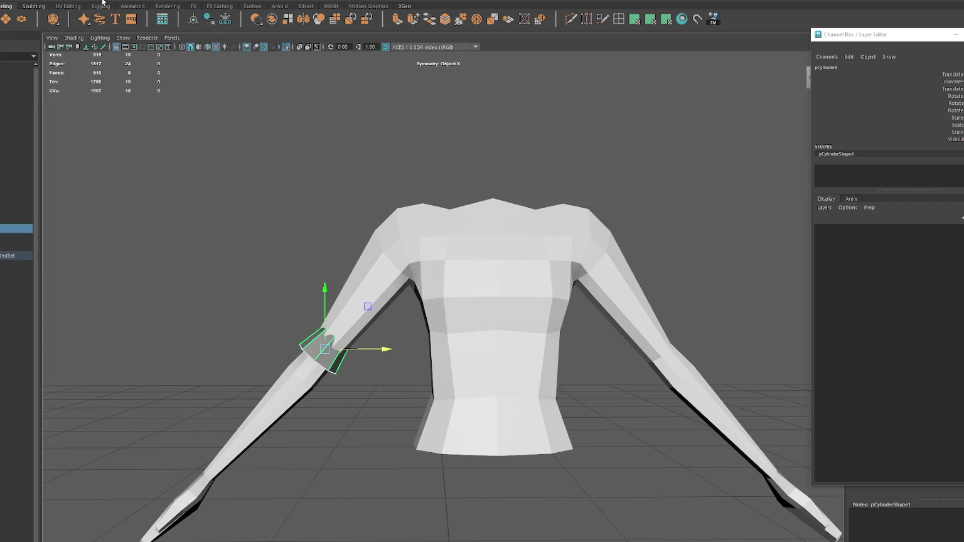
click(97, 136)
click(97, 136)
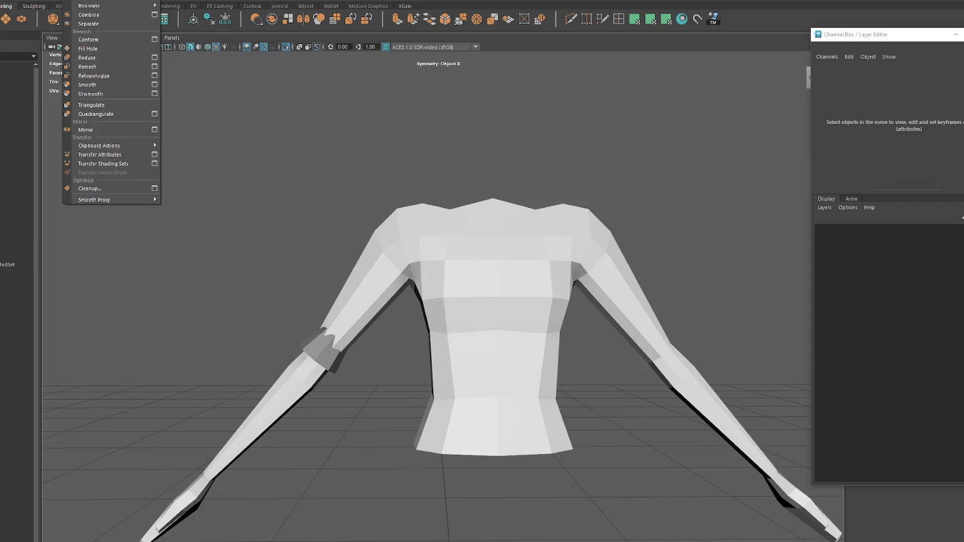
Step: Duplicate the cuff onto the other forearm and combine both cuffs with the shirt
double_click(337, 347)
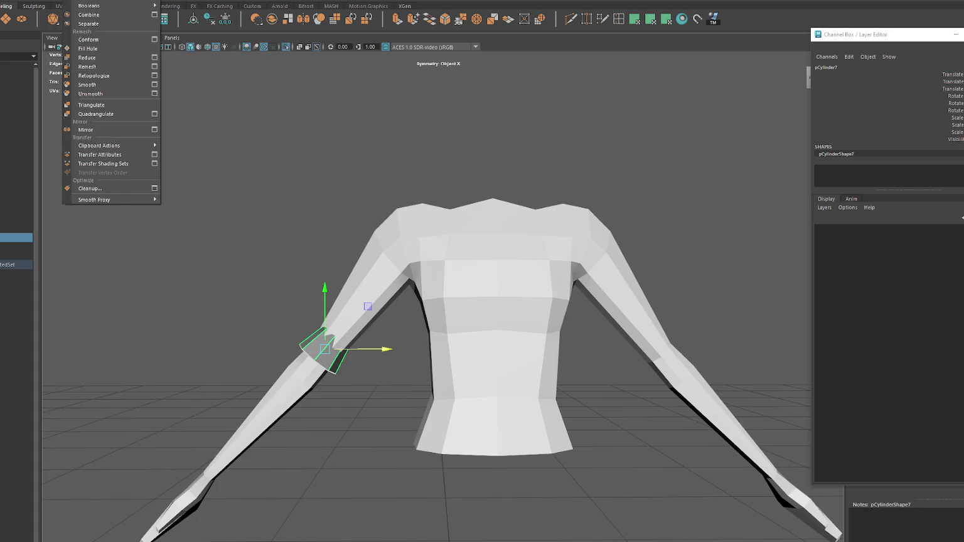
click(107, 129)
drag(356, 345, 677, 353)
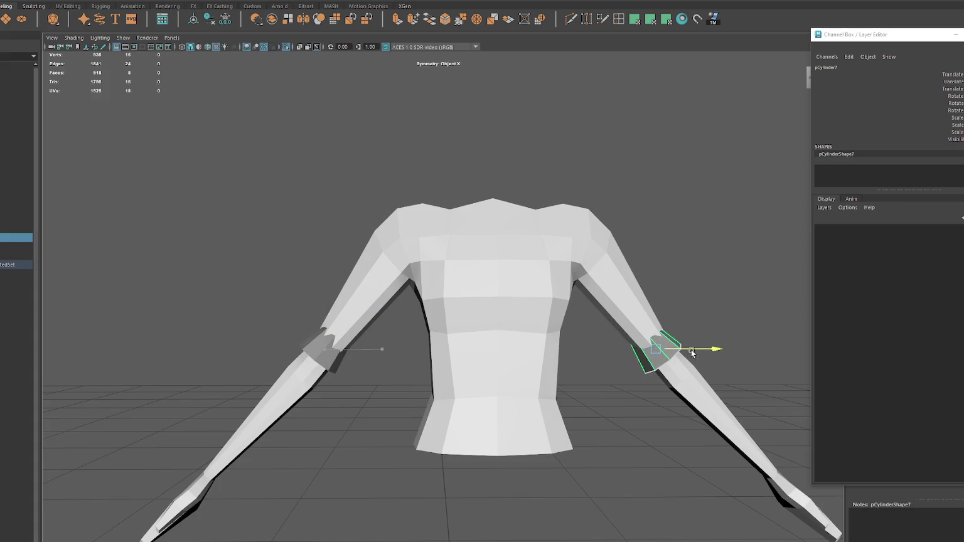
shift+click(324, 353)
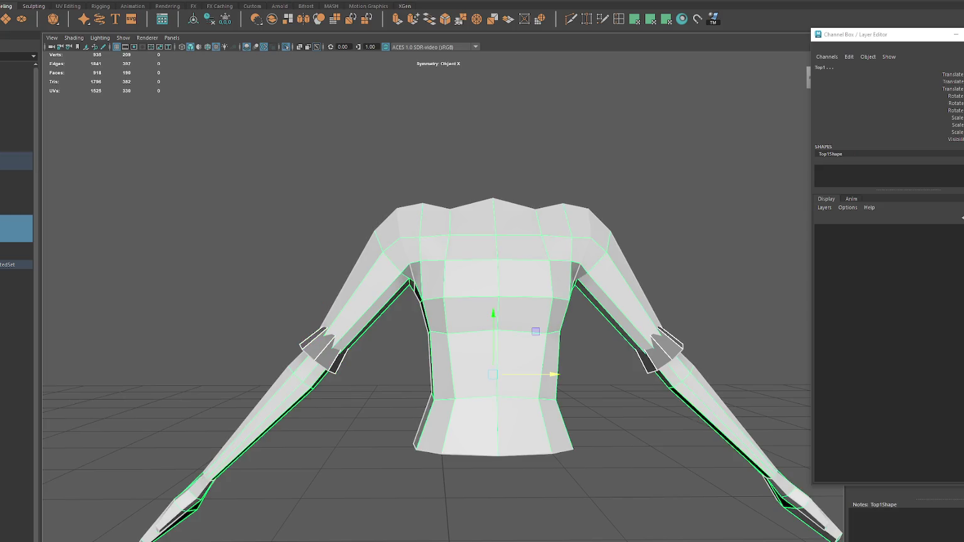
click(103, 15)
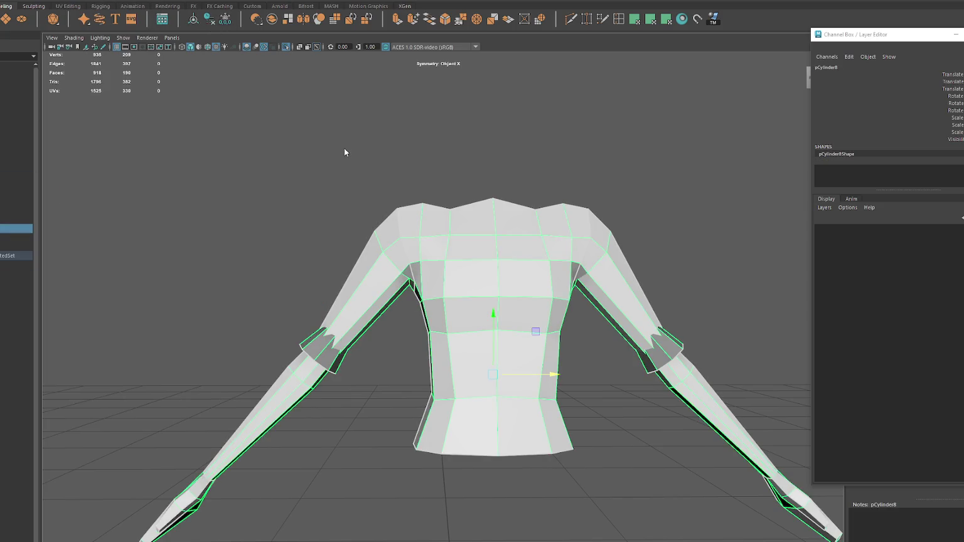
Step: Assign the blinn3 material, select the wrist face loops, and open their UV layout
right_drag(344, 148, 370, 393)
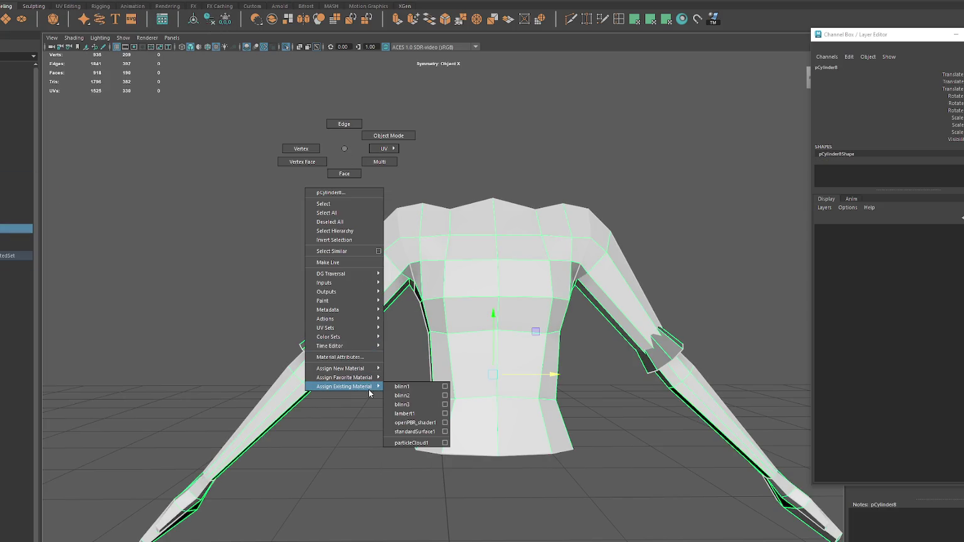
click(413, 403)
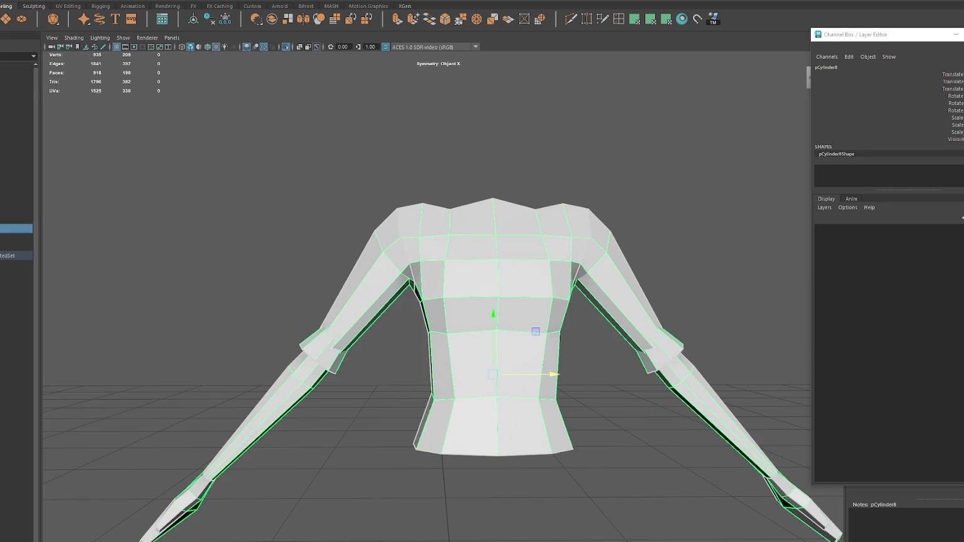
right_drag(311, 254, 312, 270)
double_click(331, 361)
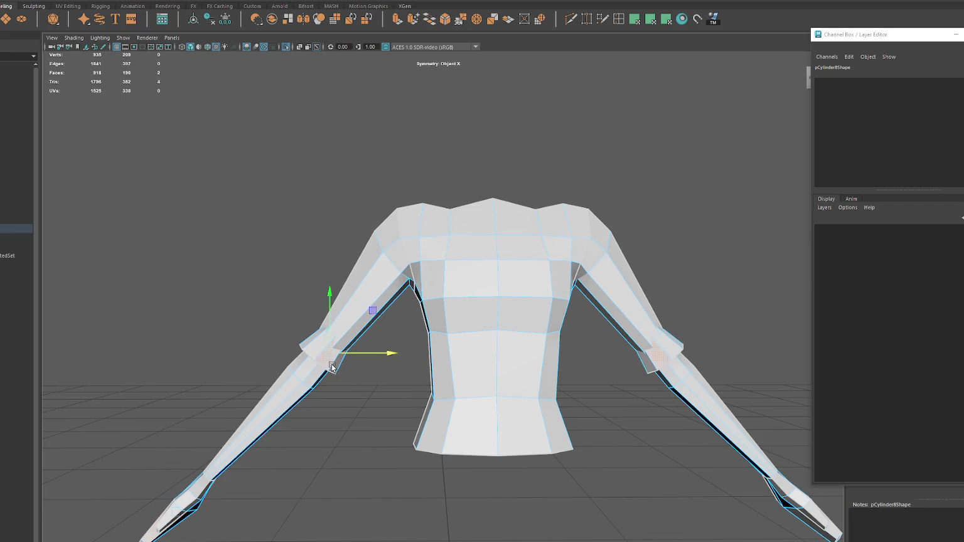
key(b)
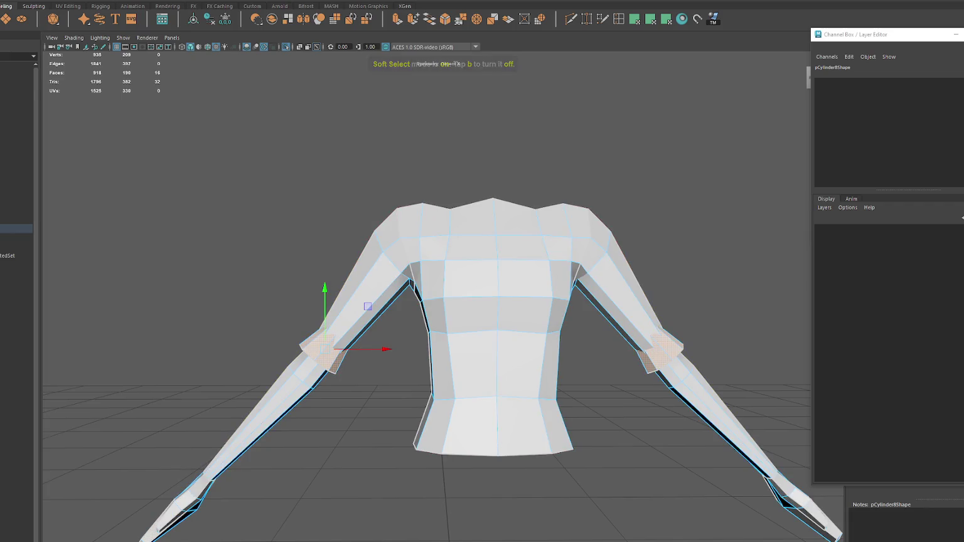
key(space)
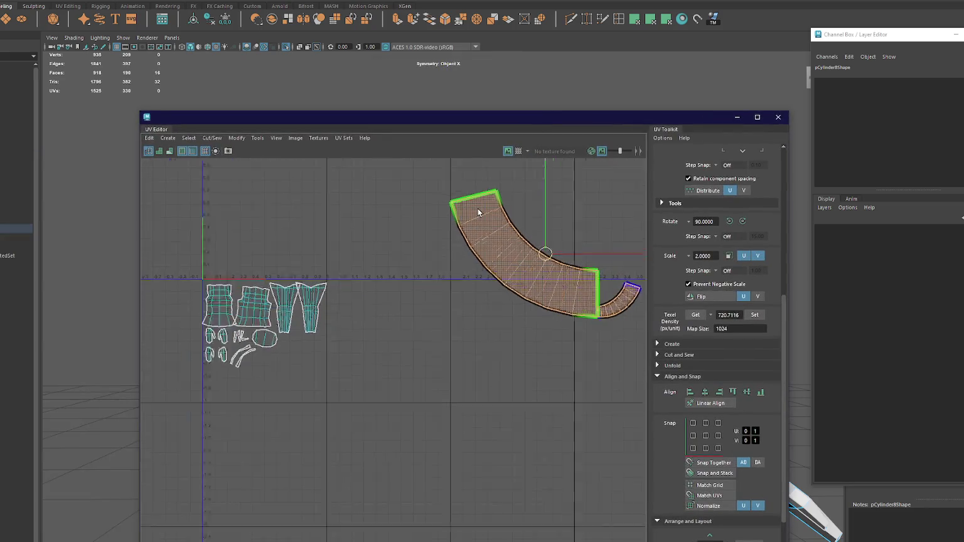
Step: Apply Texel Density Set to the cuff shells and pack both beside the other UV shells
scroll(477, 208, up, 3)
scroll(453, 280, down, 3)
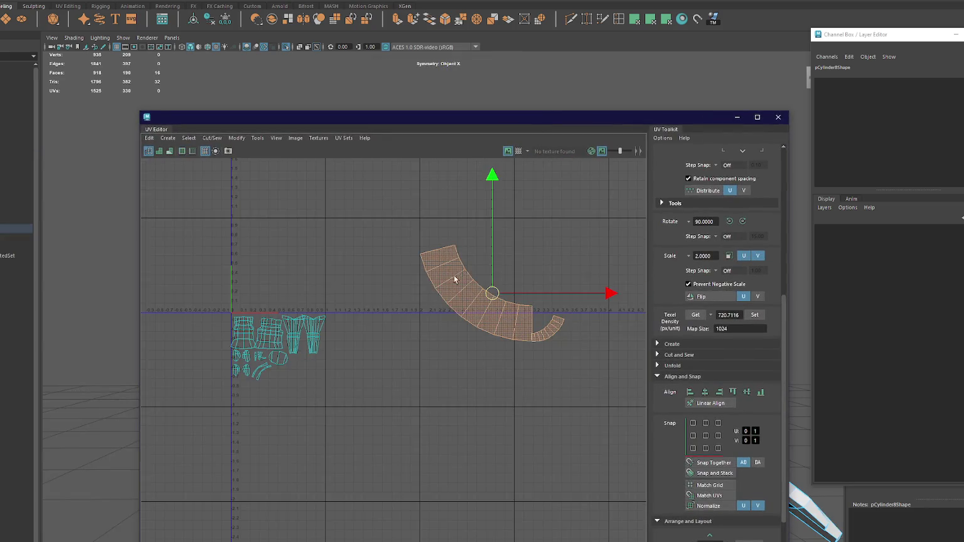
click(754, 315)
mouse_move(512, 310)
mouse_down()
mouse_move(447, 349)
mouse_move(339, 385)
mouse_up()
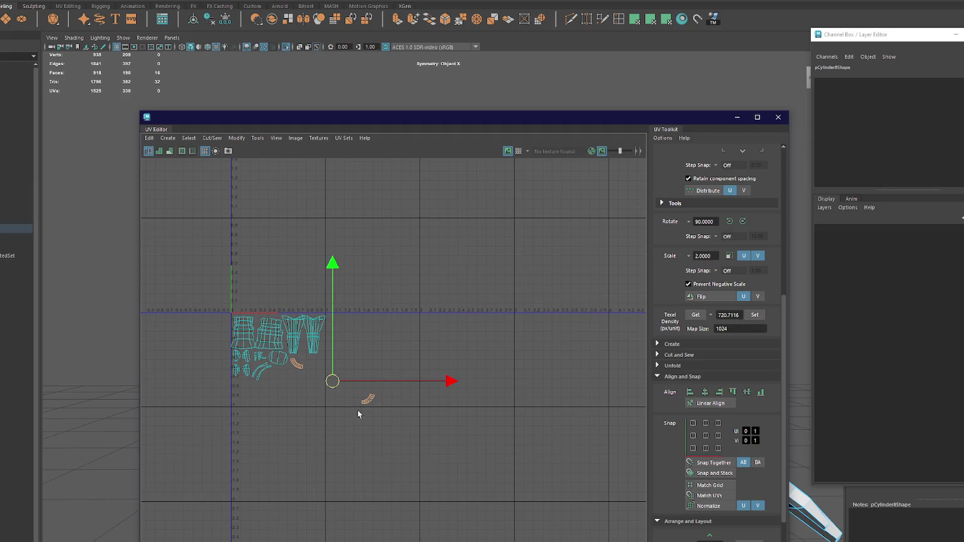
click(331, 5)
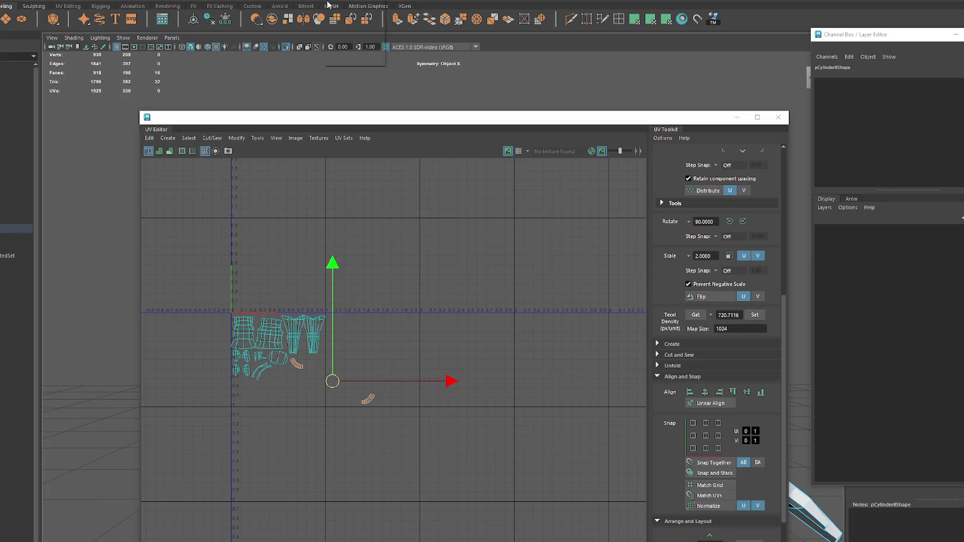
click(368, 399)
drag(368, 399, 301, 357)
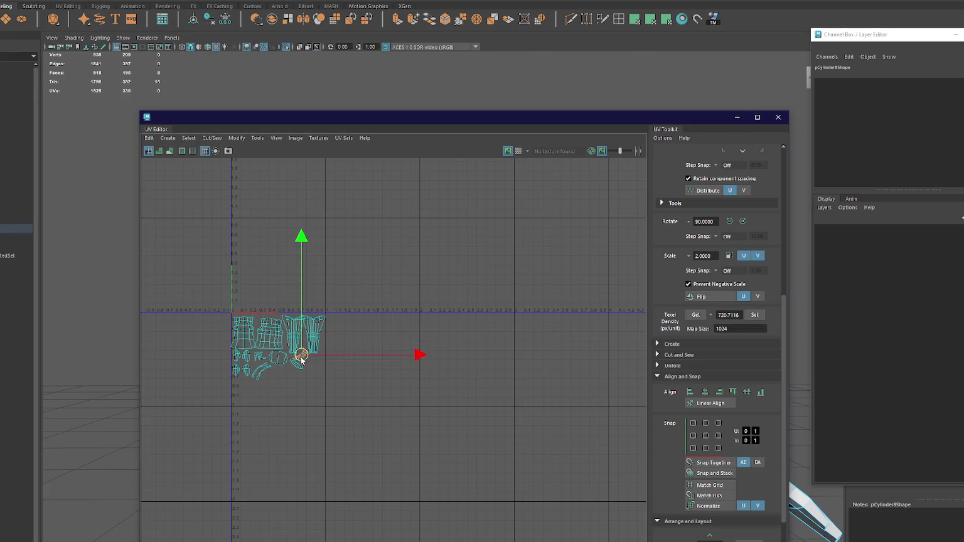
Step: Close the UV Editor, clear the selection, and inspect the finished shirt
key(f)
scroll(409, 361, down, 2)
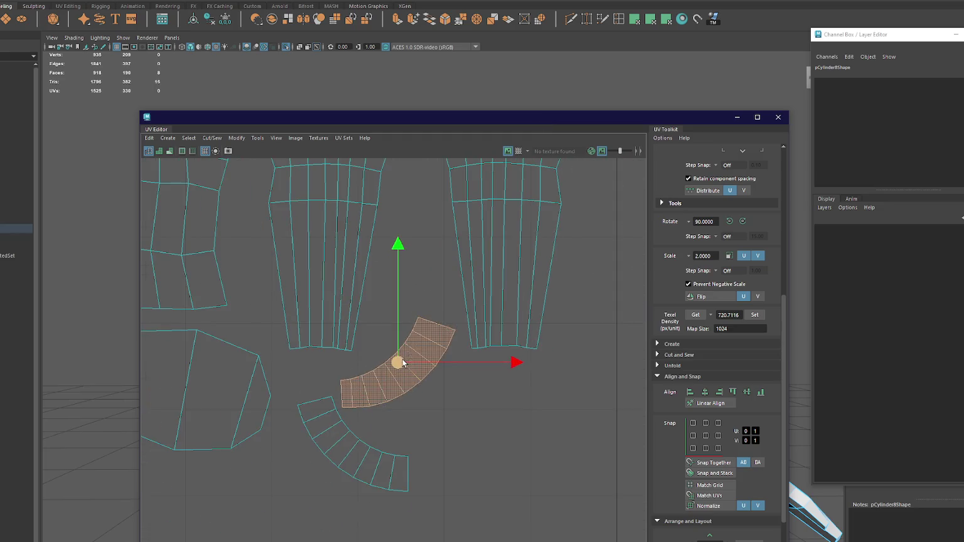
scroll(400, 362, down, 2)
scroll(405, 345, down, 1)
click(777, 117)
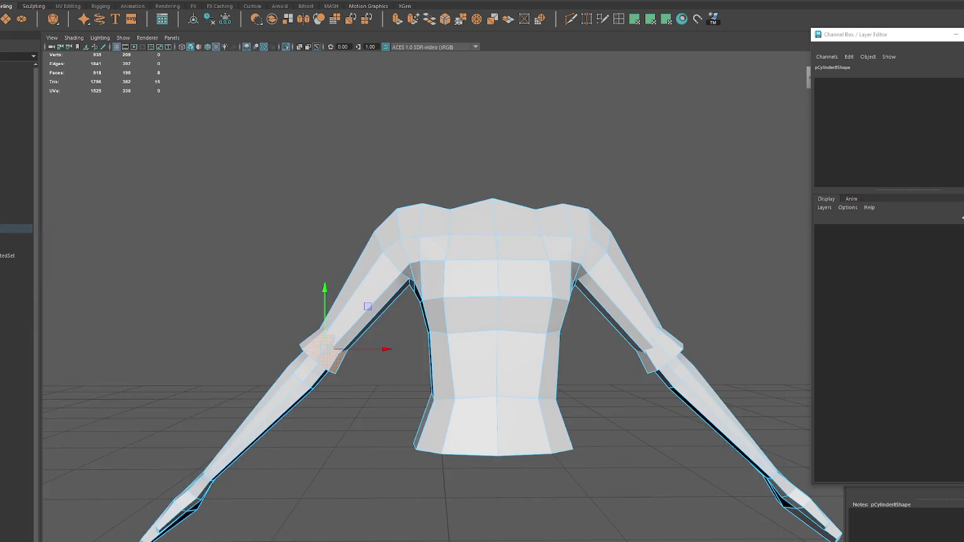
click(175, 197)
click(408, 243)
scroll(459, 280, down, 2)
scroll(536, 261, down, 2)
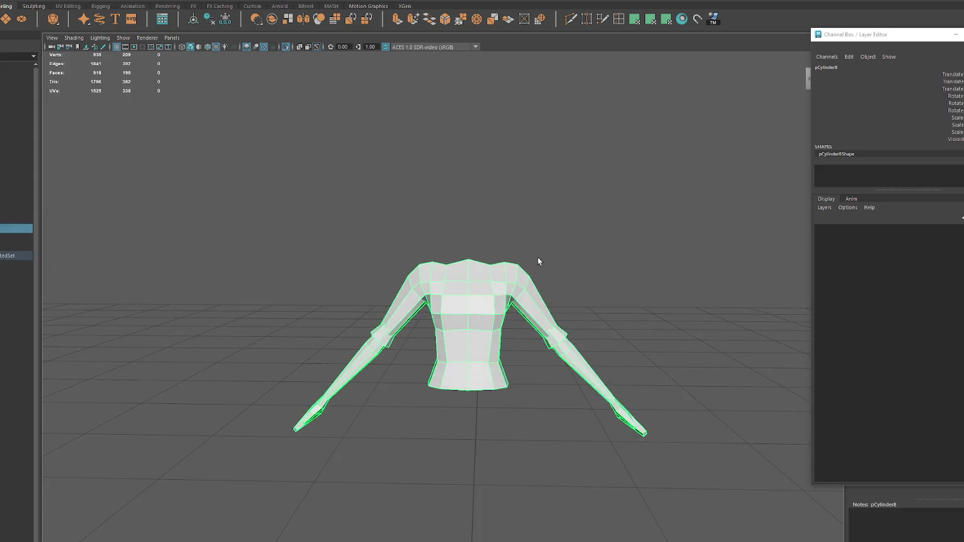
click(537, 261)
scroll(539, 264, up, 2)
mouse_move(354, 316)
alt+mouse_down()
mouse_move(598, 329)
mouse_move(530, 334)
mouse_move(573, 330)
alt+mouse_up()
Step: Rename the merged shirt object to Top2 in the Outliner
click(502, 271)
alt+drag(502, 272, 489, 251)
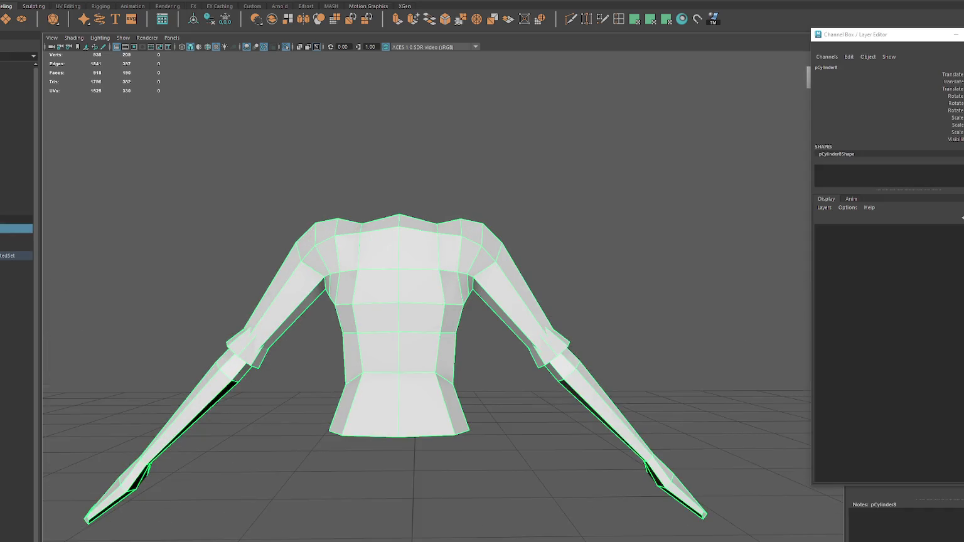
double_click(16, 229)
text(Top2)
key(Return)
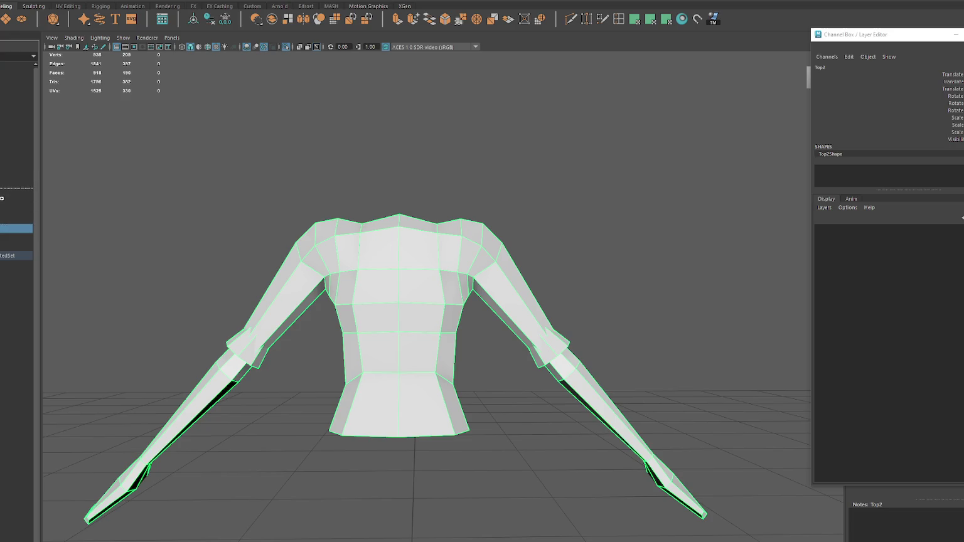
Step: Delete the Top2 shirt and select the remaining Top3 shirt
key(ctrl+d)
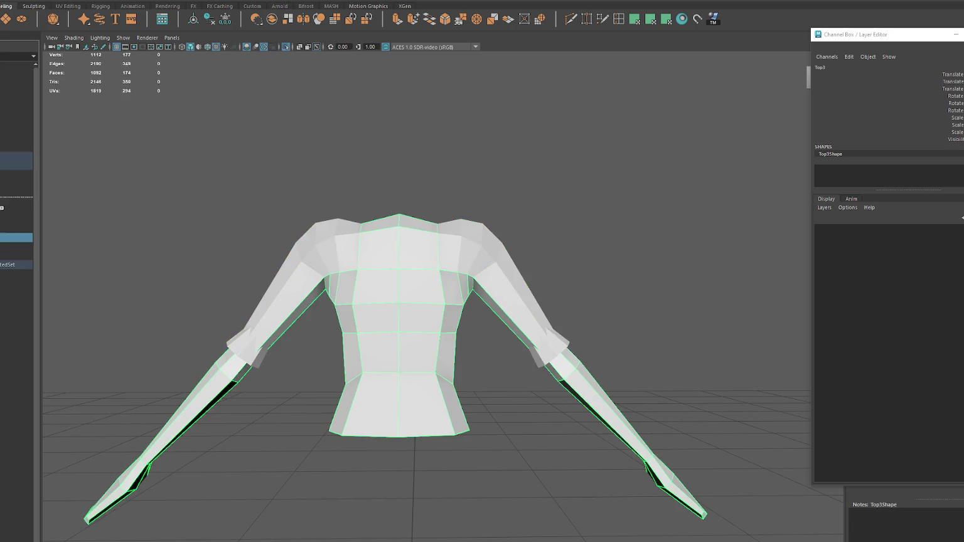
click(16, 192)
key(Delete)
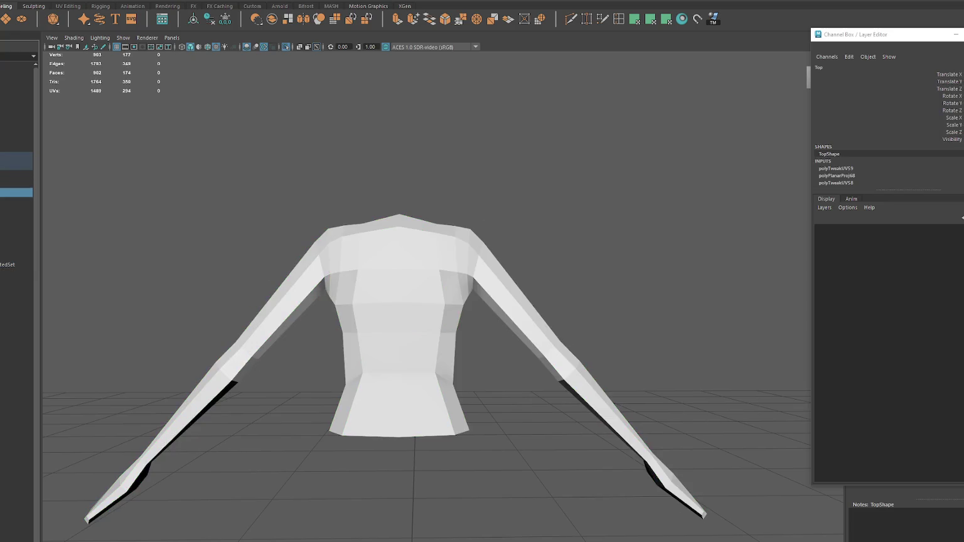
click(17, 201)
alt+drag(254, 241, 247, 246)
mouse_move(476, 229)
right_down()
mouse_move(380, 279)
mouse_move(380, 289)
right_up()
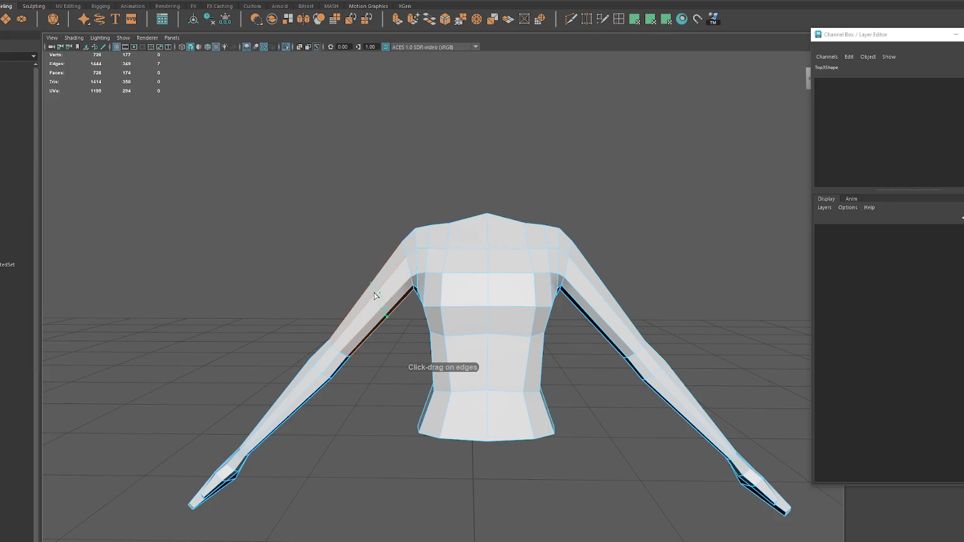
Step: With Object X symmetry on, insert mirrored edge loops on the upper sleeves and tilt them
click(375, 296)
click(323, 6)
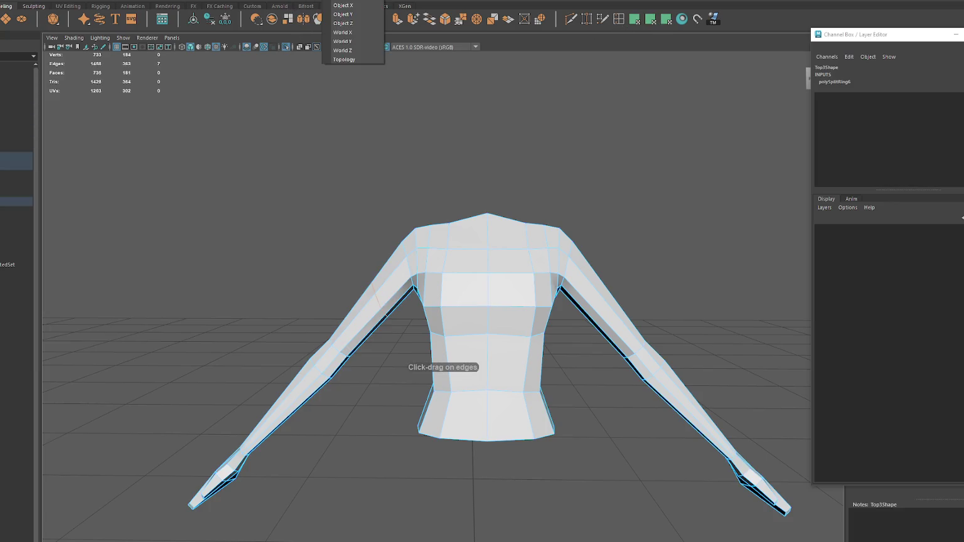
click(343, 5)
key(ctrl+z)
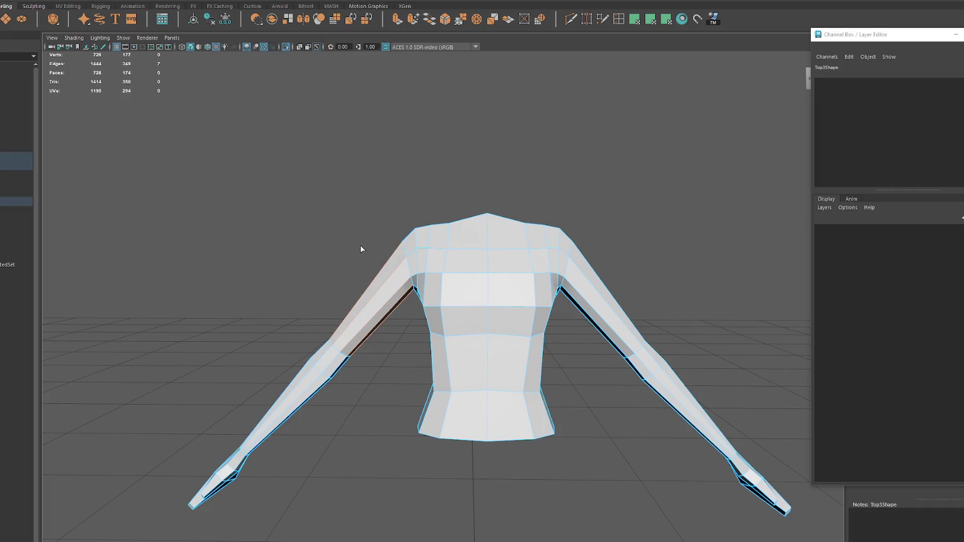
click(327, 6)
click(336, 9)
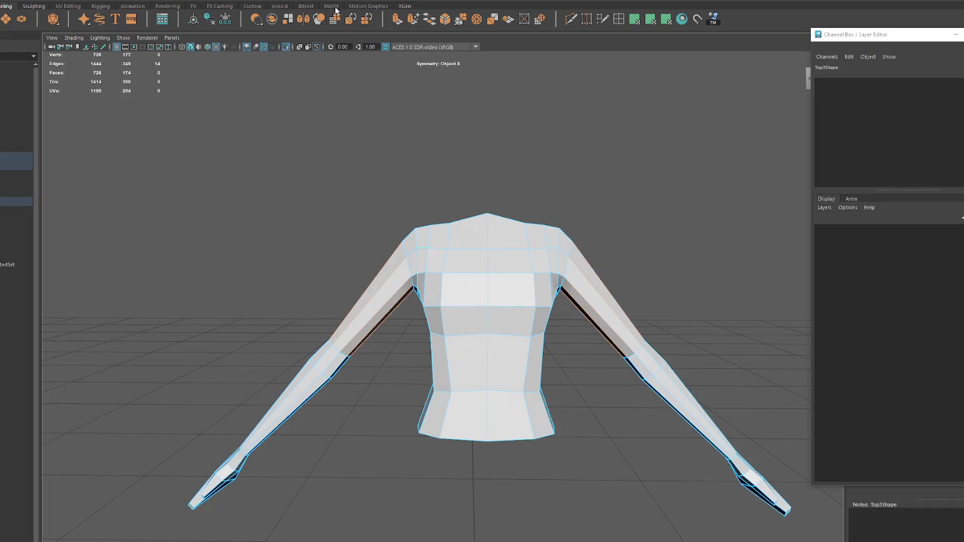
click(372, 303)
key(e)
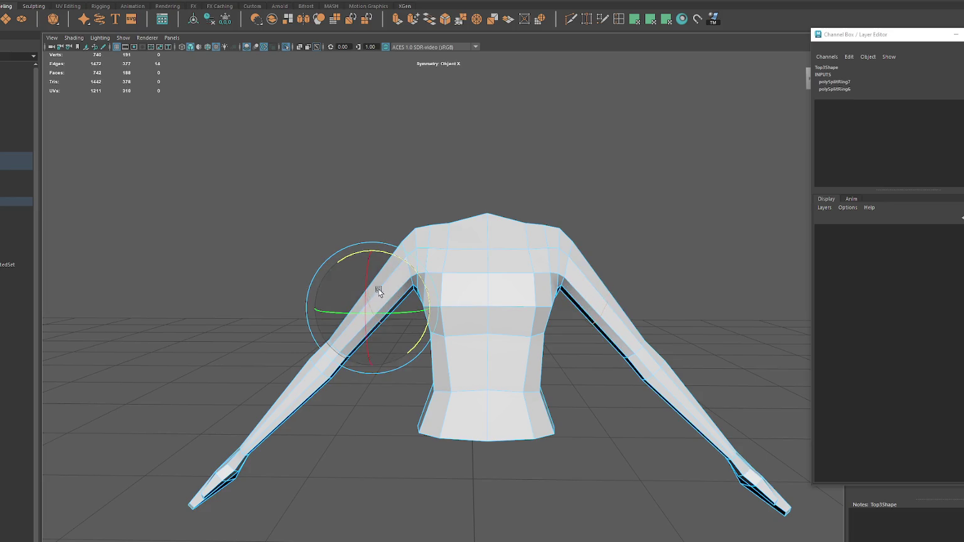
mouse_move(393, 258)
mouse_down()
mouse_move(374, 254)
mouse_move(543, 298)
mouse_move(394, 306)
mouse_up()
key(w)
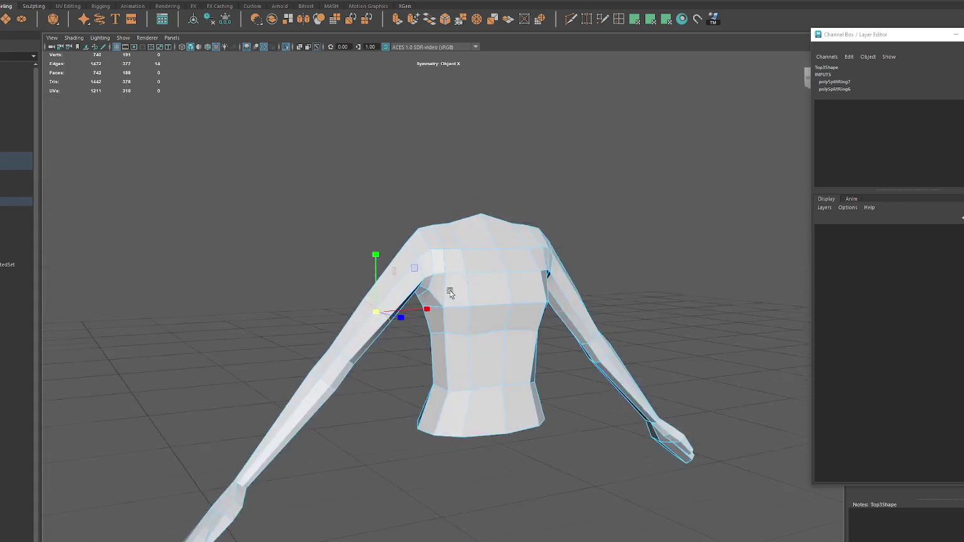
Step: Insert additional mirrored edge loops along the sleeves
key(g)
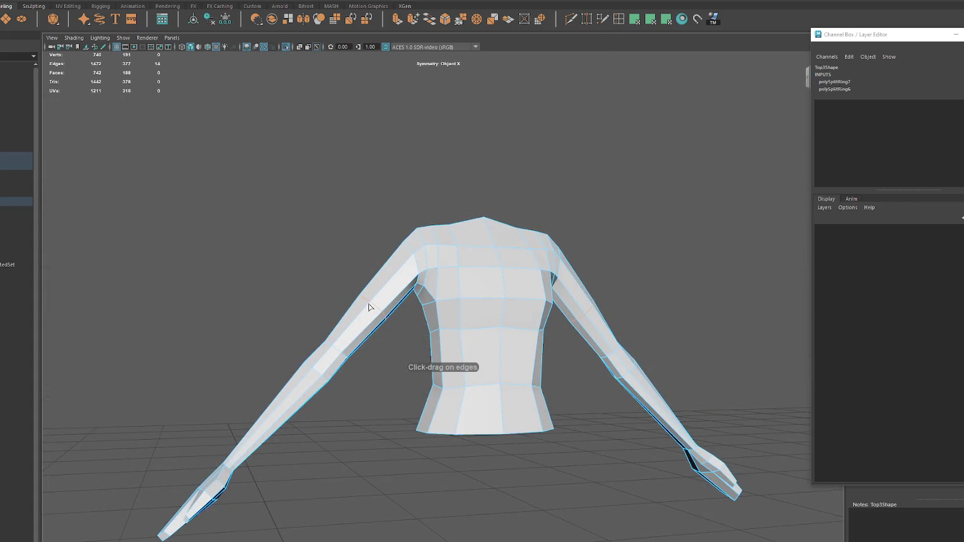
click(370, 306)
mouse_move(370, 306)
alt+mouse_down()
mouse_move(398, 300)
mouse_move(380, 309)
alt+mouse_up()
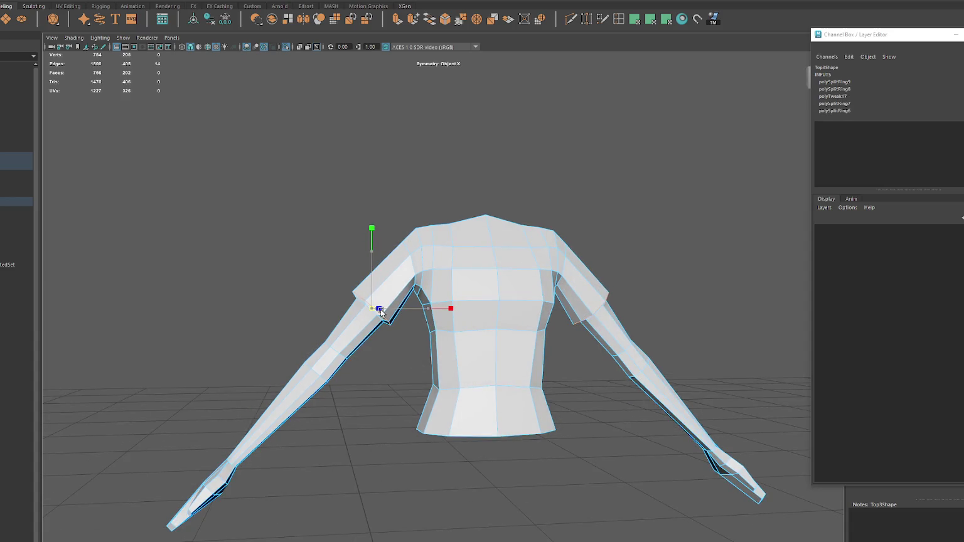
key(ctrl+z)
Step: Raise the shoulder vertex and adjust the armpit vertices, then return to object mode
click(420, 260)
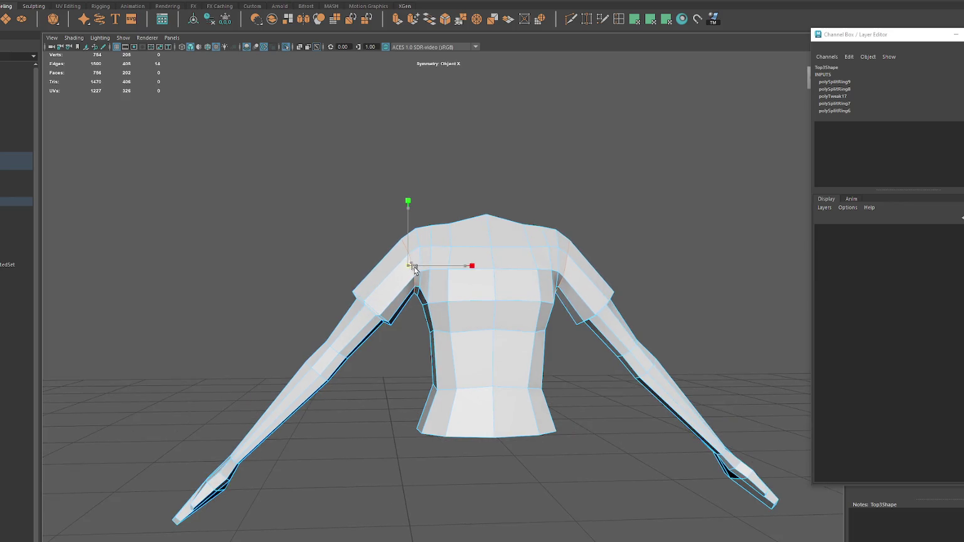
mouse_move(408, 262)
mouse_down()
mouse_move(418, 263)
mouse_move(418, 248)
mouse_move(483, 305)
mouse_up()
key(r)
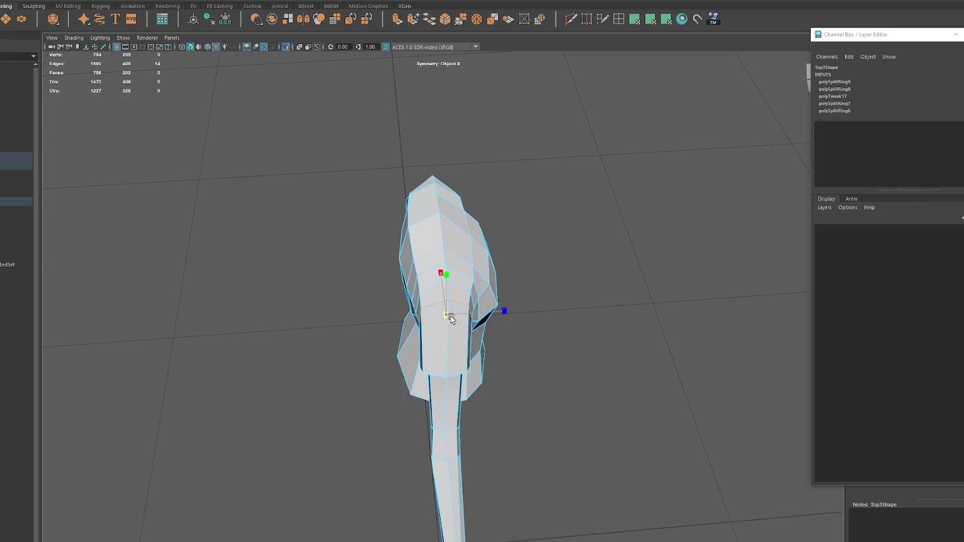
alt+drag(451, 319, 403, 256)
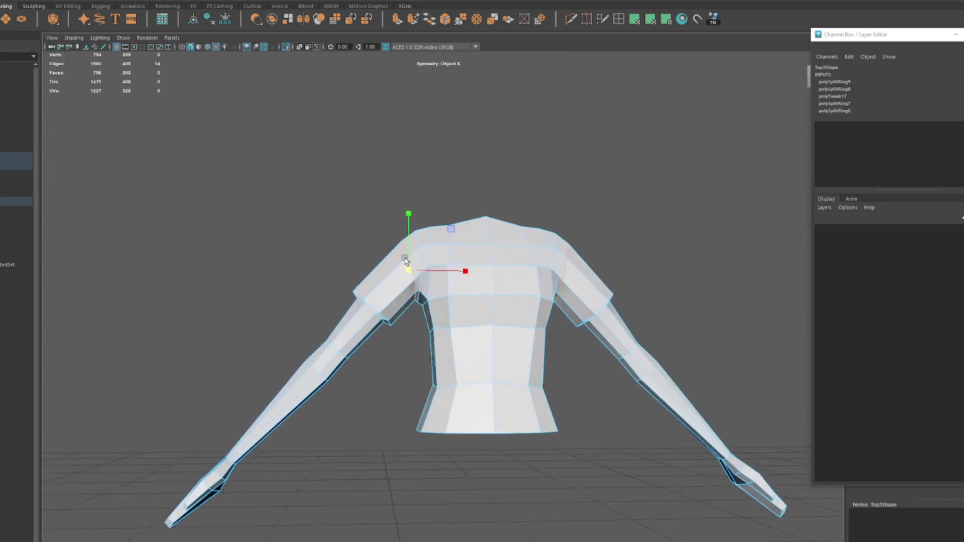
right_drag(403, 256, 312, 244)
click(418, 302)
click(415, 297)
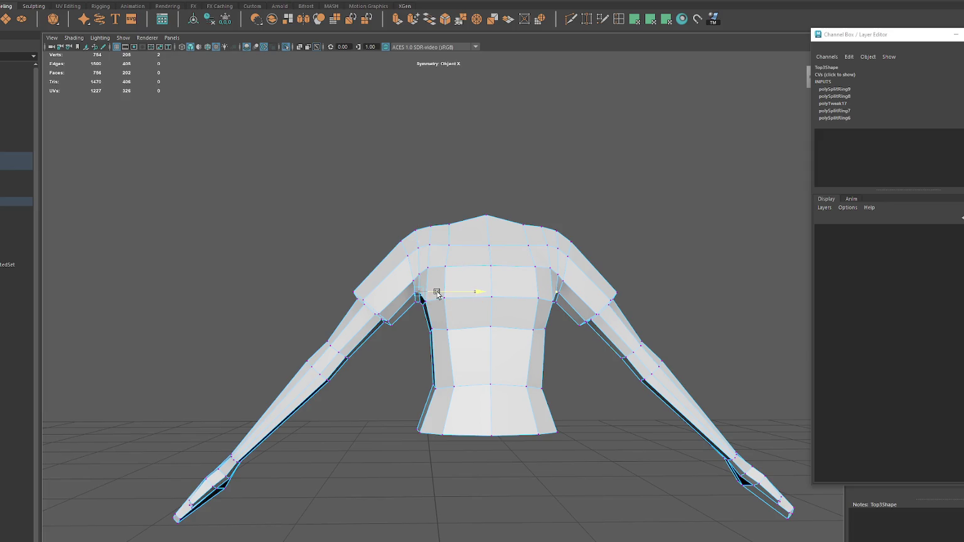
right_drag(332, 224, 266, 232)
alt+drag(266, 232, 511, 235)
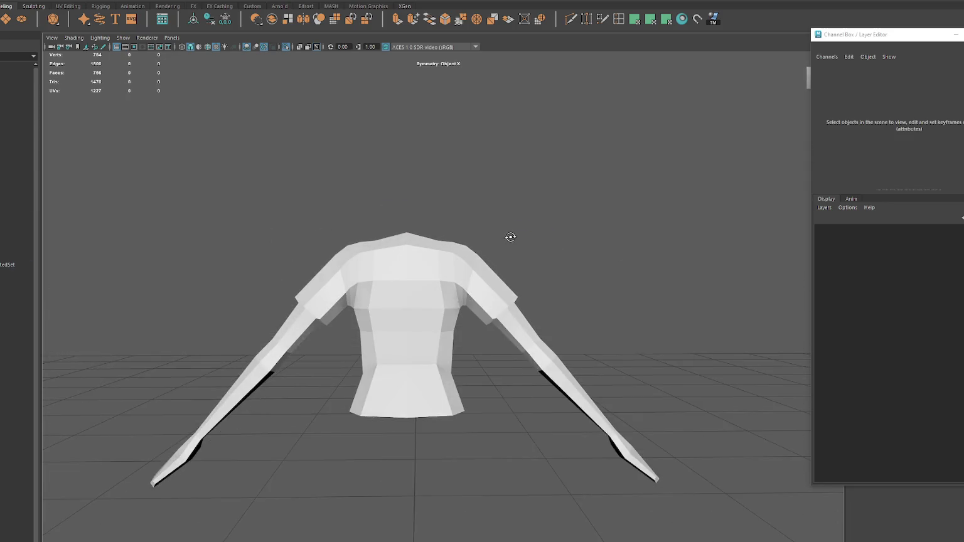
Step: Nudge the shirt's side vertices below the shoulder sideways to tidy its outline
right_drag(527, 254, 453, 285)
click(455, 283)
click(441, 308)
drag(420, 310, 418, 336)
click(439, 332)
key(F8)
mouse_move(383, 232)
alt+mouse_down()
mouse_move(586, 236)
mouse_move(484, 231)
alt+mouse_up()
Step: Cut a UV seam along the edge loop under the shirt's left sleeve
click(527, 238)
click(16, 200)
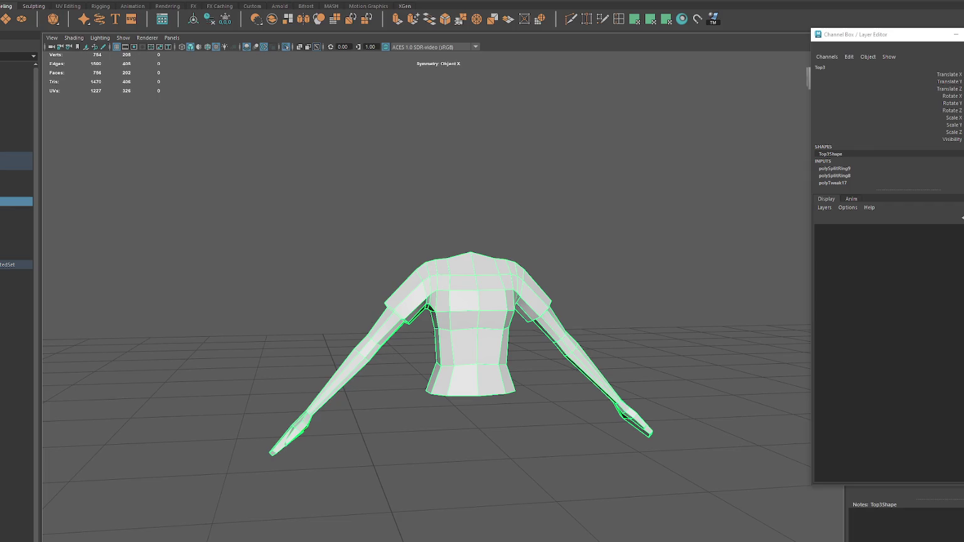
key(F11)
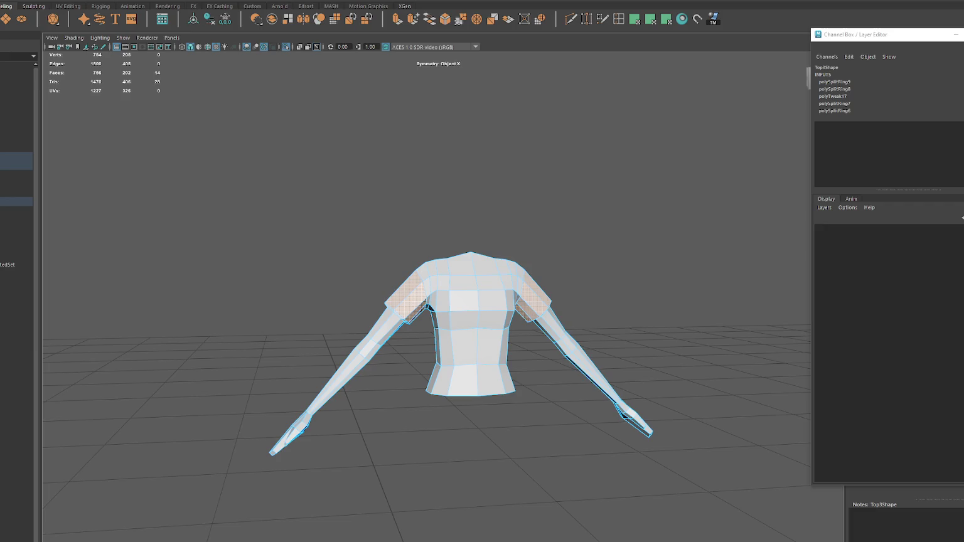
double_click(402, 324)
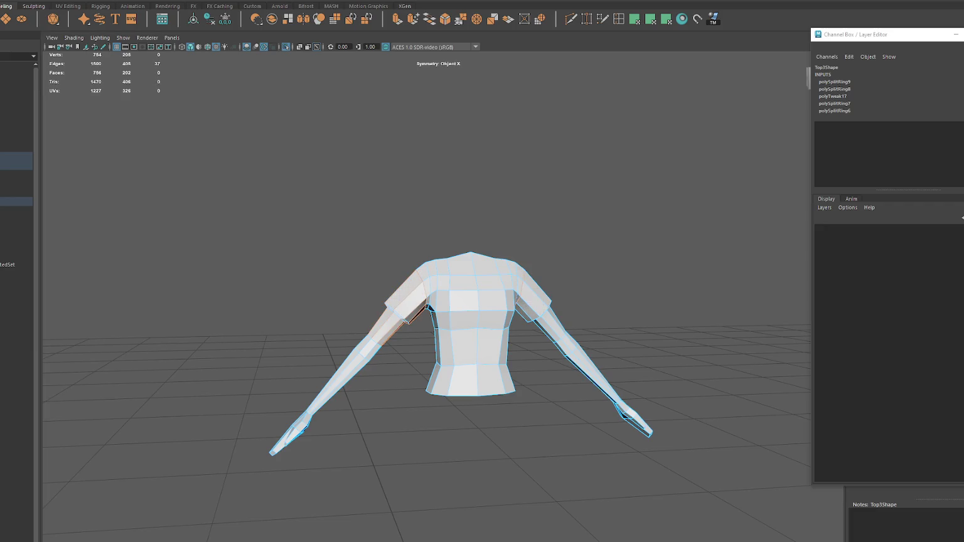
key(shift+x)
Step: Select the shoulder-cap face loops and adjust their UVs
shift+double_click(409, 300)
key(shift+x)
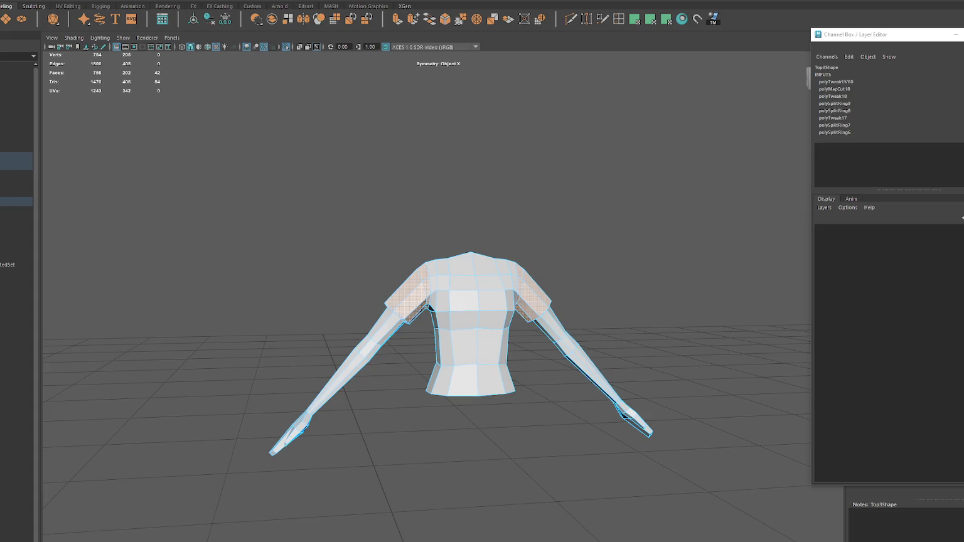
shift+double_click(571, 361)
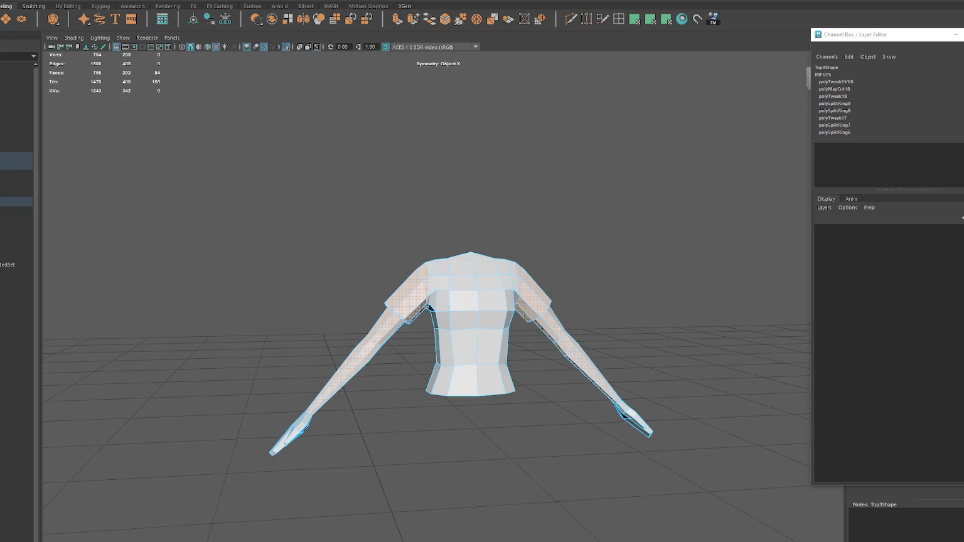
key(ctrl+z)
key(w)
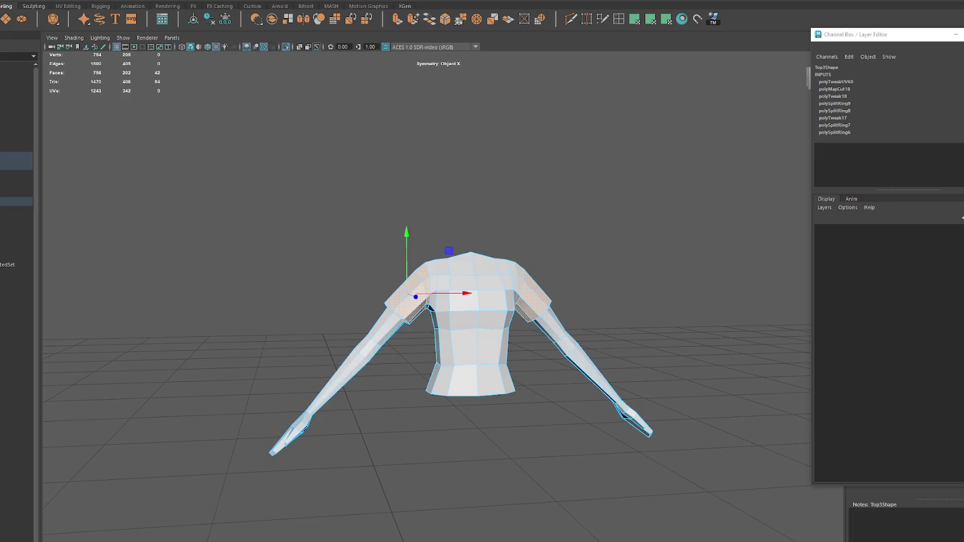
Step: Turn Symmetry off and reselect the shirt as a whole object
click(332, 5)
click(342, 8)
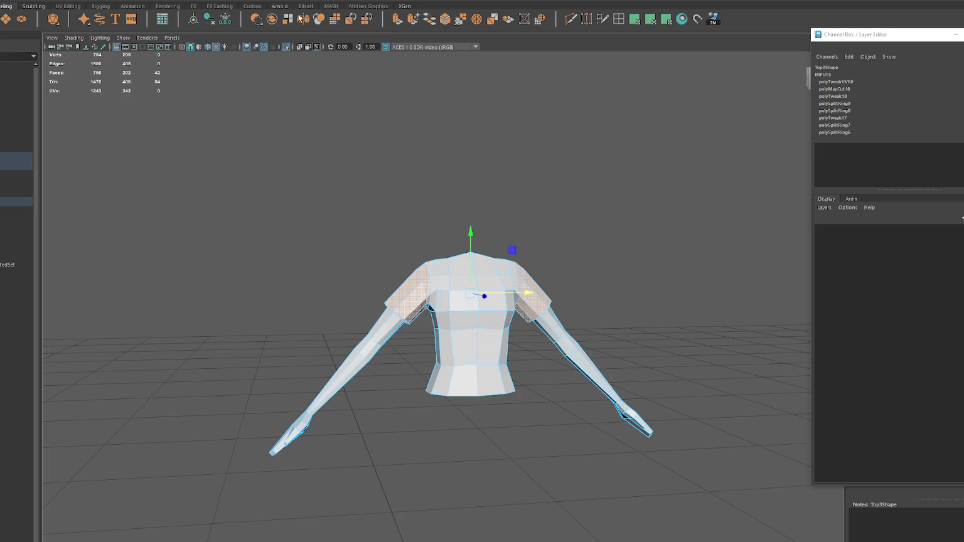
click(308, 166)
click(5, 165)
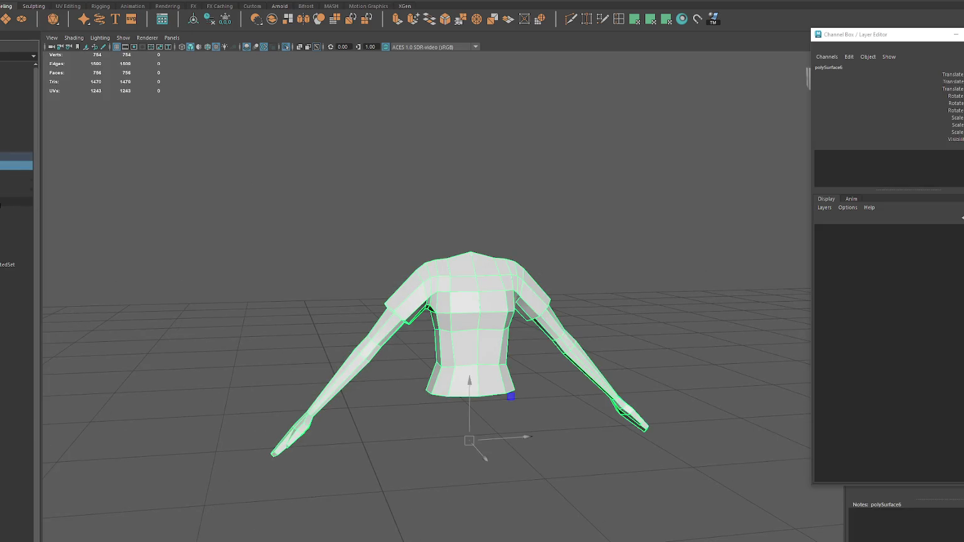
Step: Show all the character's parts again in untextured shaded display
click(5, 202)
click(5, 174)
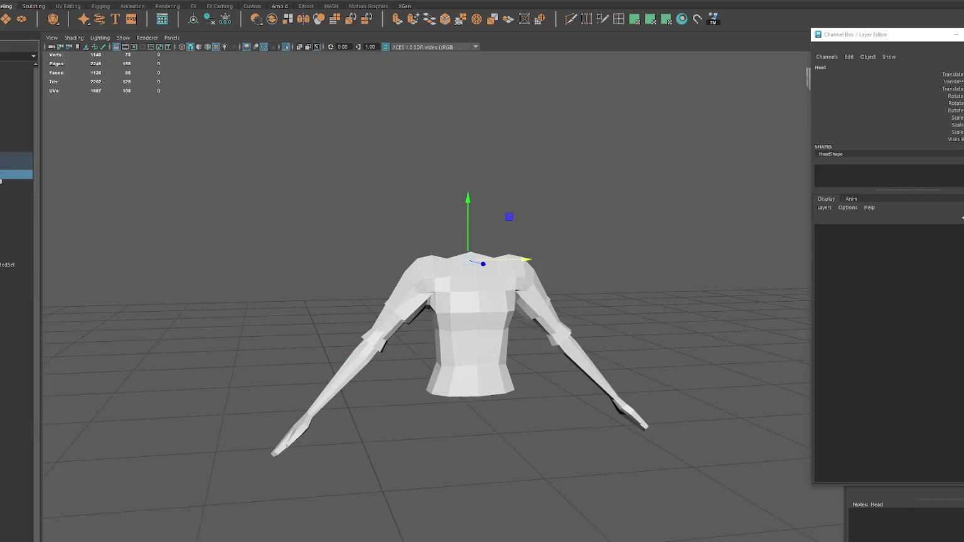
click(138, 181)
key(ctrl+1)
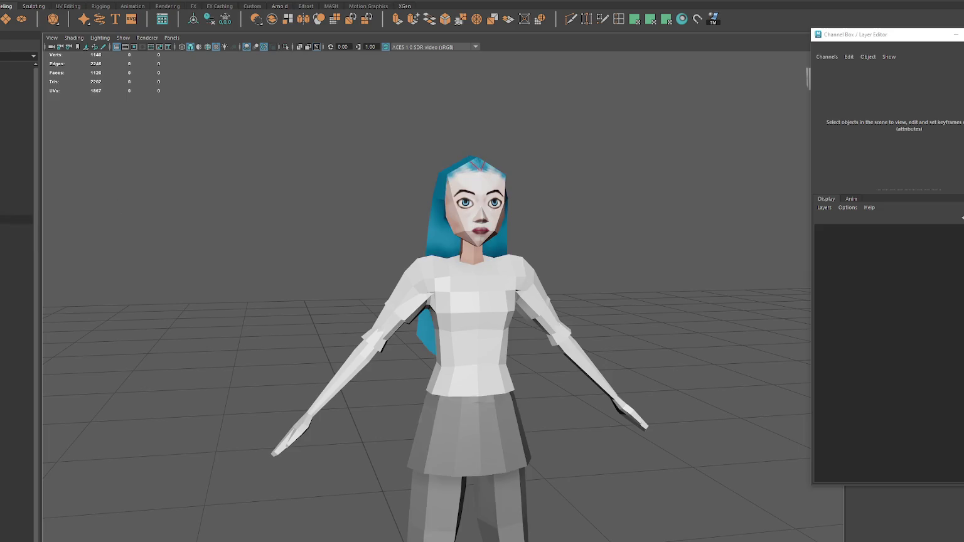
key(5)
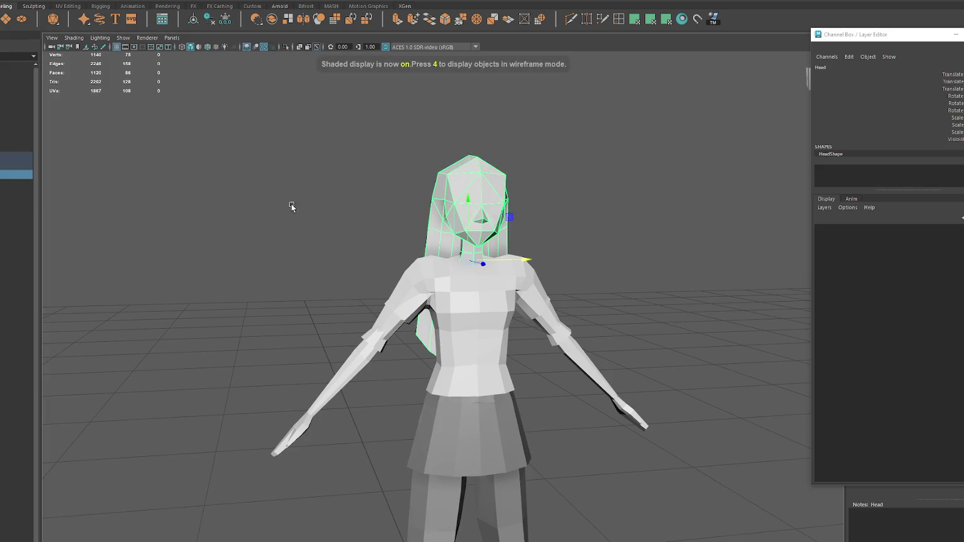
Step: Duplicate the Head mesh with Ctrl+D
click(15, 183)
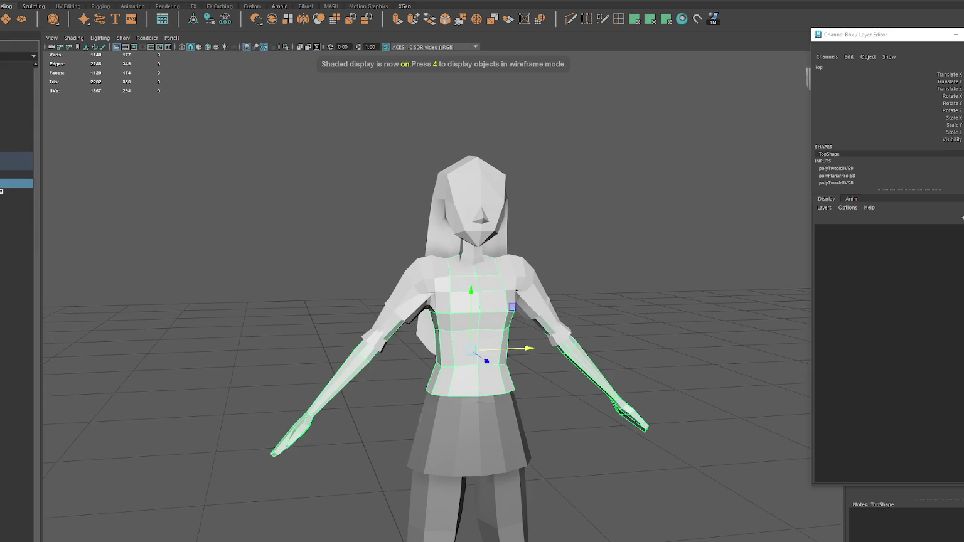
click(16, 202)
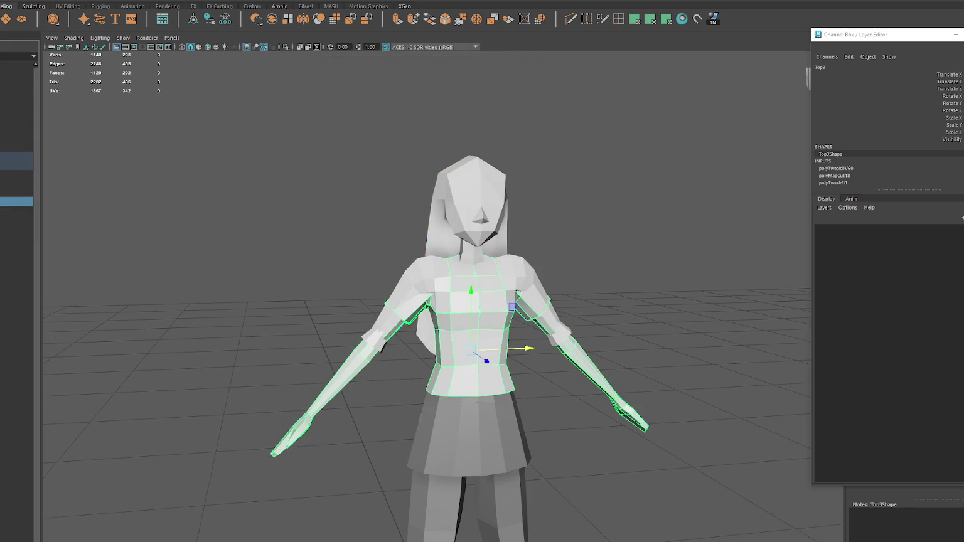
click(15, 174)
key(ctrl+d)
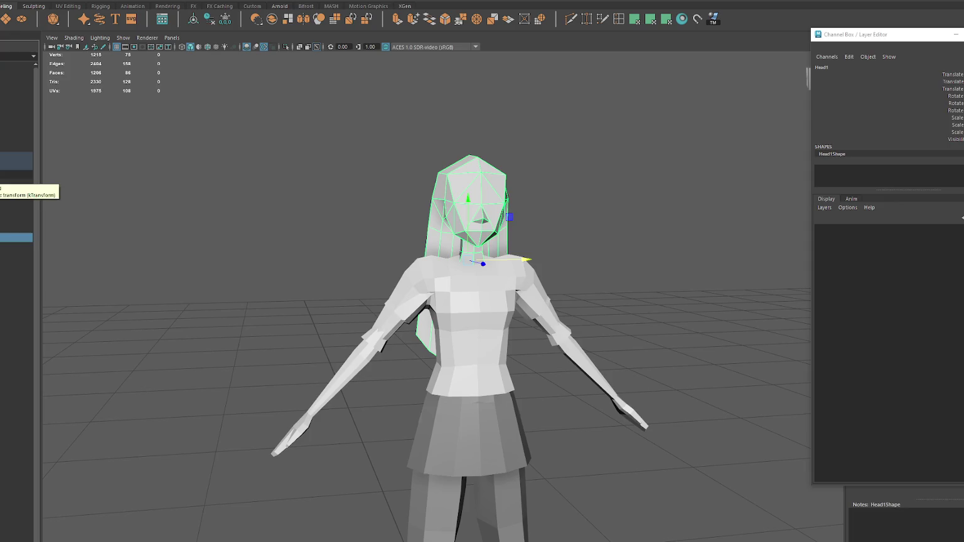
Step: Select the duplicated head Head1 and frame the view on it
right_drag(179, 205, 250, 456)
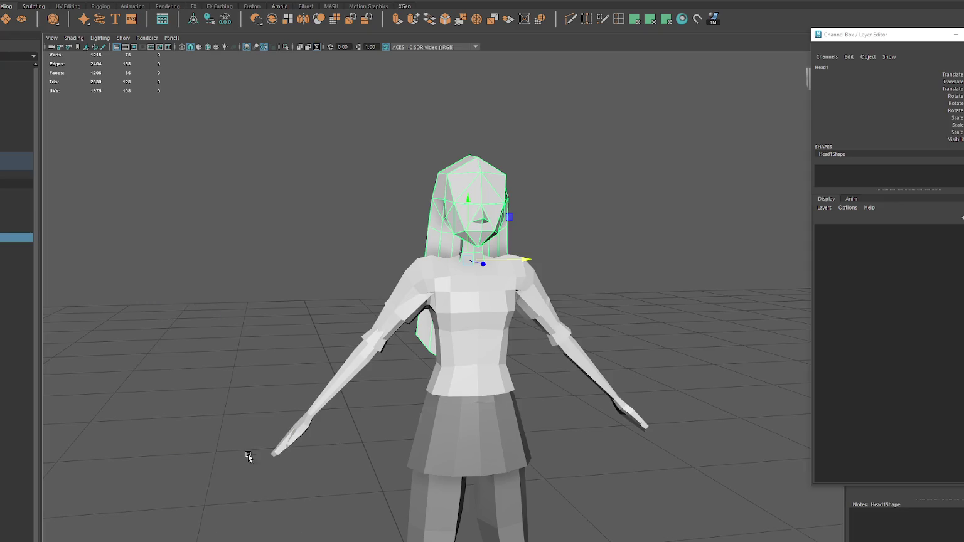
click(138, 284)
click(16, 165)
click(17, 175)
right_drag(121, 196, 157, 434)
click(2, 238)
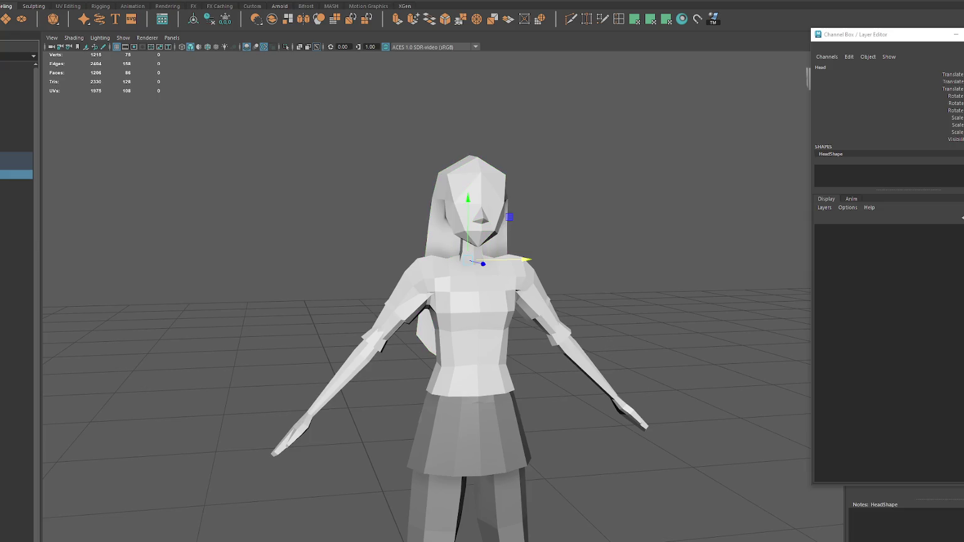
scroll(364, 281, up, 4)
alt+middle_drag(364, 280, 374, 245)
Step: Isolate Head1 so only the duplicated head is visible
right_click(539, 249)
click(538, 259)
click(395, 237)
key(ctrl+1)
Step: Select the bottom ring of neck vertices and scale it flat in Y
right_click(529, 283)
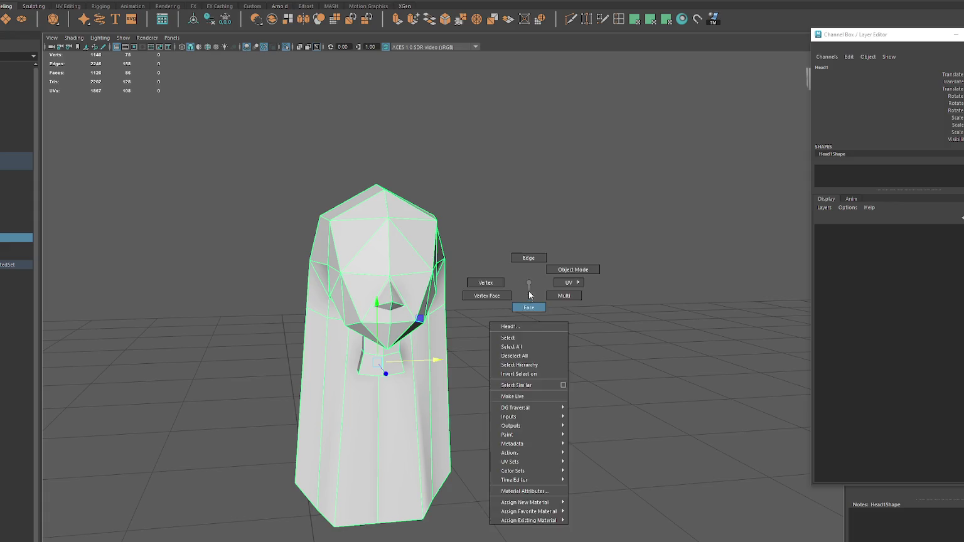
right_drag(529, 294, 528, 307)
drag(301, 431, 527, 541)
right_drag(527, 323, 451, 307)
drag(260, 451, 506, 541)
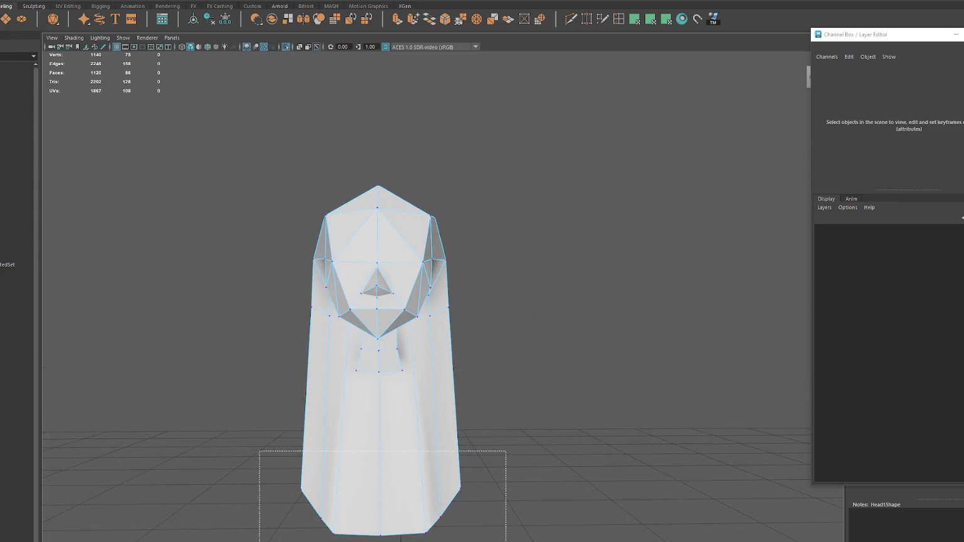
key(r)
drag(381, 454, 385, 520)
key(w)
drag(381, 452, 383, 419)
key(ctrl+z)
Step: Raise the flattened neck ring to shorten the neck, checking in wireframe
key(4)
mouse_move(463, 405)
alt+mouse_down()
mouse_move(364, 395)
mouse_move(562, 401)
mouse_move(397, 460)
alt+mouse_up()
scroll(595, 406, down, 3)
mouse_move(497, 363)
mouse_down()
mouse_move(499, 310)
mouse_move(456, 323)
mouse_move(343, 313)
mouse_move(402, 331)
mouse_move(576, 342)
mouse_up()
key(6)
key(w)
drag(405, 276, 405, 290)
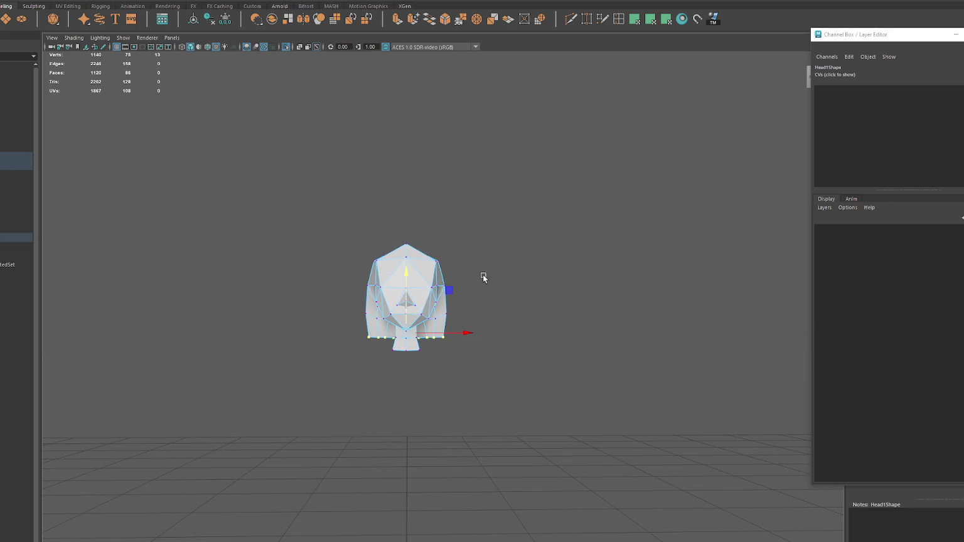
Step: Pull Head2's back-of-head vertices outward
click(525, 256)
mouse_move(524, 256)
alt+mouse_down()
mouse_move(642, 261)
mouse_move(534, 264)
alt+mouse_up()
click(3, 234)
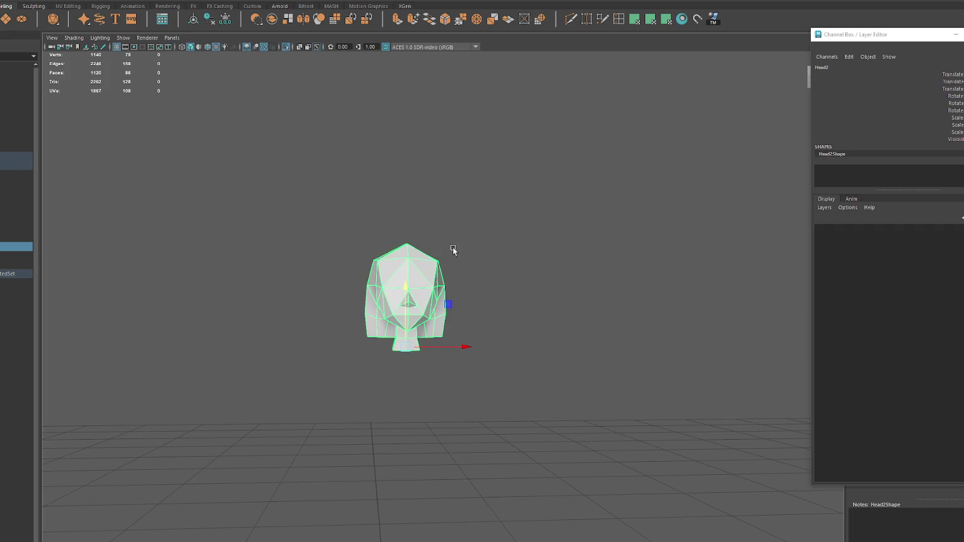
mouse_move(473, 274)
alt+mouse_down()
mouse_move(458, 267)
mouse_move(511, 276)
alt+mouse_up()
mouse_move(335, 218)
alt+mouse_down()
mouse_move(221, 232)
mouse_move(468, 315)
mouse_move(508, 298)
alt+mouse_up()
right_drag(518, 305, 523, 327)
click(411, 312)
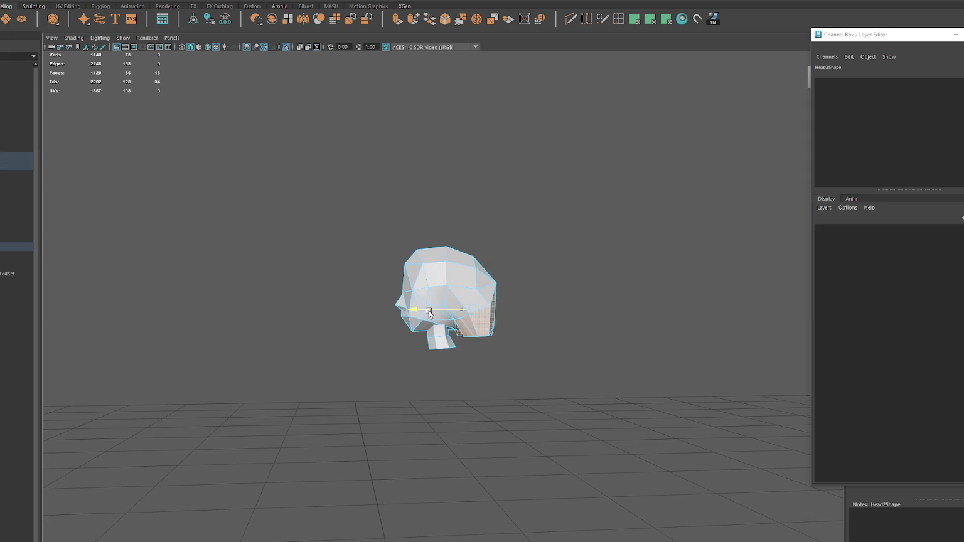
right_drag(472, 317, 488, 323)
mouse_move(430, 333)
mouse_down()
mouse_move(461, 334)
mouse_move(394, 328)
mouse_move(439, 317)
mouse_up()
Step: Turn X symmetry back on and pull the lower side vertices inward
click(448, 312)
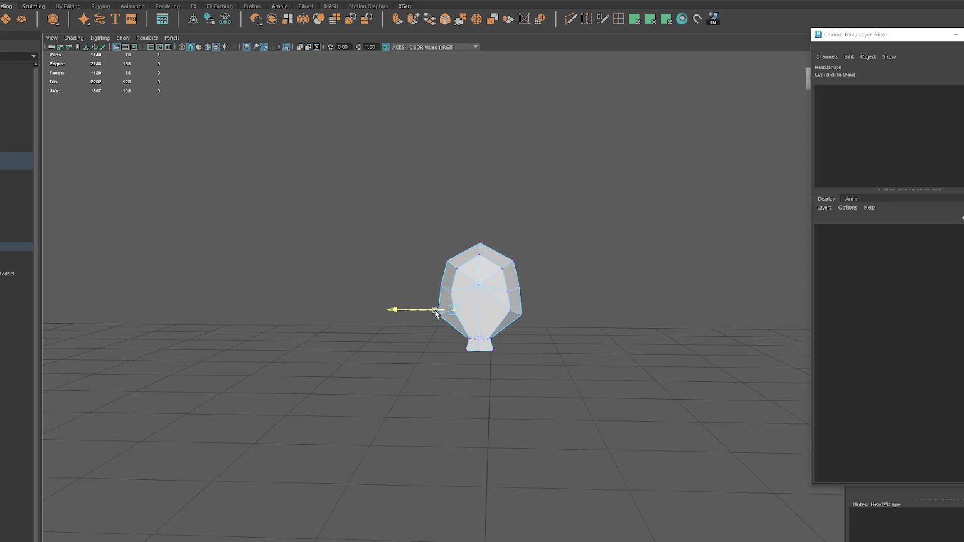
click(345, 5)
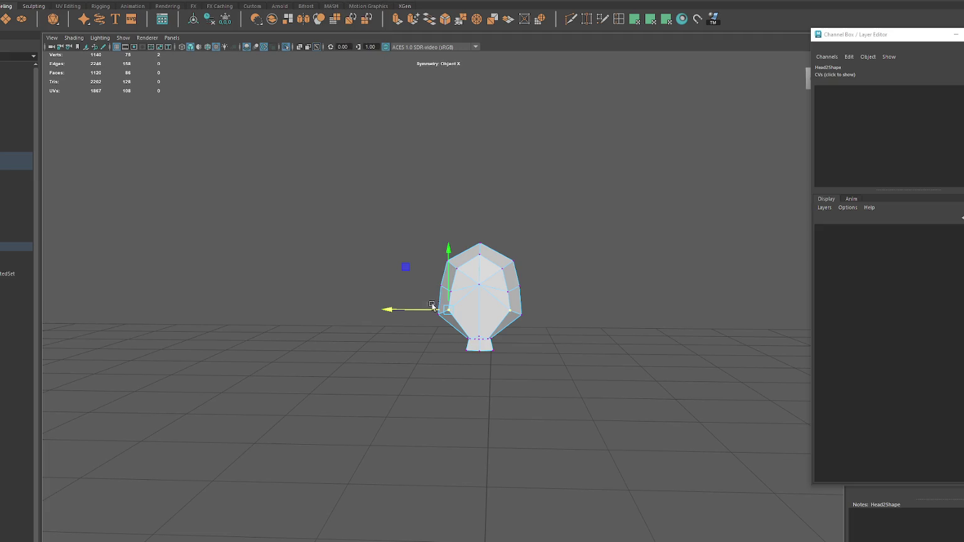
key(w)
mouse_move(434, 317)
mouse_down()
mouse_move(560, 306)
mouse_move(489, 327)
mouse_move(462, 251)
mouse_up()
key(e)
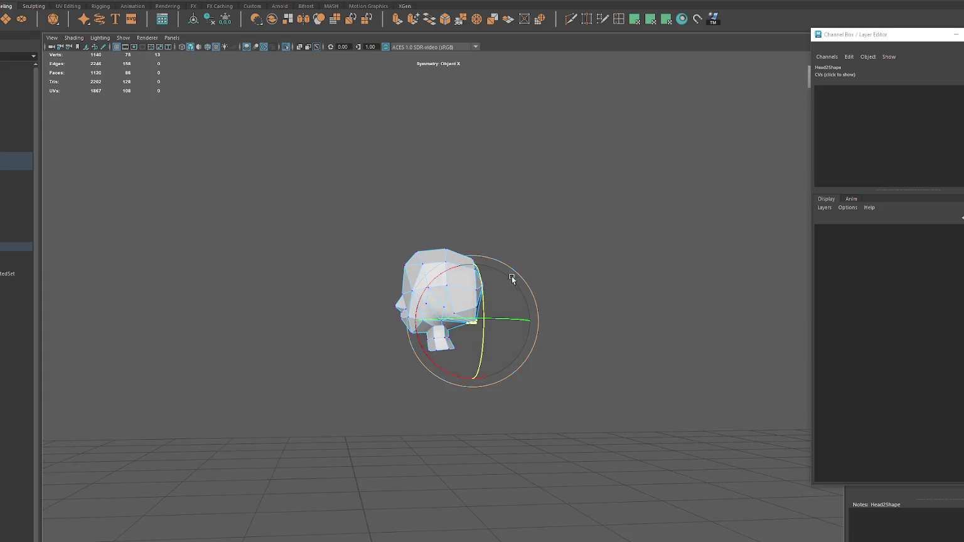
key(w)
click(477, 283)
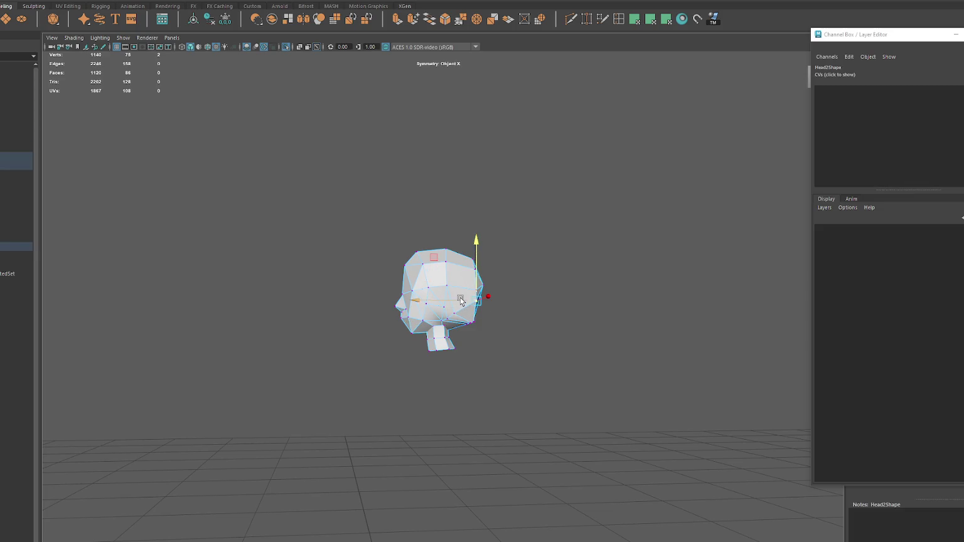
shift+click(480, 292)
mouse_move(480, 292)
alt+mouse_down()
mouse_move(484, 299)
mouse_move(420, 302)
mouse_move(455, 299)
mouse_move(464, 266)
mouse_move(529, 287)
mouse_move(455, 305)
mouse_move(464, 289)
mouse_move(442, 305)
mouse_move(473, 300)
mouse_move(477, 314)
mouse_move(473, 306)
alt+mouse_up()
Step: Reposition individual side vertices and the vertex loop on the head's side
click(453, 314)
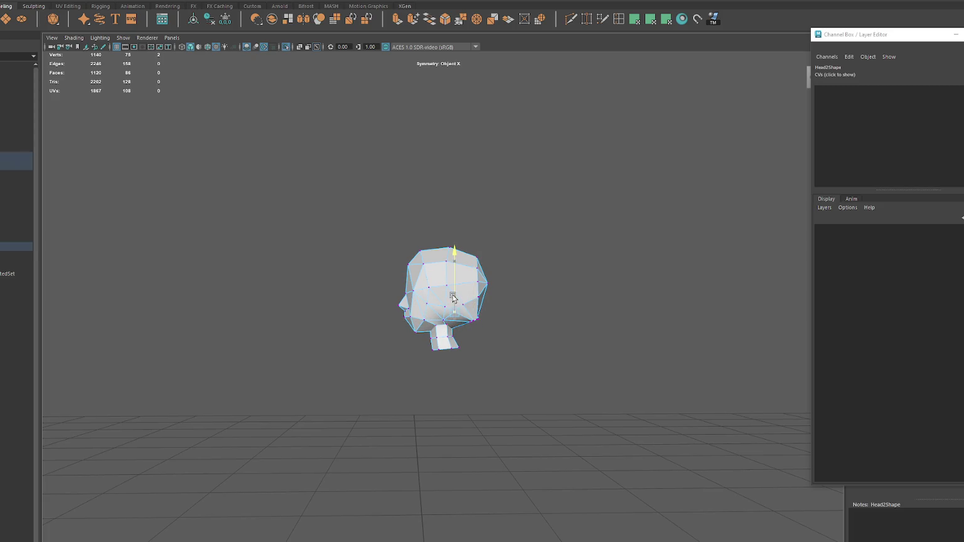
click(465, 292)
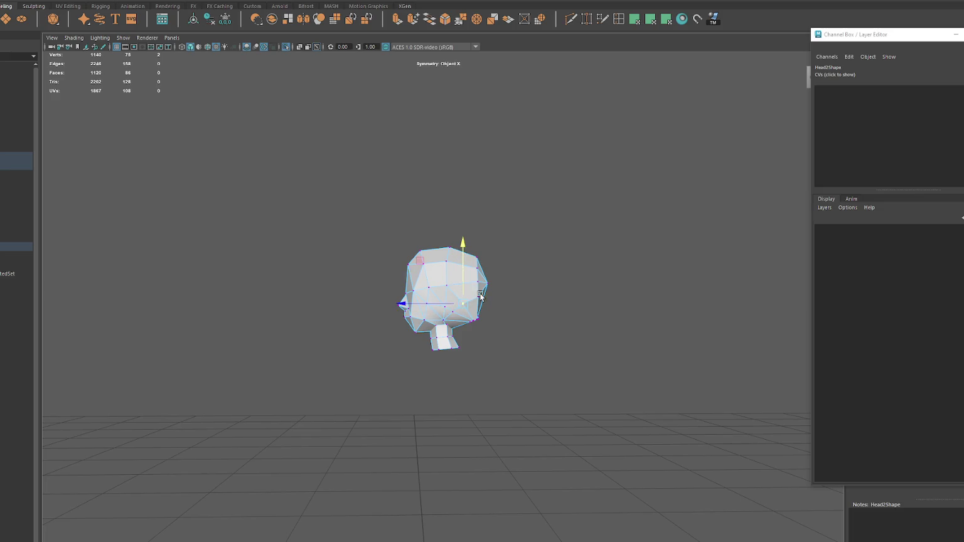
click(478, 284)
double_click(486, 311)
key(e)
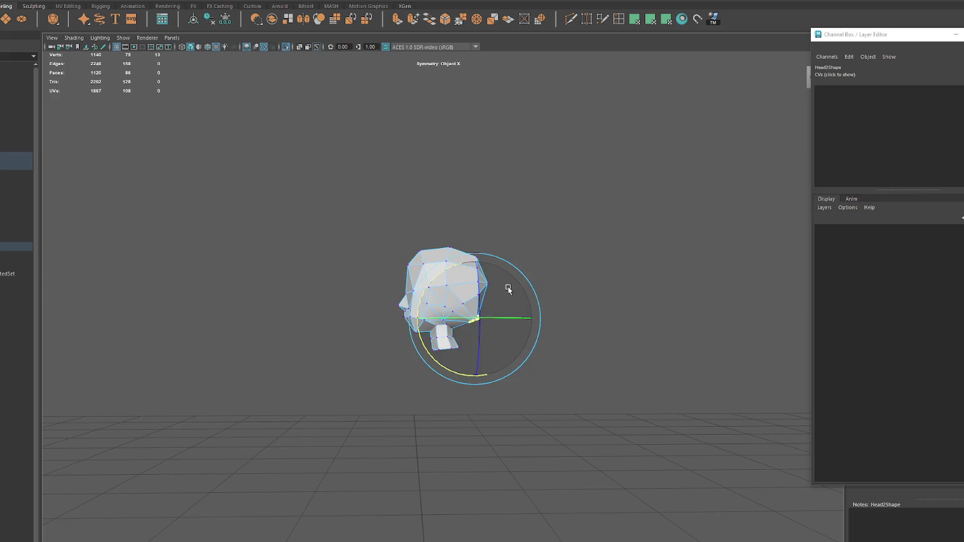
key(w)
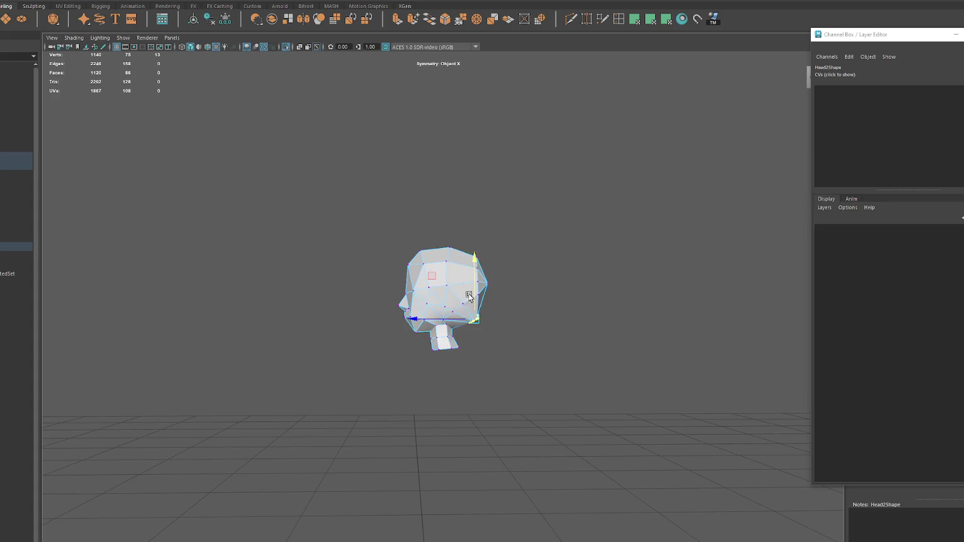
Step: Adjust a lower-left vertex and its mirror, then inspect from above and behind
click(492, 279)
mouse_move(511, 264)
alt+mouse_down()
mouse_move(434, 274)
mouse_move(491, 257)
alt+mouse_up()
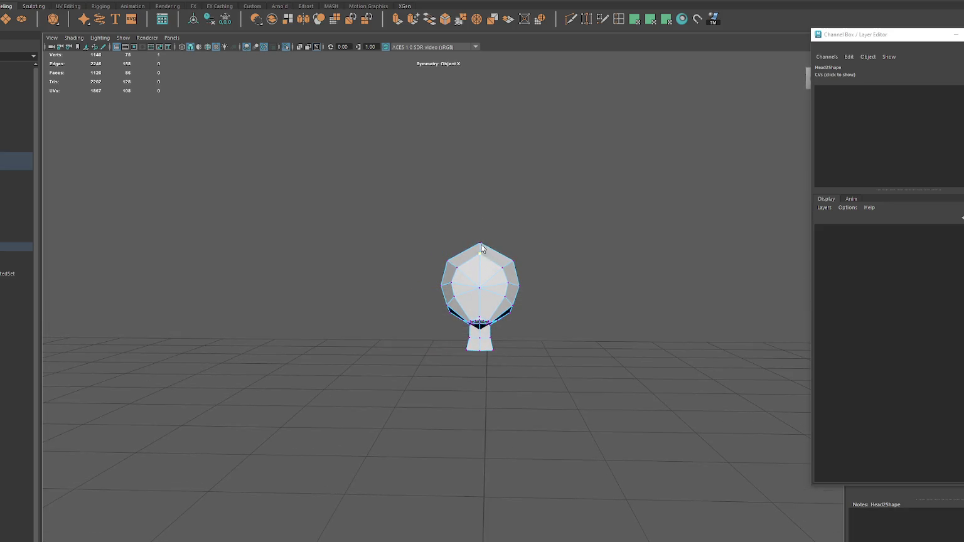
click(456, 297)
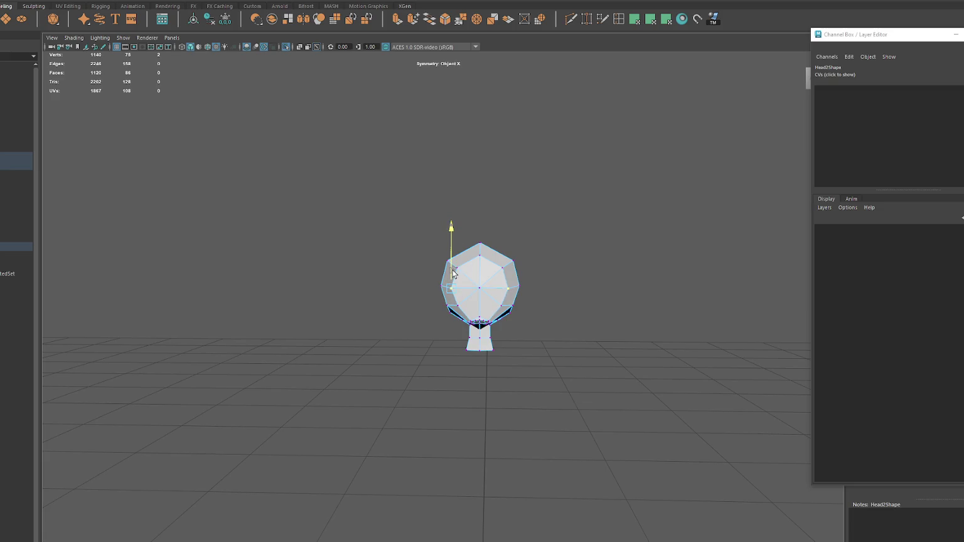
mouse_move(480, 280)
alt+mouse_down()
mouse_move(523, 312)
mouse_move(551, 314)
mouse_move(432, 312)
alt+mouse_up()
scroll(540, 306, up, 3)
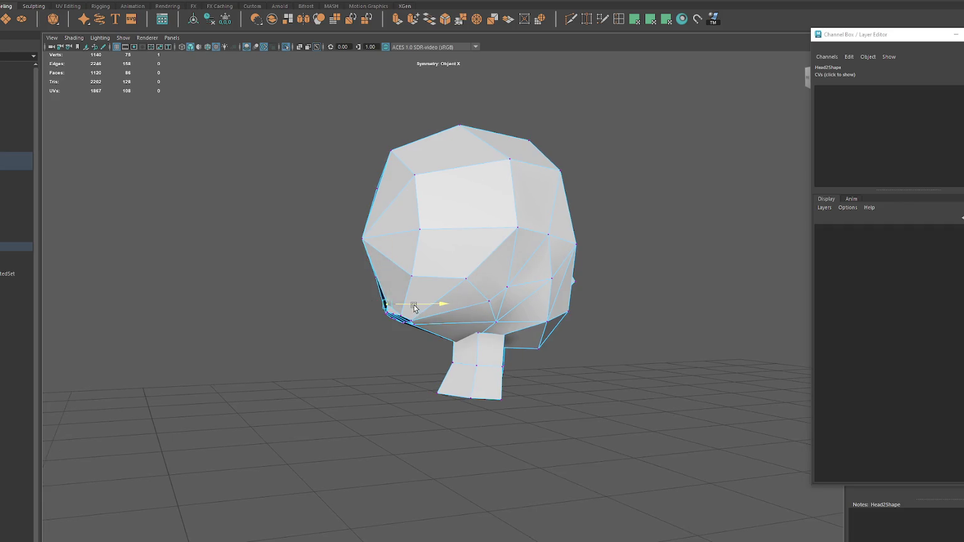
mouse_move(433, 312)
alt+mouse_down()
mouse_move(437, 290)
mouse_move(581, 302)
mouse_move(566, 285)
alt+mouse_up()
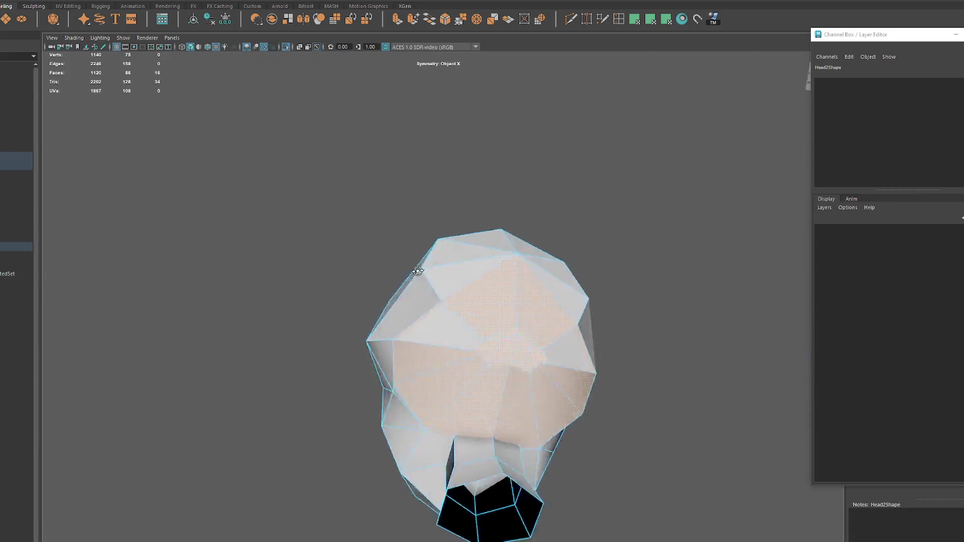
Step: Delete the patch of faces near the nose on the front of the head
right_click(612, 232)
right_drag(603, 233, 599, 233)
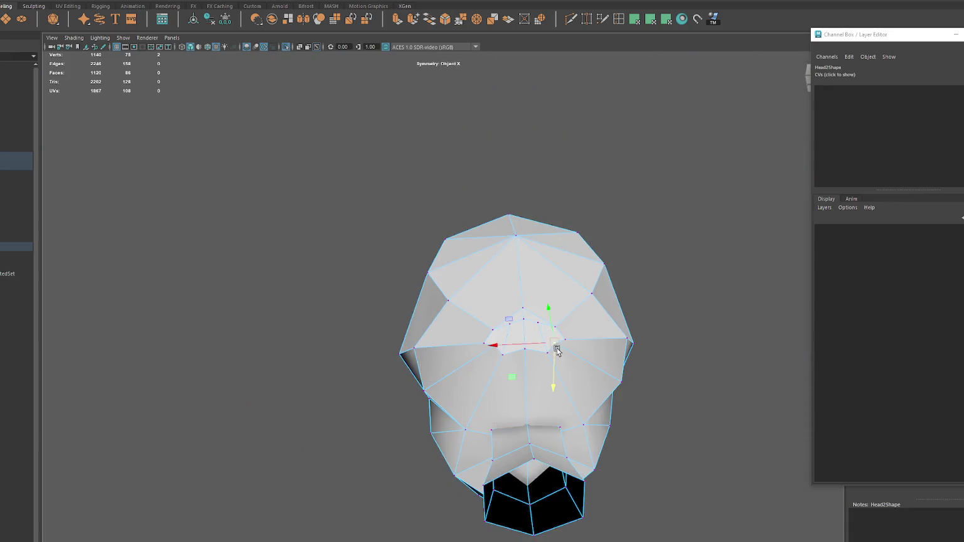
click(524, 348)
drag(524, 364, 525, 369)
right_click(623, 272)
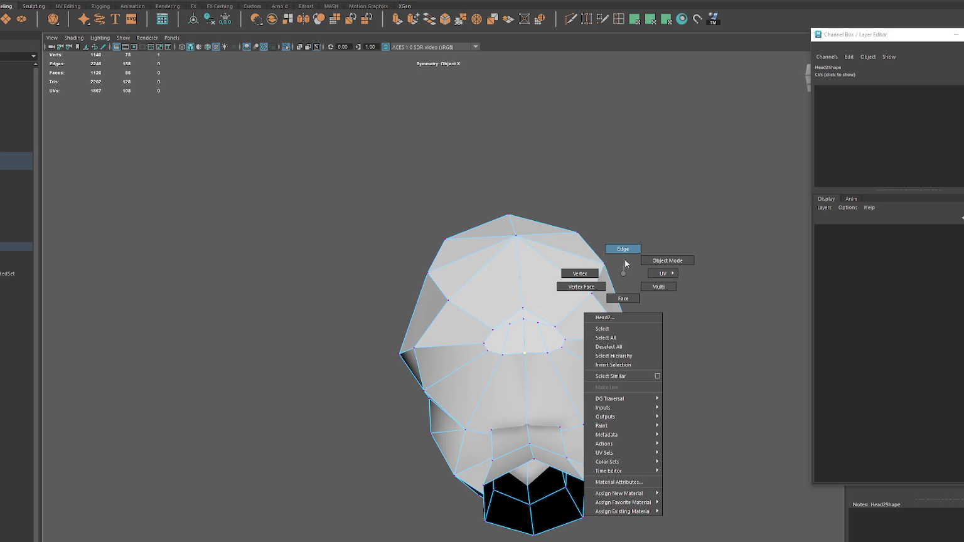
click(624, 299)
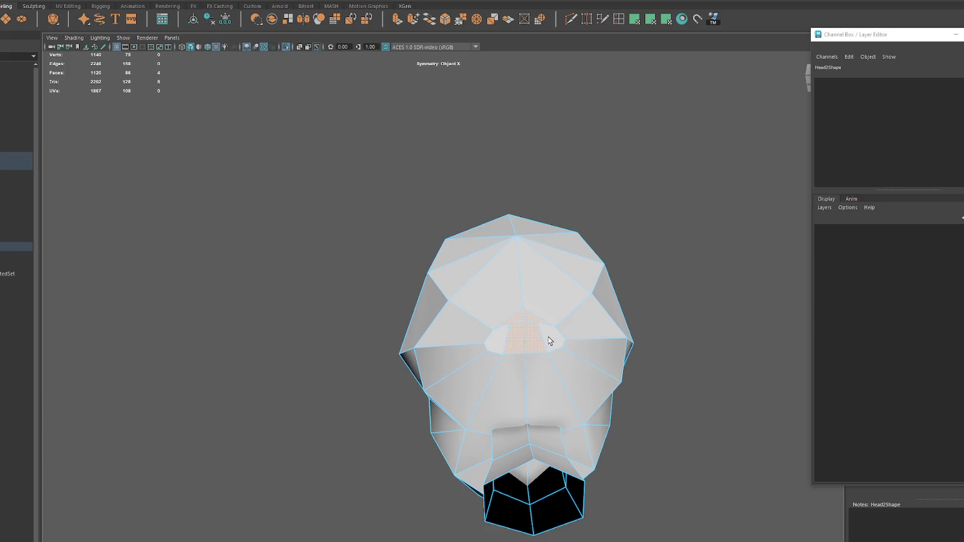
key(Delete)
Step: Nudge the hole's top vertex and fill the hole with new faces
right_click(612, 241)
click(584, 241)
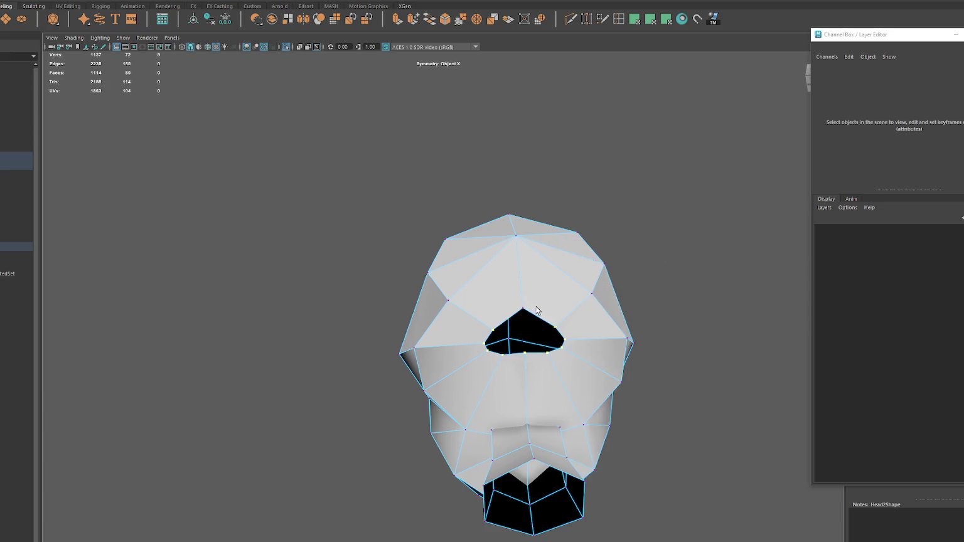
click(522, 295)
mouse_move(522, 295)
mouse_down()
mouse_move(523, 331)
mouse_move(482, 323)
mouse_up()
shift+right_drag(490, 318, 491, 314)
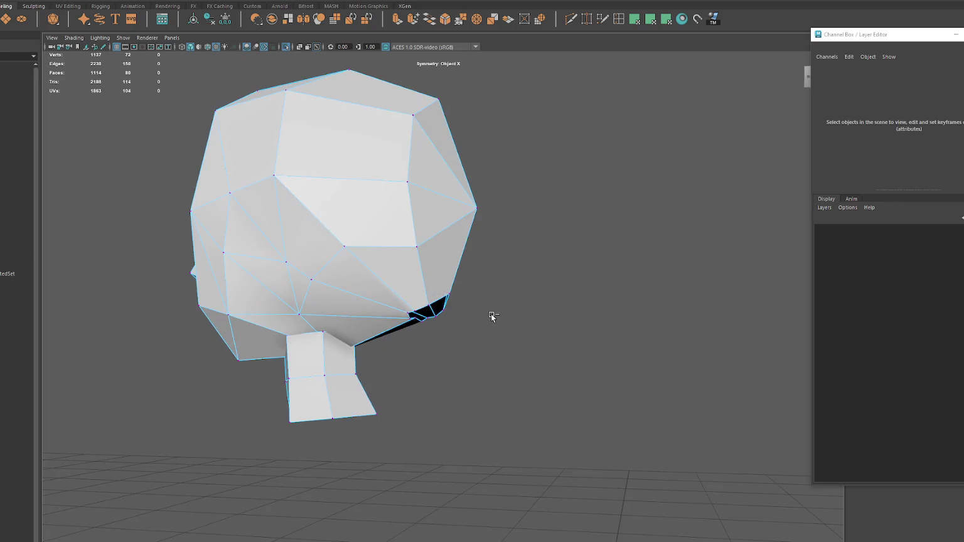
alt+drag(526, 312, 505, 308)
Step: Shift the vertex at the chin edge slightly sideways
click(577, 331)
alt+drag(577, 331, 450, 291)
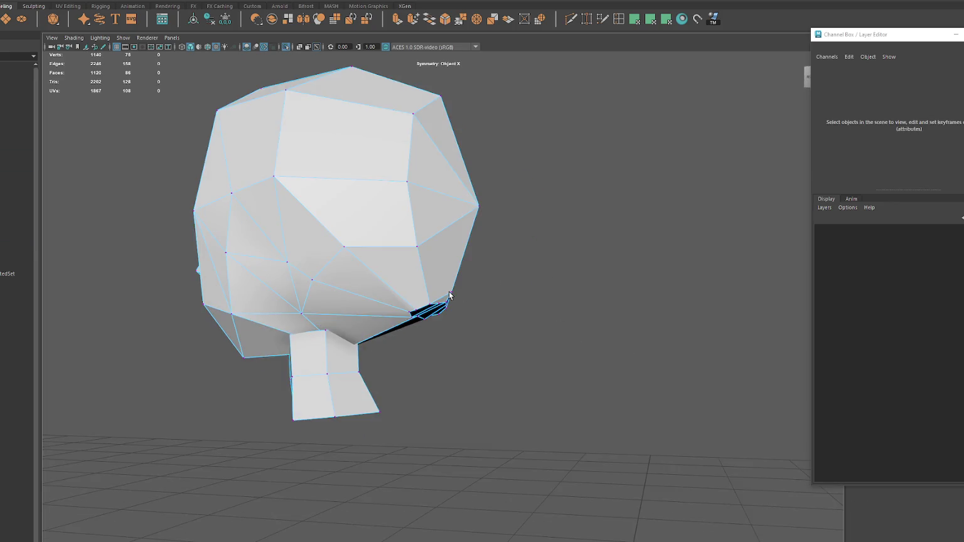
click(451, 291)
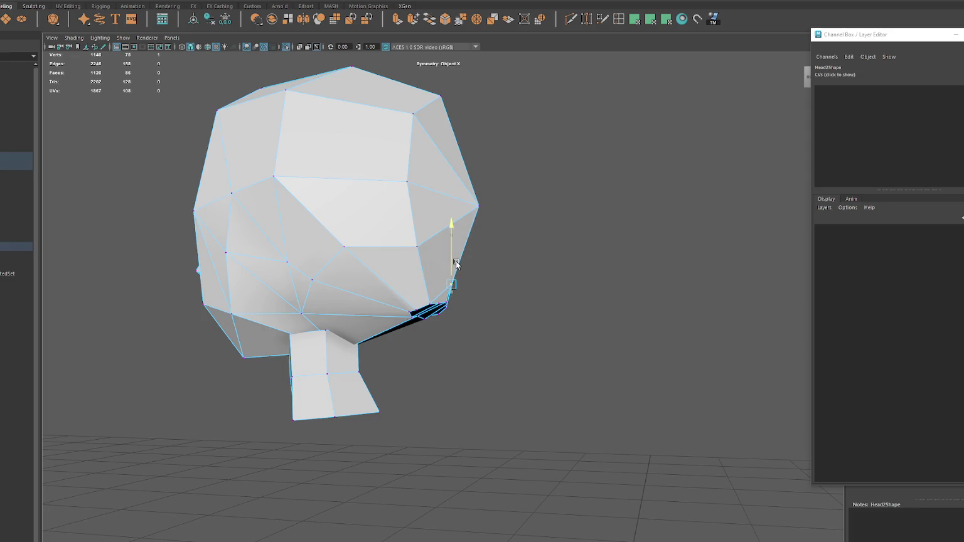
drag(425, 291, 427, 291)
ctrl+right_drag(549, 278, 505, 277)
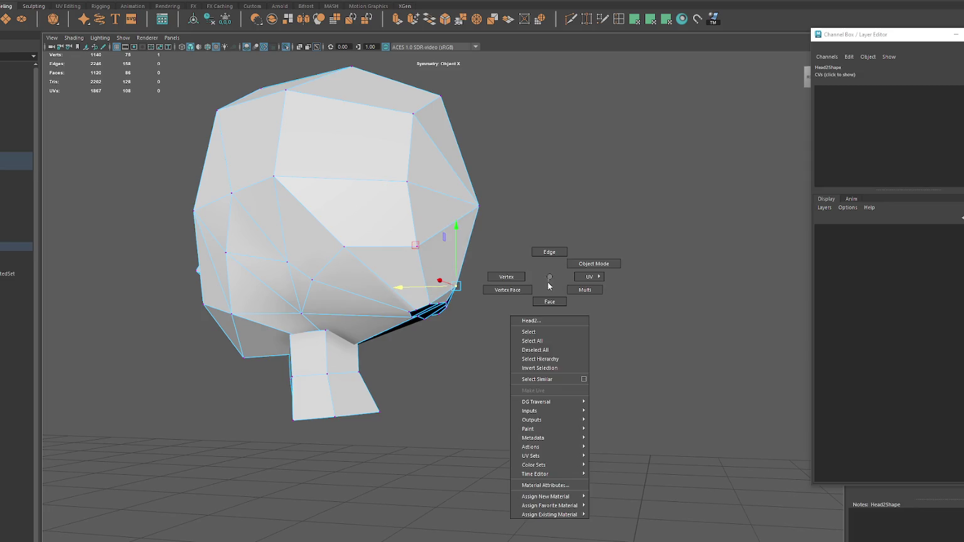
alt+drag(505, 277, 485, 282)
Step: Select four faces under the head and extrude them
click(475, 314)
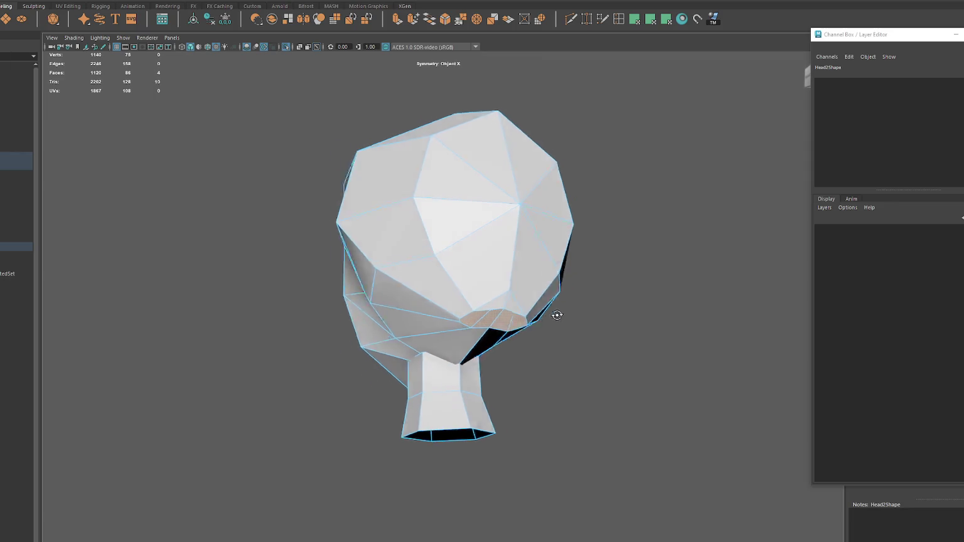
alt+drag(555, 314, 590, 286)
click(398, 18)
scroll(506, 243, down, 3)
Step: Redo the underside extrusion, pulling it down and adjusting it sideways and back
mouse_move(506, 243)
alt+mouse_down()
mouse_move(472, 316)
mouse_move(525, 441)
alt+mouse_up()
key(w)
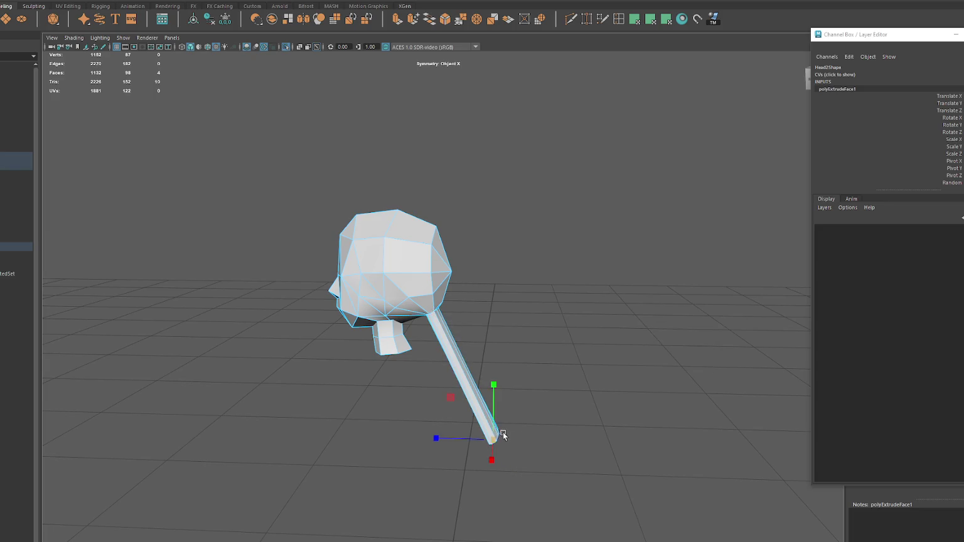
key(ctrl+z)
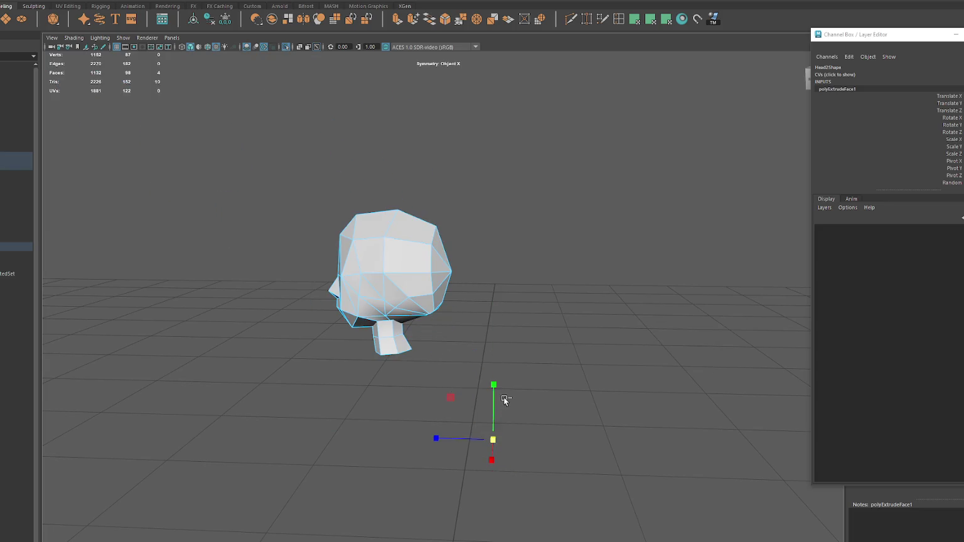
key(ctrl+z)
key(ctrl+z)
key(ctrl+z)
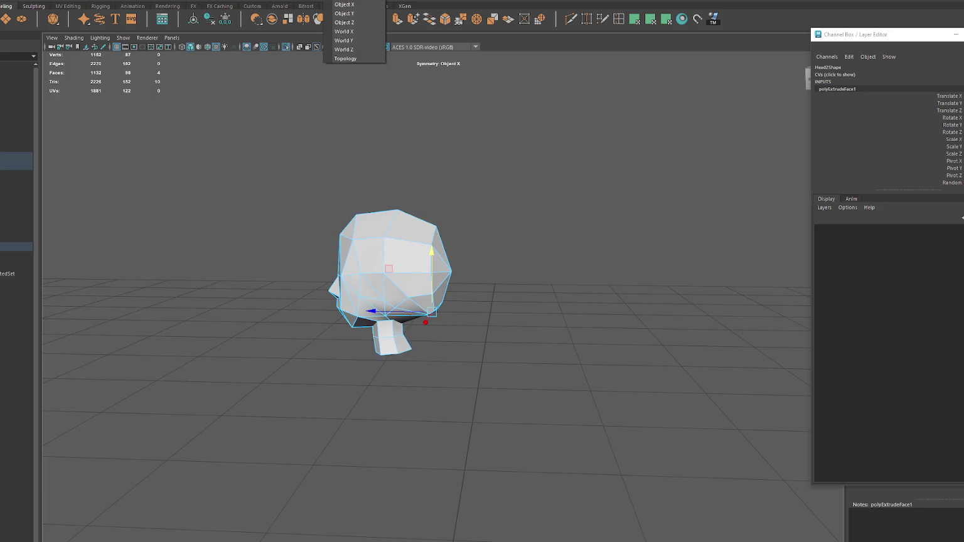
drag(432, 308, 434, 322)
mouse_move(414, 367)
mouse_down()
mouse_move(308, 368)
mouse_move(426, 376)
mouse_move(438, 343)
mouse_move(439, 367)
mouse_move(467, 407)
mouse_move(470, 363)
mouse_move(443, 419)
mouse_move(545, 398)
mouse_up()
Step: Extrude a second segment to lengthen the strand and rotate its tip vertices to tilt it
click(395, 22)
right_drag(562, 300, 519, 303)
drag(504, 356, 400, 437)
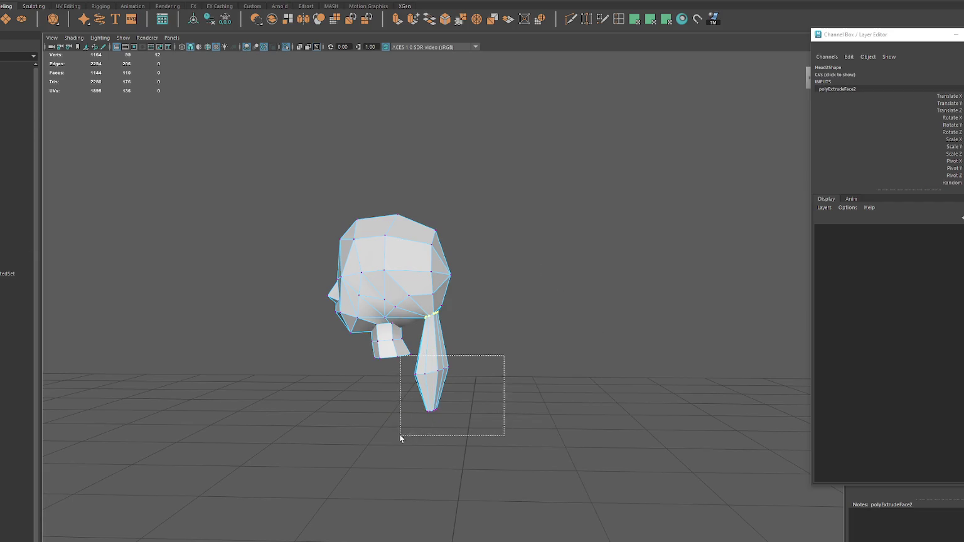
key(e)
drag(497, 341, 489, 353)
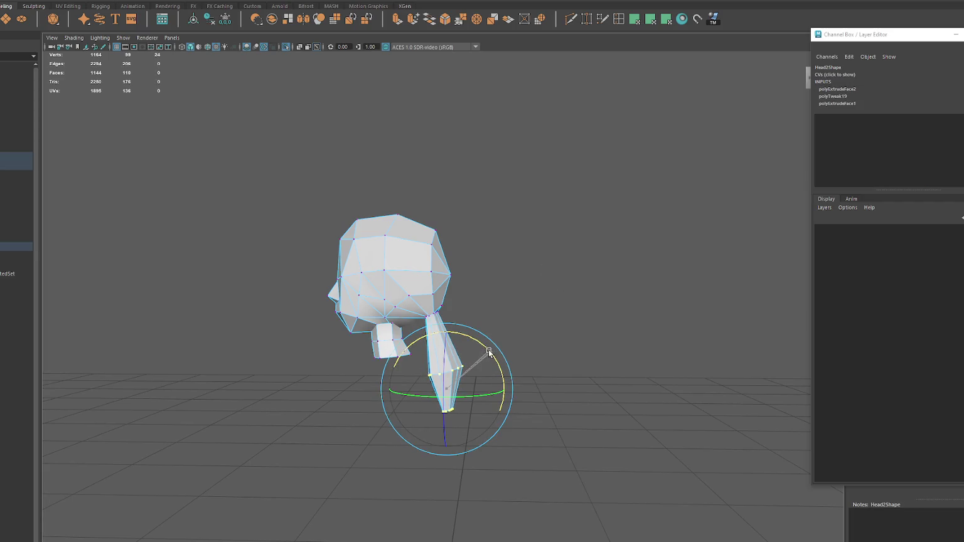
key(F8)
alt+drag(517, 244, 552, 253)
click(566, 220)
mouse_move(566, 219)
alt+mouse_down()
mouse_move(657, 243)
mouse_move(520, 238)
alt+mouse_up()
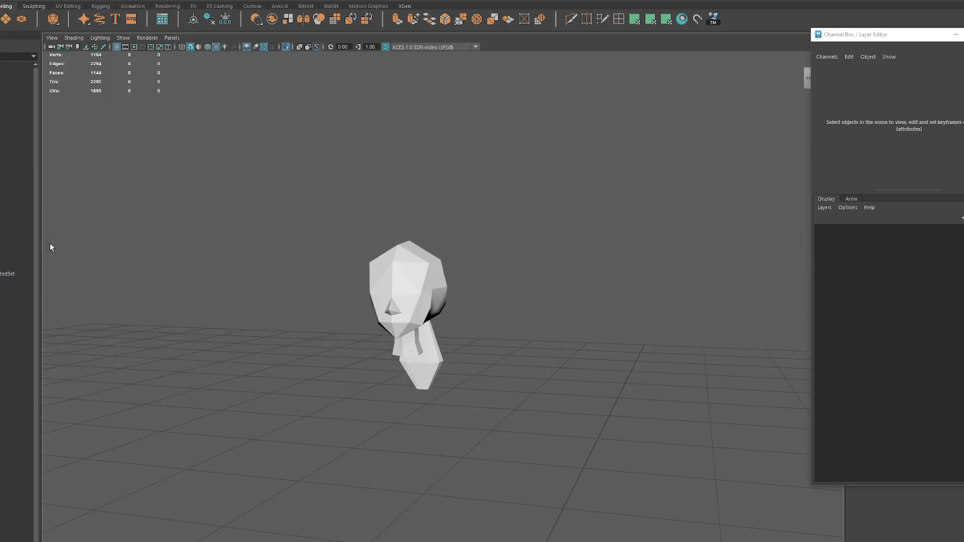
Step: Leave Isolate Select so the whole character shows again
click(11, 238)
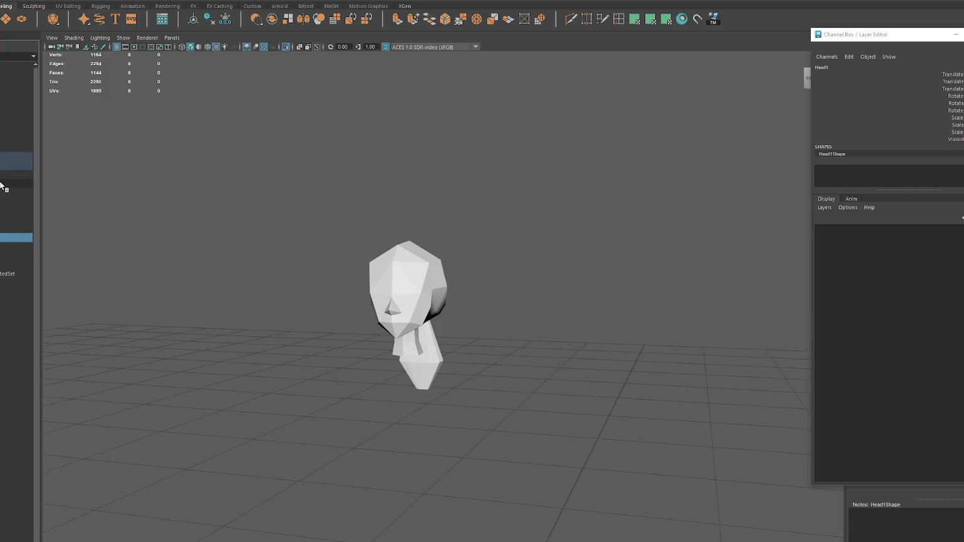
click(18, 176)
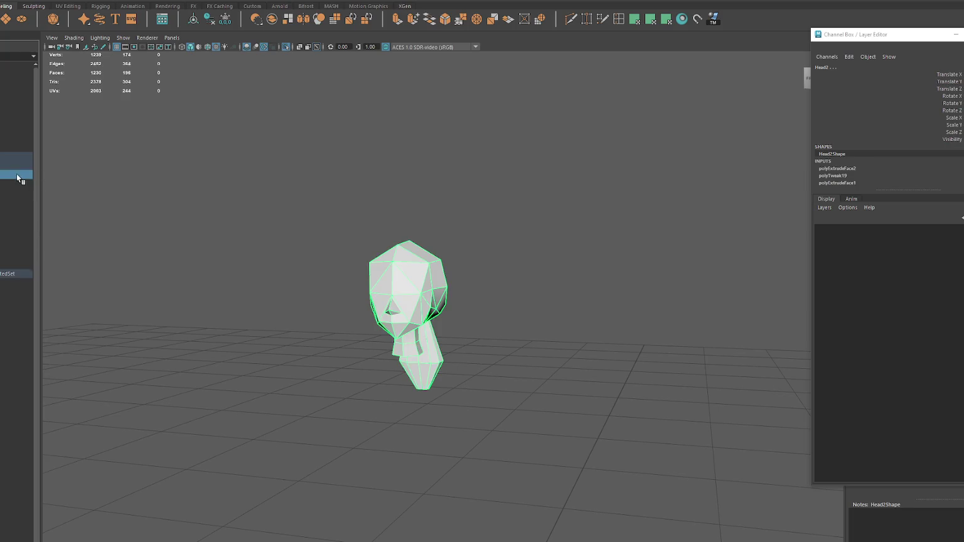
click(270, 200)
key(ctrl+1)
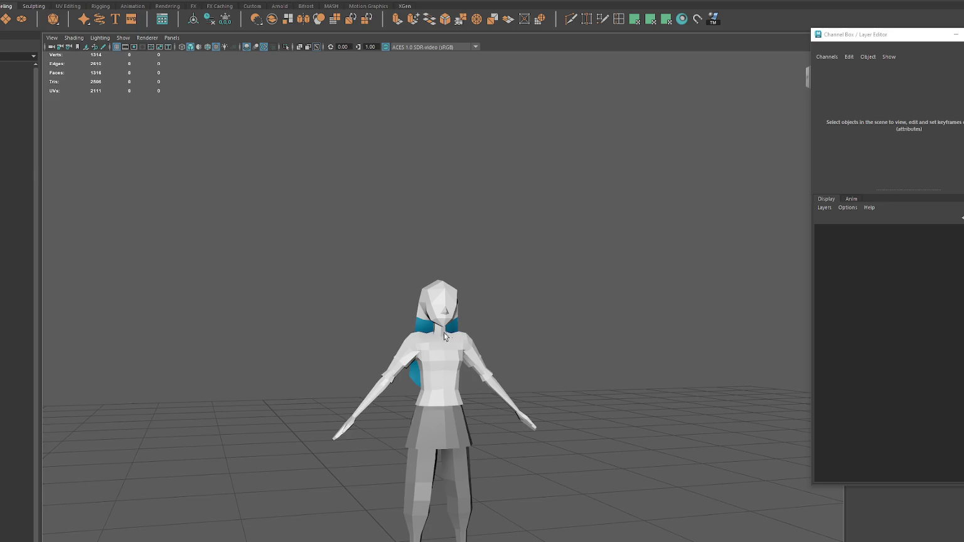
click(448, 337)
scroll(452, 332, up, 5)
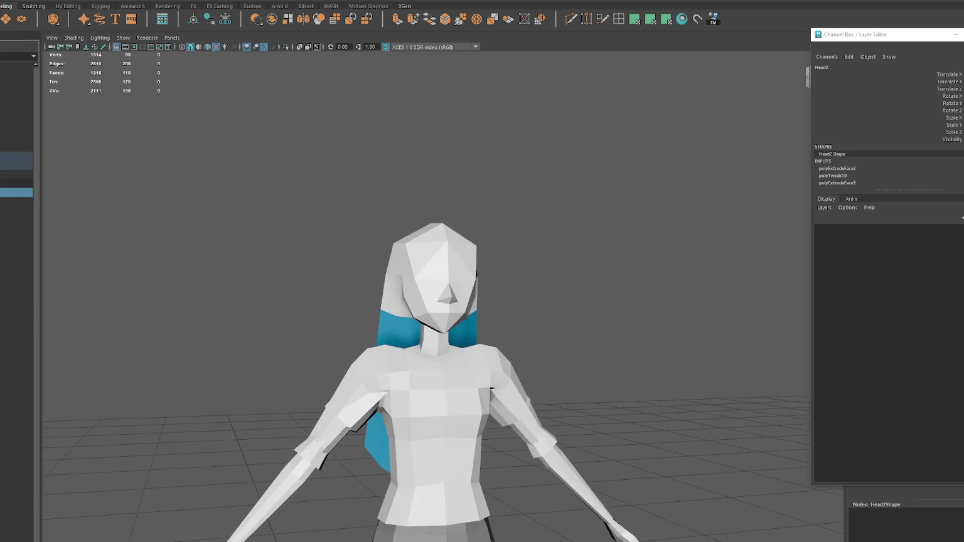
Step: Make the long Head hair mesh visible again with H
click(16, 183)
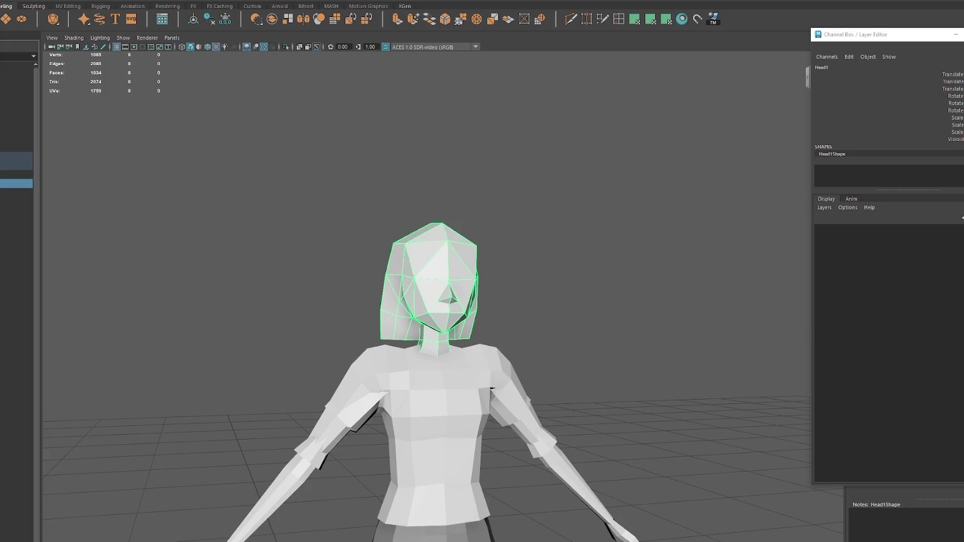
click(16, 192)
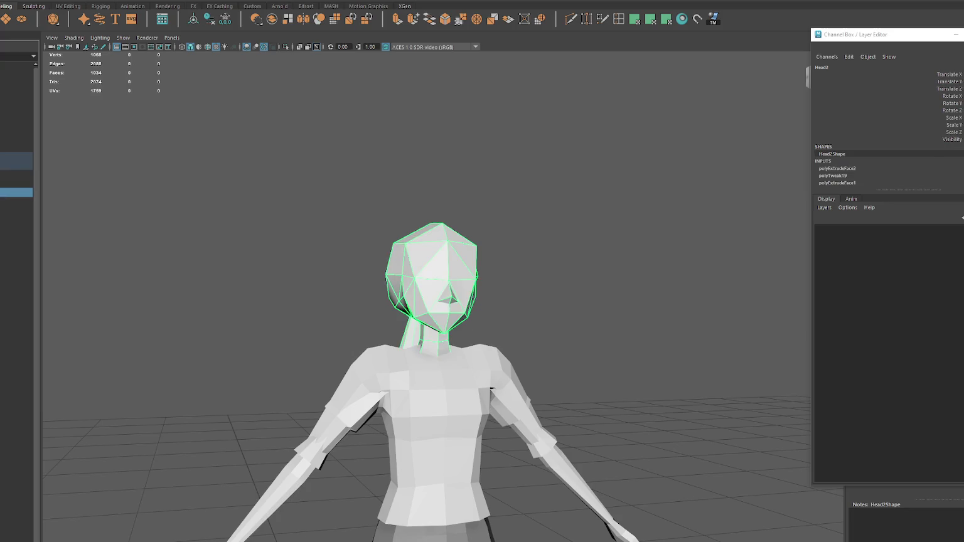
click(16, 174)
key(h)
key(h)
key(h)
Step: Select the Head hair mesh and all of the girl's body parts in the Outliner
scroll(140, 204, down, 4)
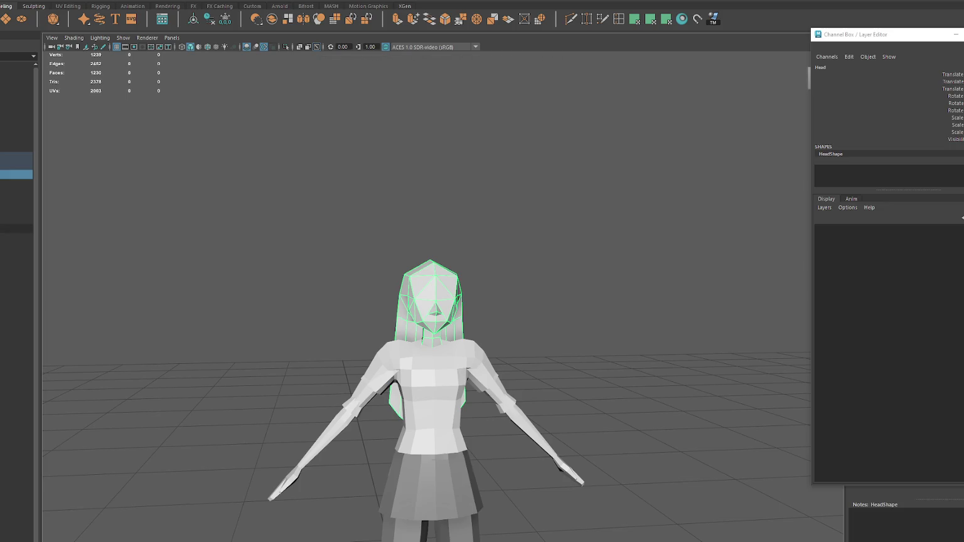
click(15, 183)
click(16, 175)
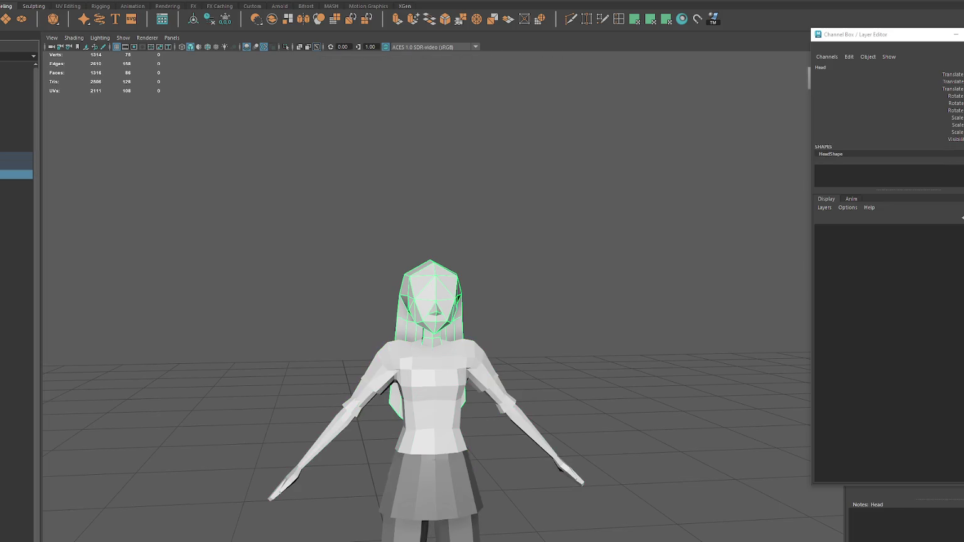
shift+click(15, 246)
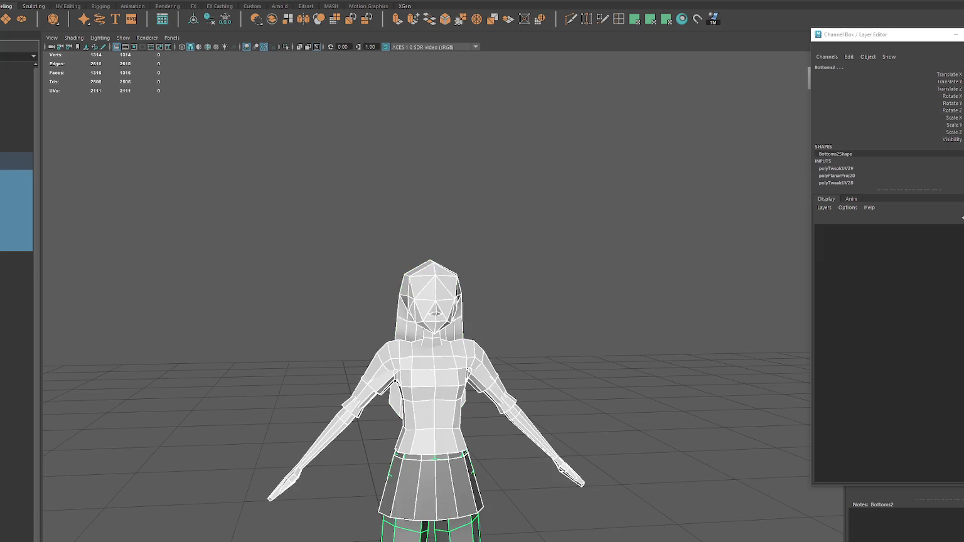
Step: Group the selected body parts and name the group Girl001
key(ctrl+g)
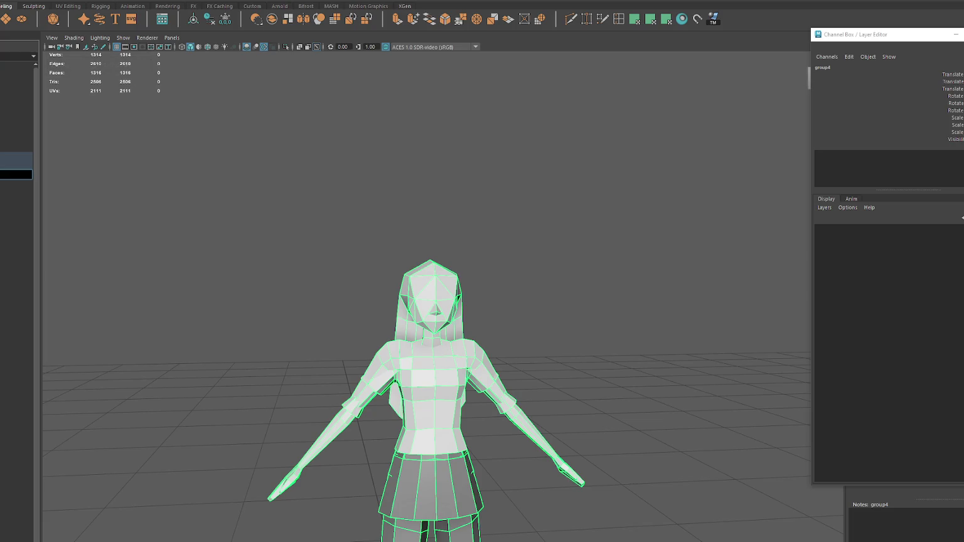
key(Return)
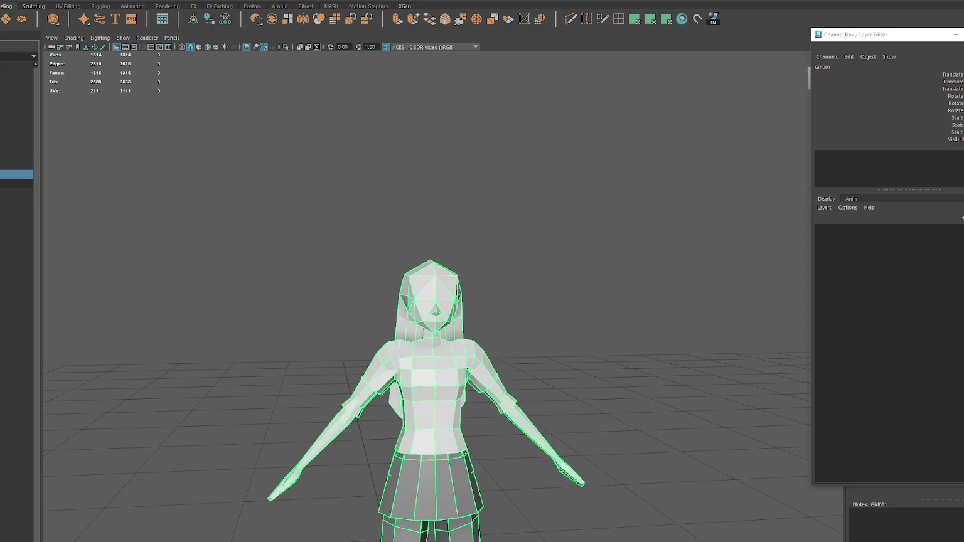
ctrl+click(15, 156)
click(16, 156)
Step: Move Girl001 vertically, then orbit around her and return to a front eye-level view
click(208, 19)
scroll(321, 169, down, 5)
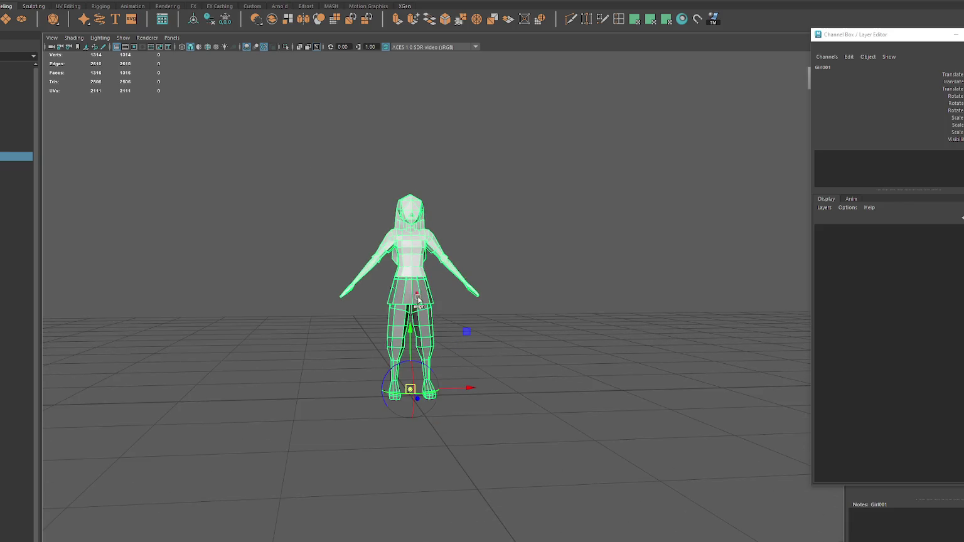
drag(408, 323, 438, 429)
click(430, 394)
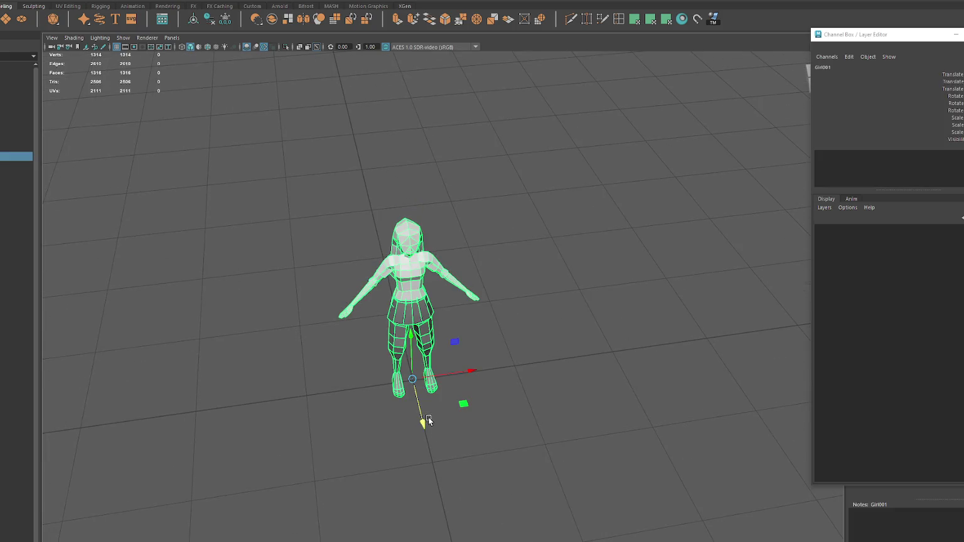
alt+drag(411, 407, 451, 420)
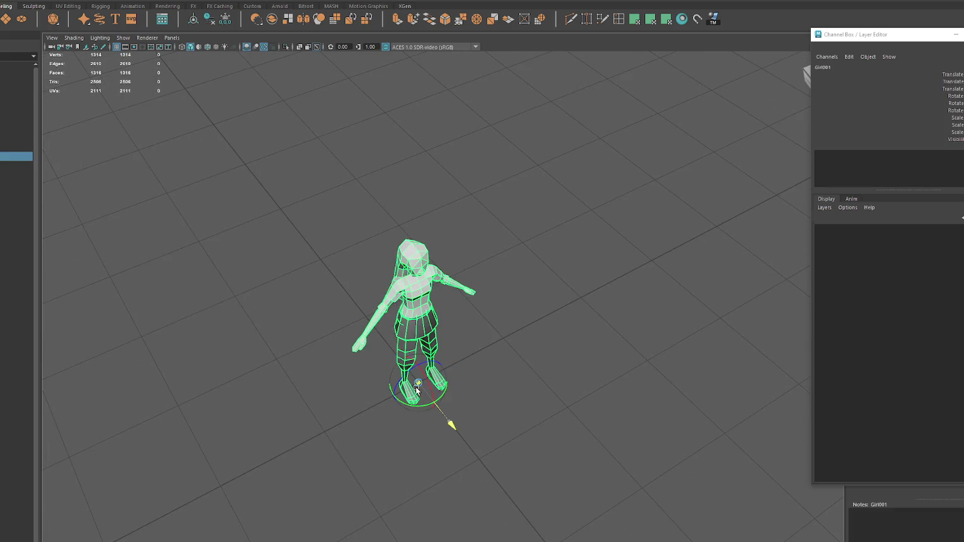
alt+drag(483, 356, 460, 295)
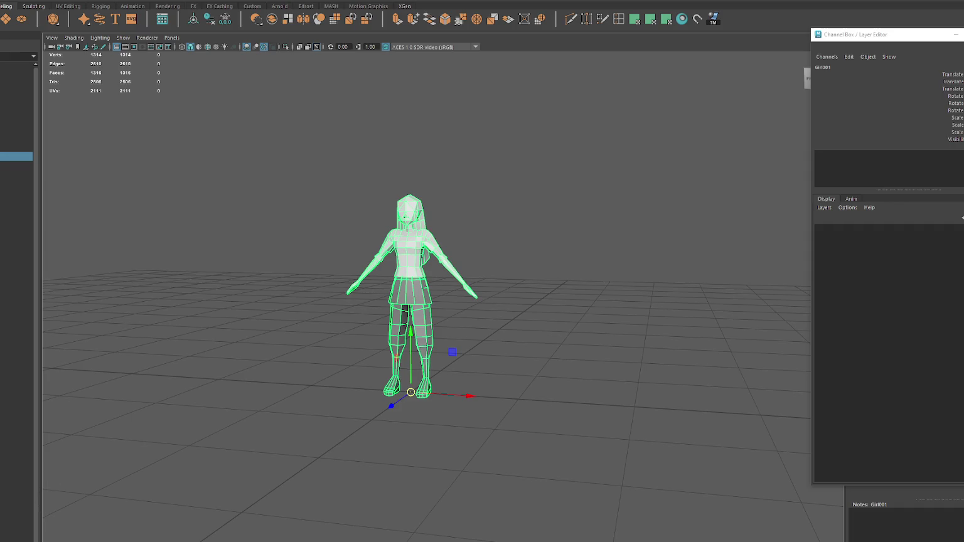
Step: Launch the Quick Rig tool from the Skeleton menu
click(69, 0)
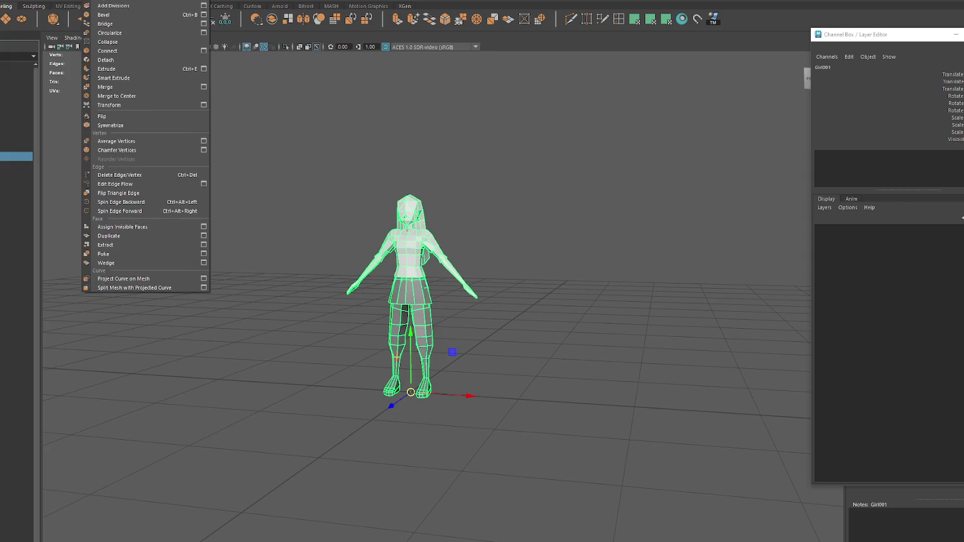
key(Escape)
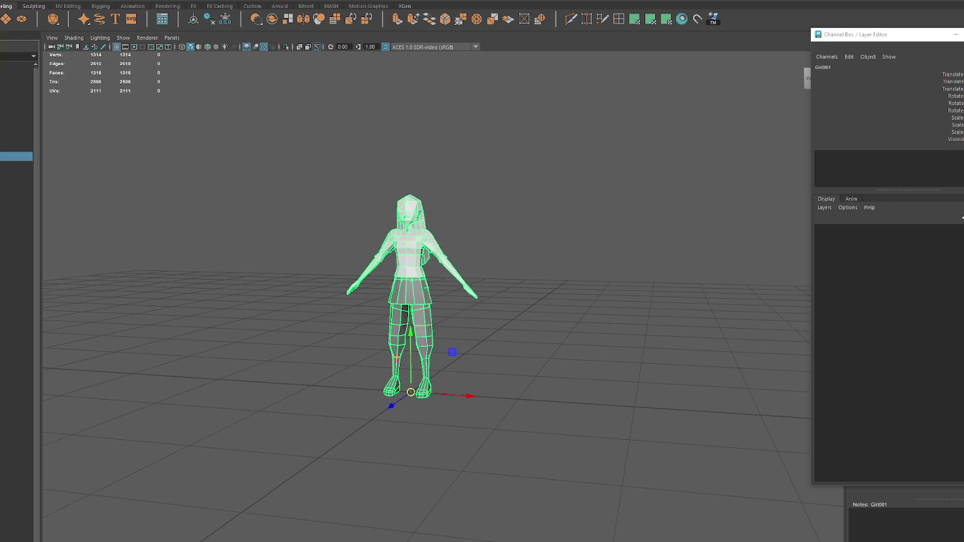
click(72, 0)
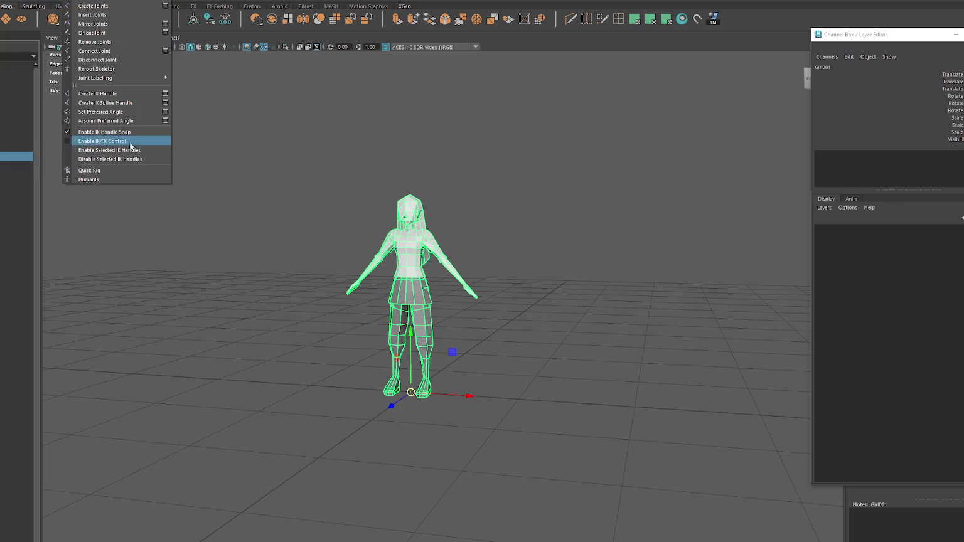
click(113, 170)
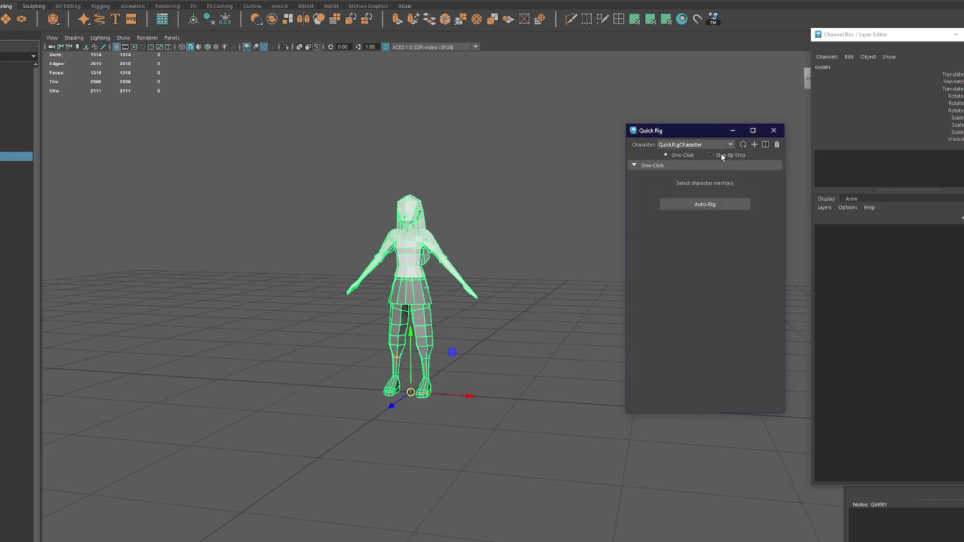
Step: Switch Quick Rig to Step-By-Step and add all of the character's meshes as rig geometry
click(722, 156)
scroll(747, 305, down, 1)
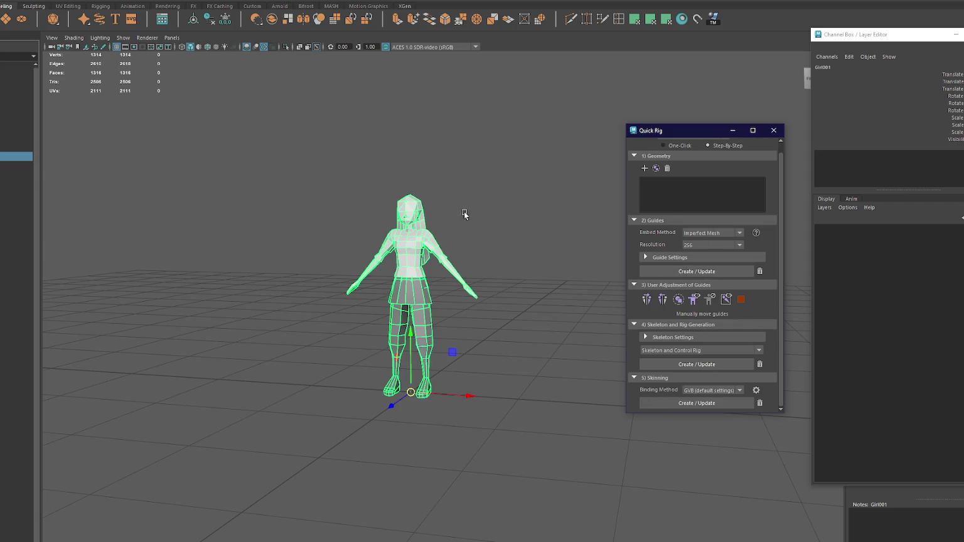
click(17, 166)
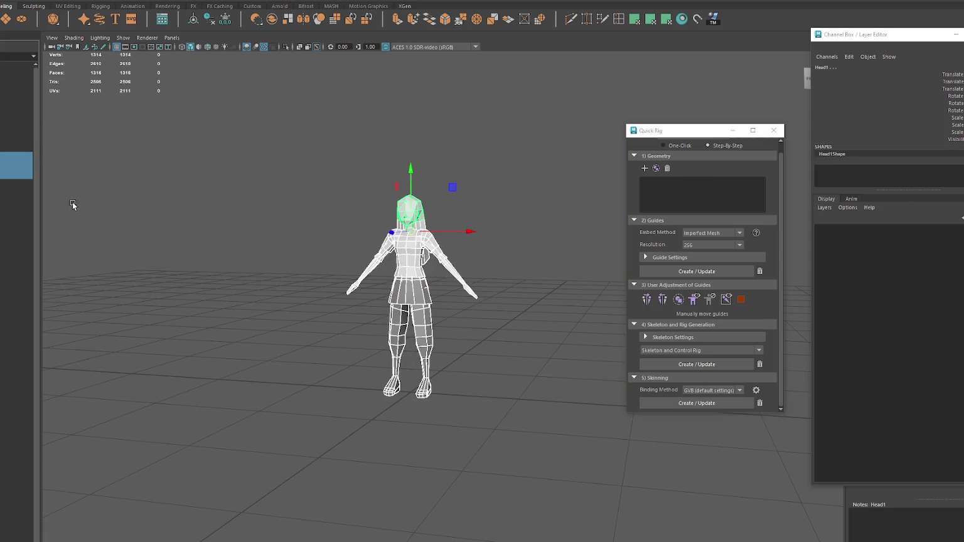
click(11, 166)
shift+click(16, 238)
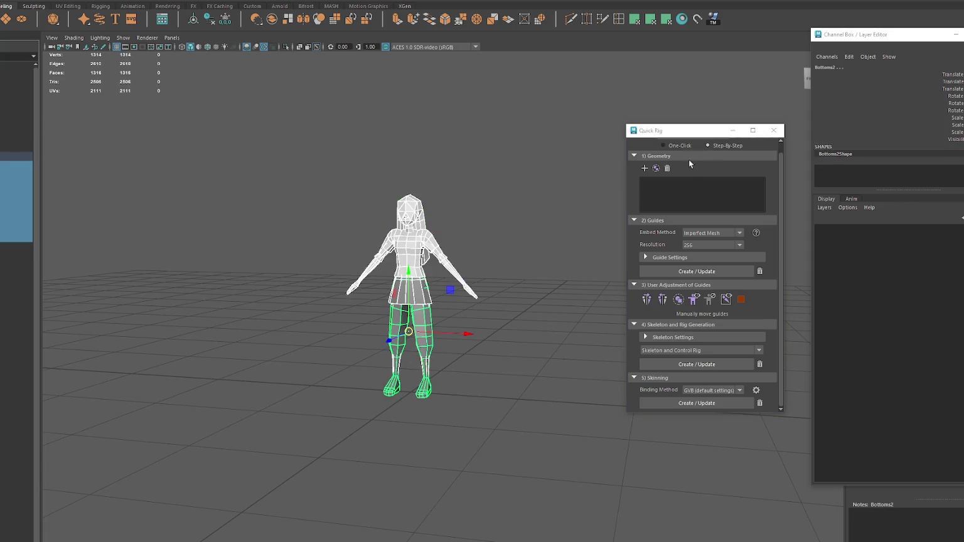
click(644, 168)
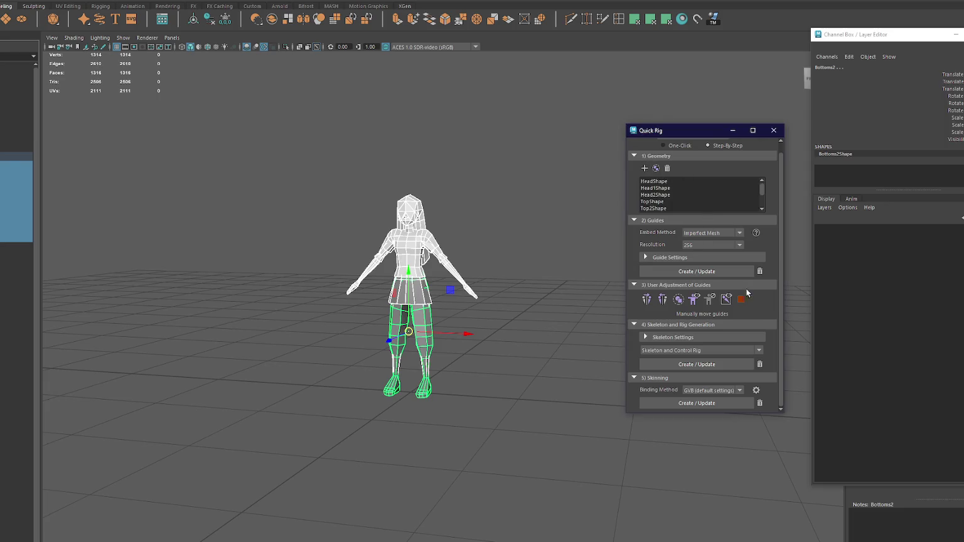
Step: Create the rig guides and set the skeleton type to Skeleton Only
click(675, 257)
click(675, 257)
click(718, 272)
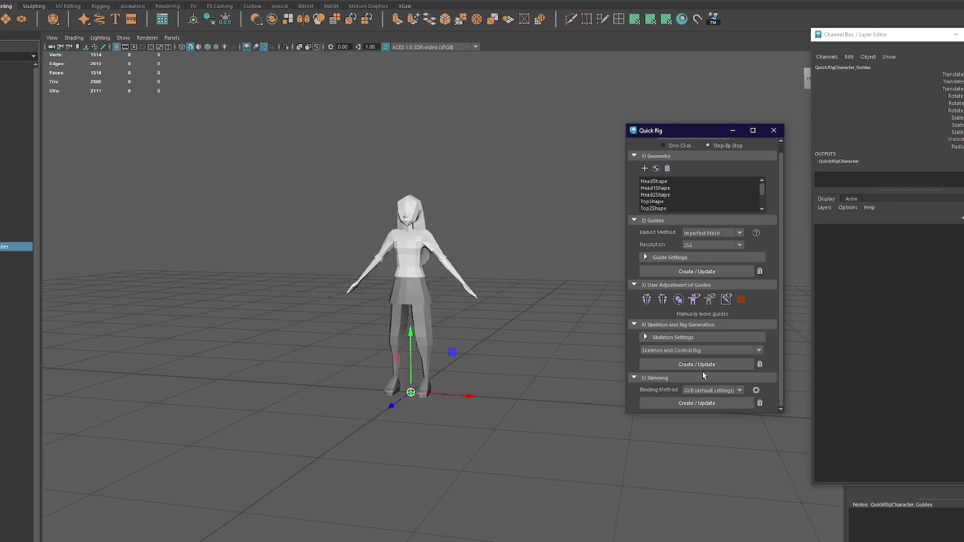
click(646, 338)
scroll(766, 353, down, 1)
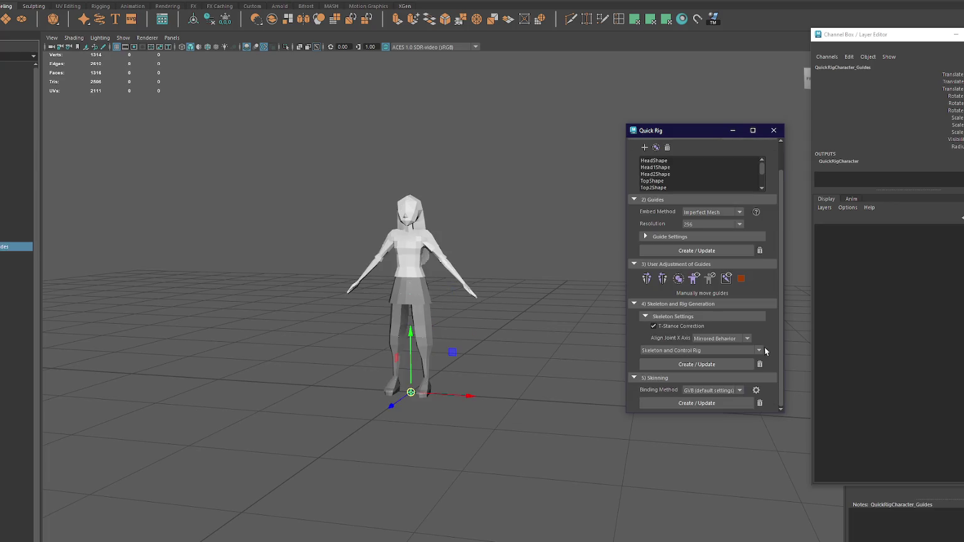
click(758, 353)
click(701, 368)
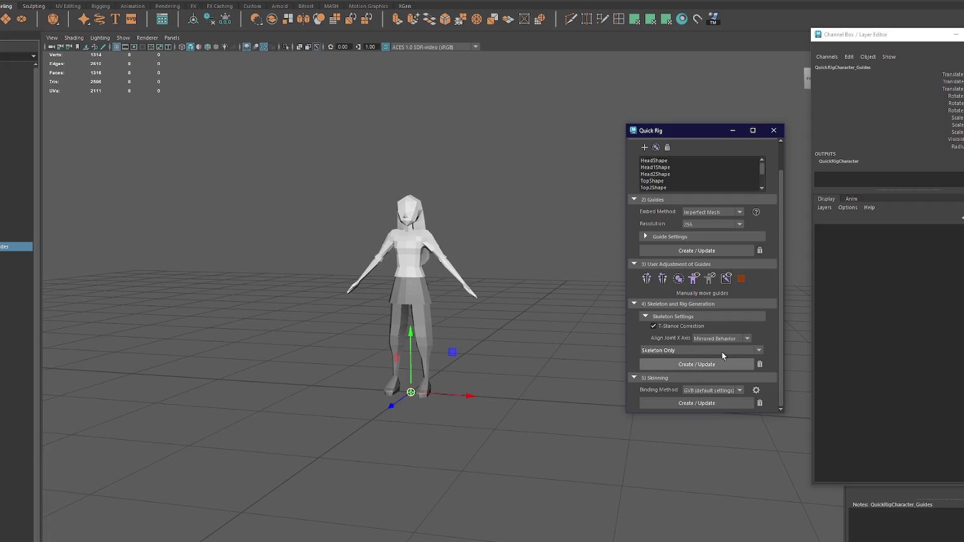
Step: Check the skeleton from the side, close Quick Rig, and reselect Girl001
scroll(472, 305, up, 4)
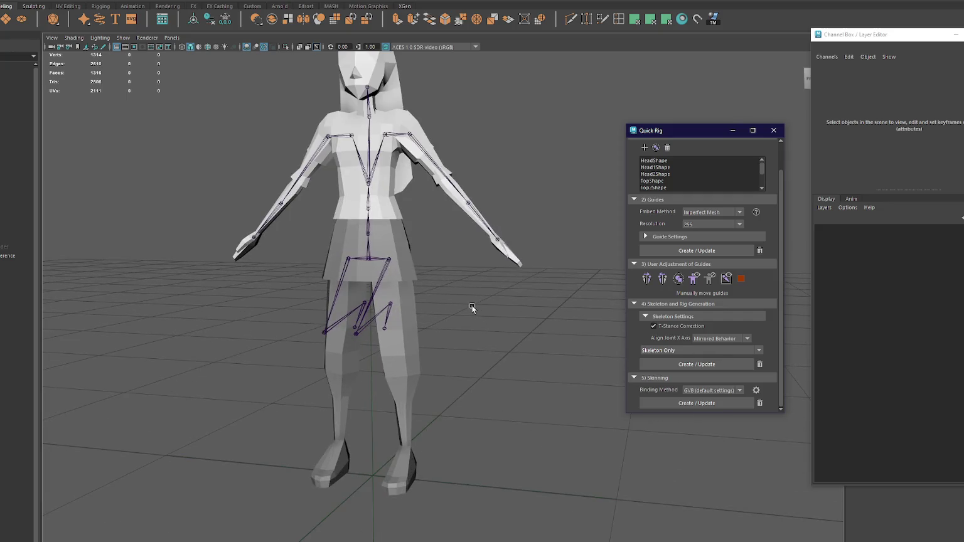
mouse_move(471, 305)
alt+mouse_down()
mouse_move(532, 286)
mouse_move(613, 318)
mouse_move(565, 309)
alt+mouse_up()
key(Left)
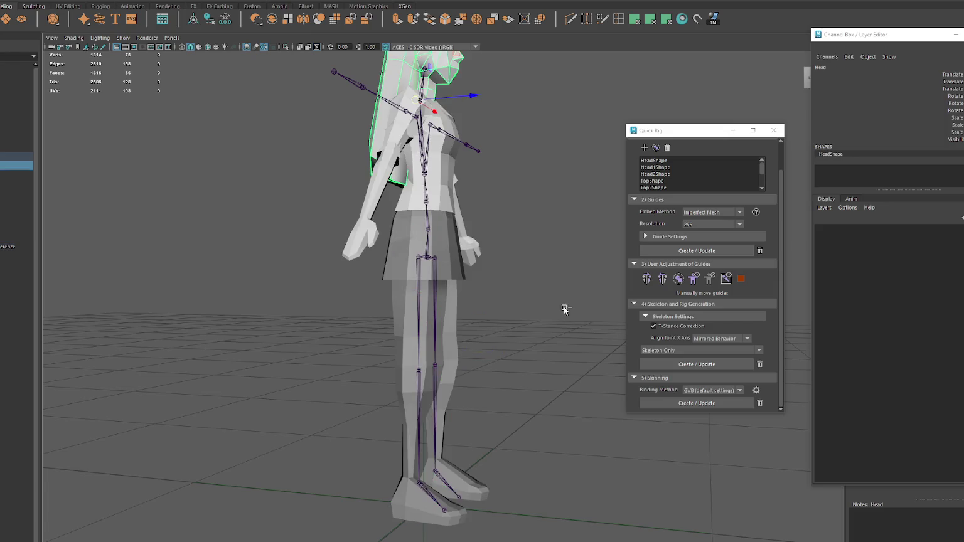
key(Up)
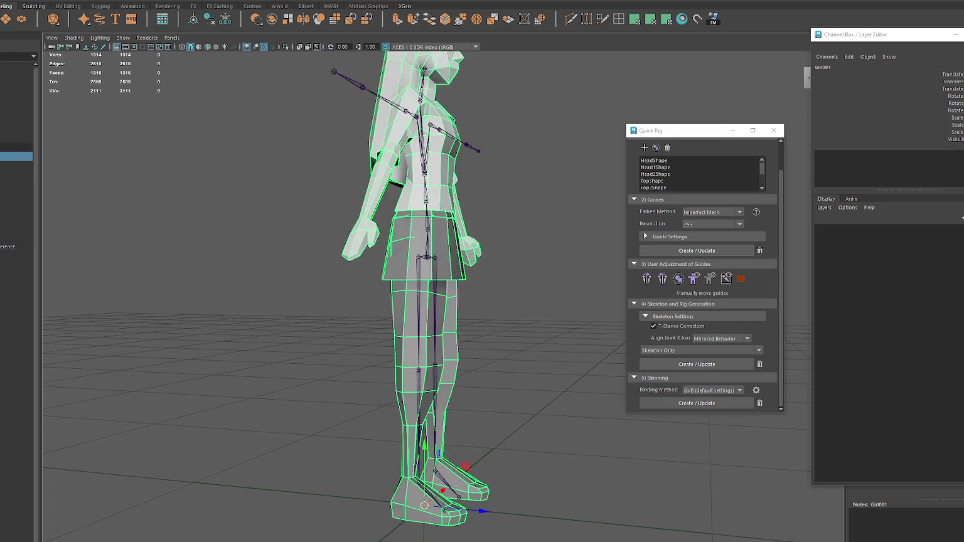
click(324, 212)
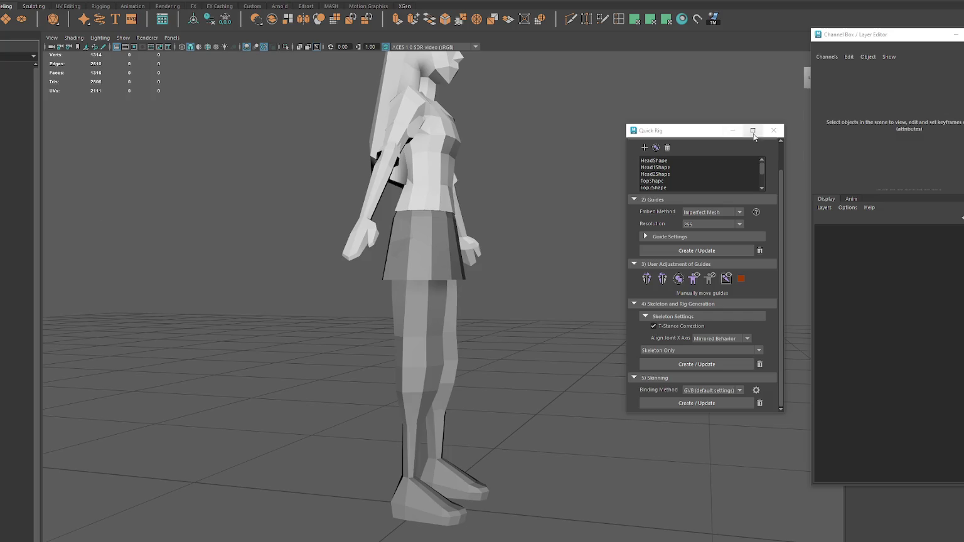
click(17, 157)
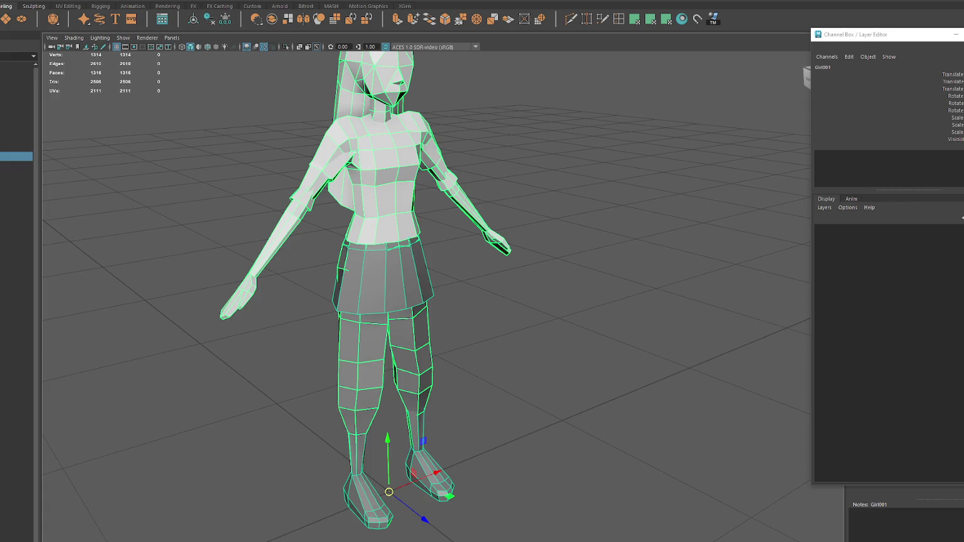
Step: Auto-Rig Girl001 in one click, delete the previous control rig, and frame the revealed skeleton
click(138, 0)
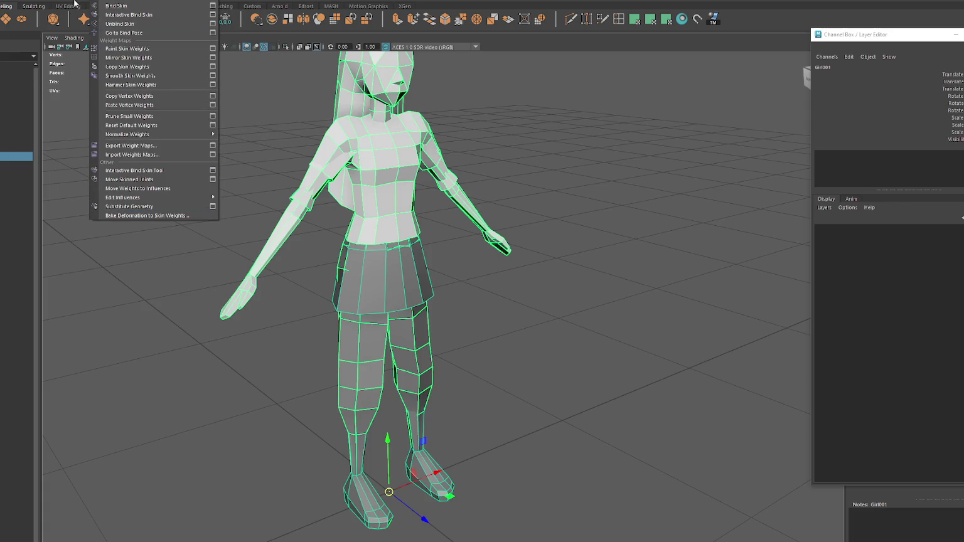
click(101, 176)
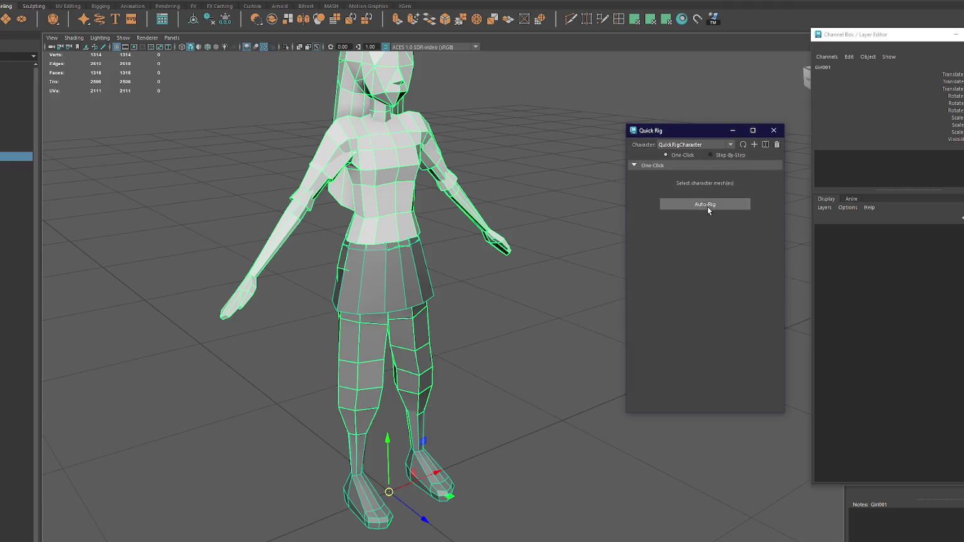
click(734, 205)
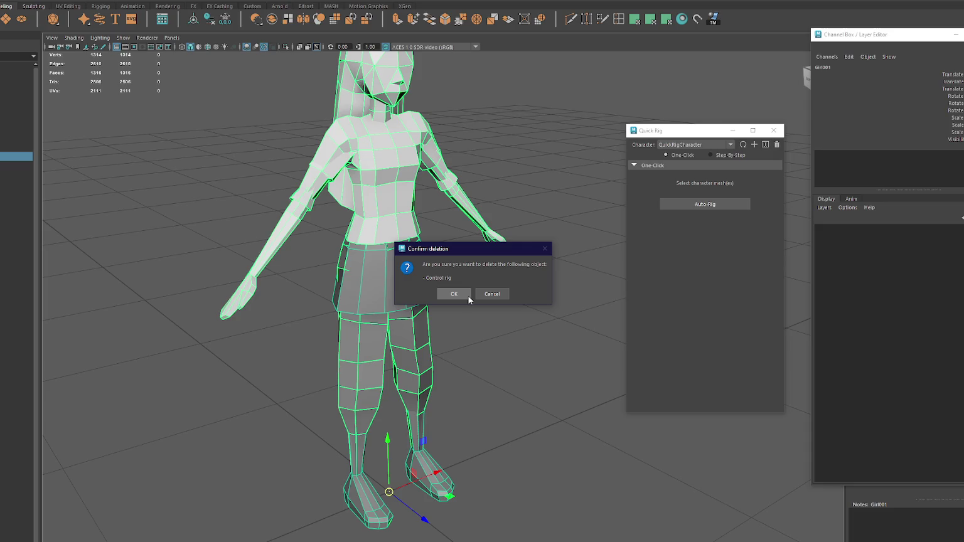
click(468, 295)
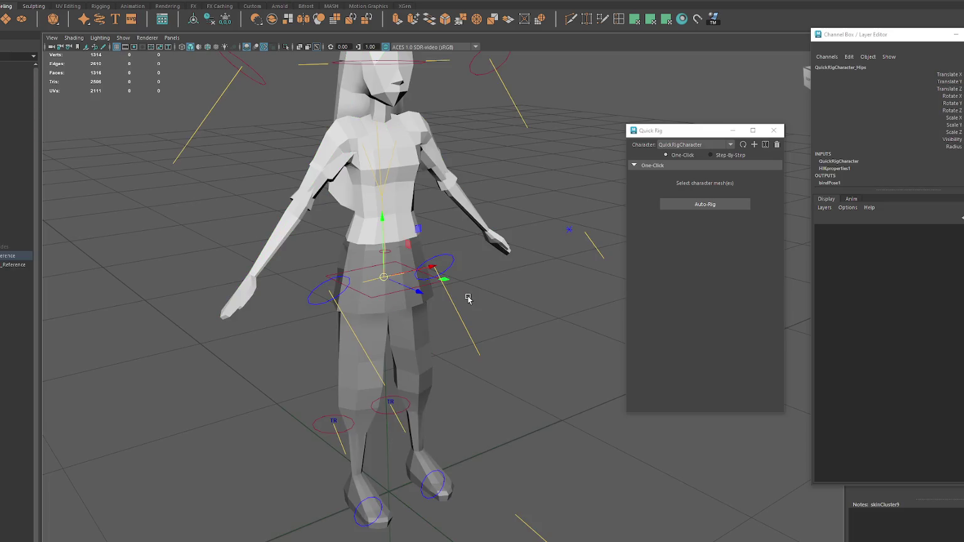
key(f)
click(446, 255)
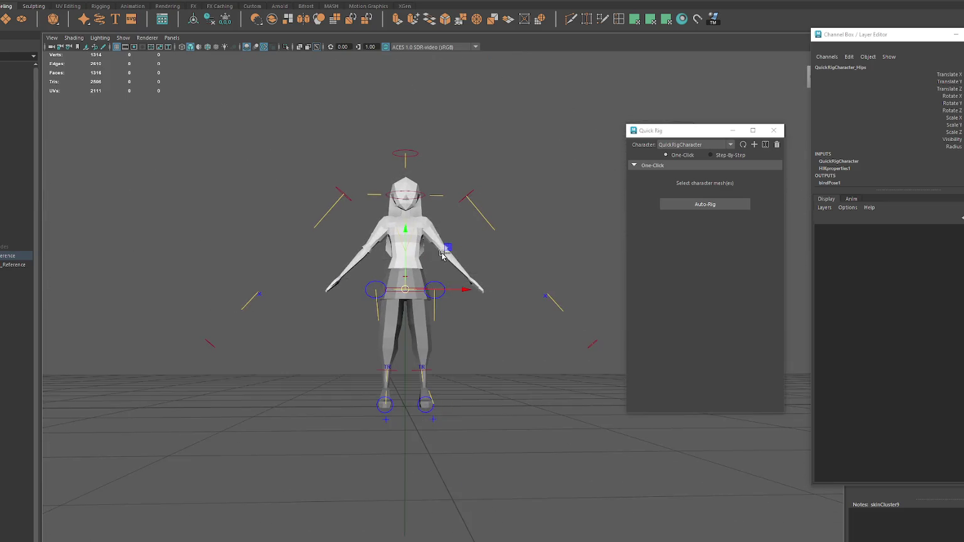
scroll(442, 252, up, 3)
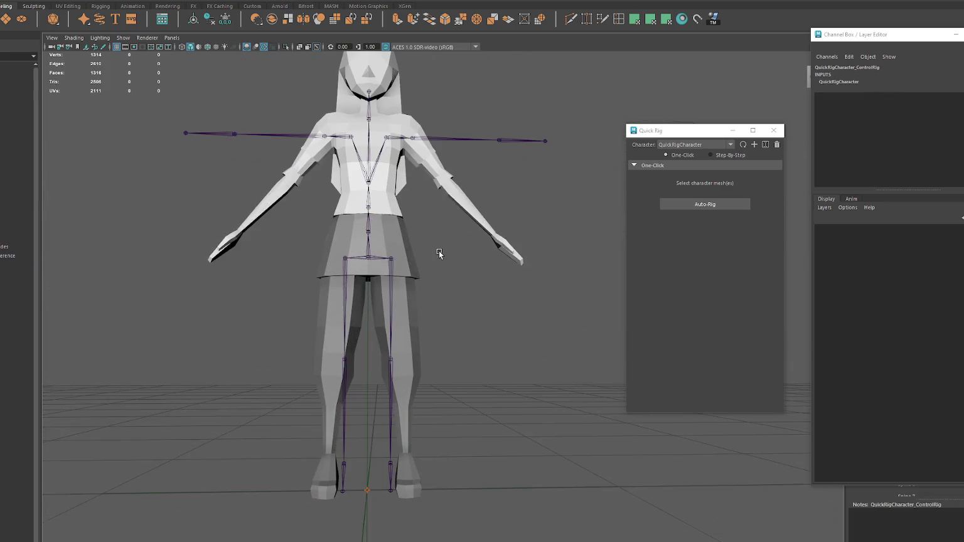
Step: Rotate the left upper leg outward, then undo the rotation
click(390, 286)
key(e)
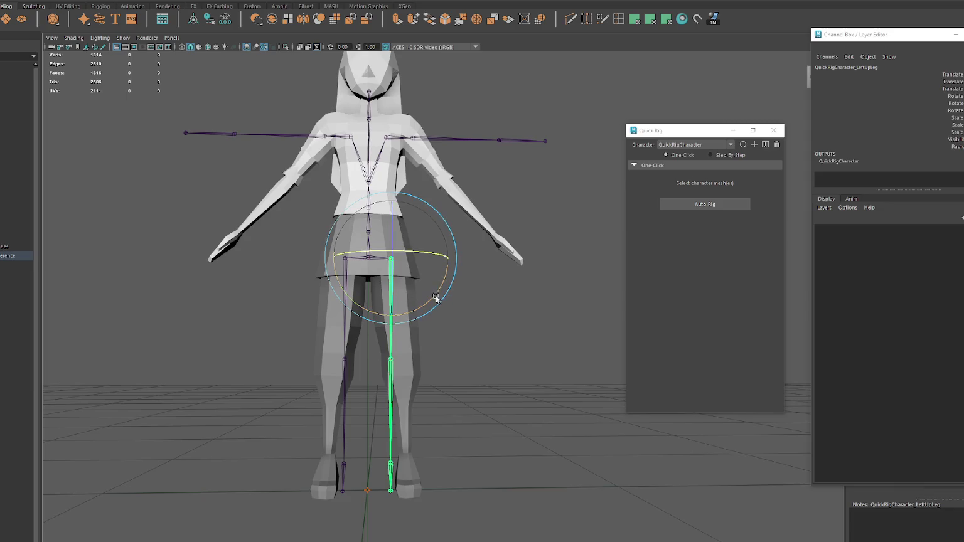
drag(438, 299, 442, 295)
key(ctrl+z)
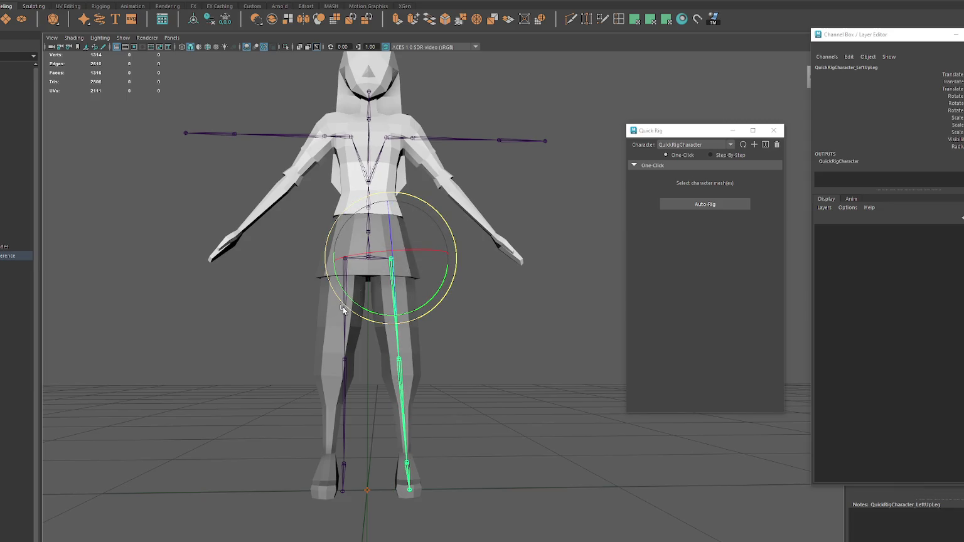
Step: Inspect the pants mesh and the leg, shoulder, Spine1 and Hips joints
click(341, 320)
click(343, 352)
click(339, 137)
click(377, 137)
click(399, 137)
click(370, 204)
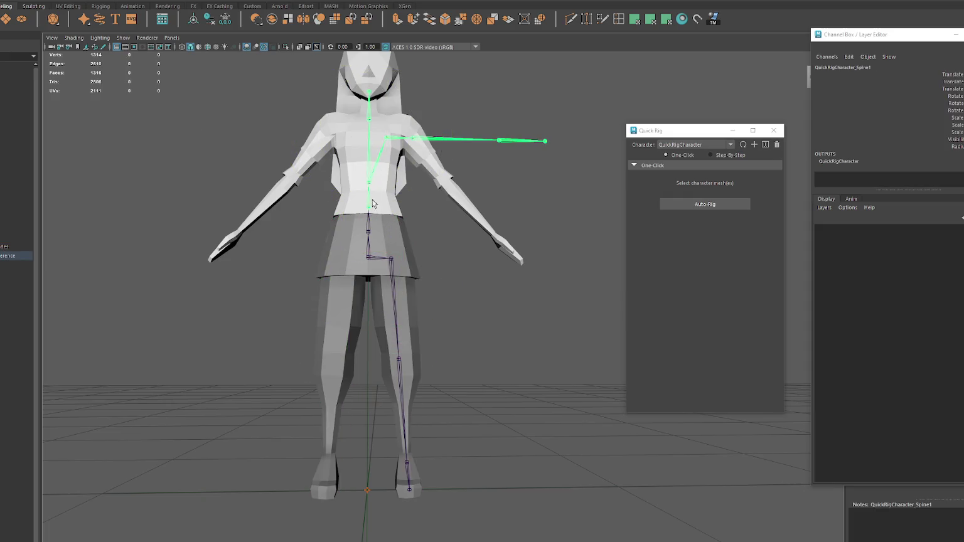
click(367, 240)
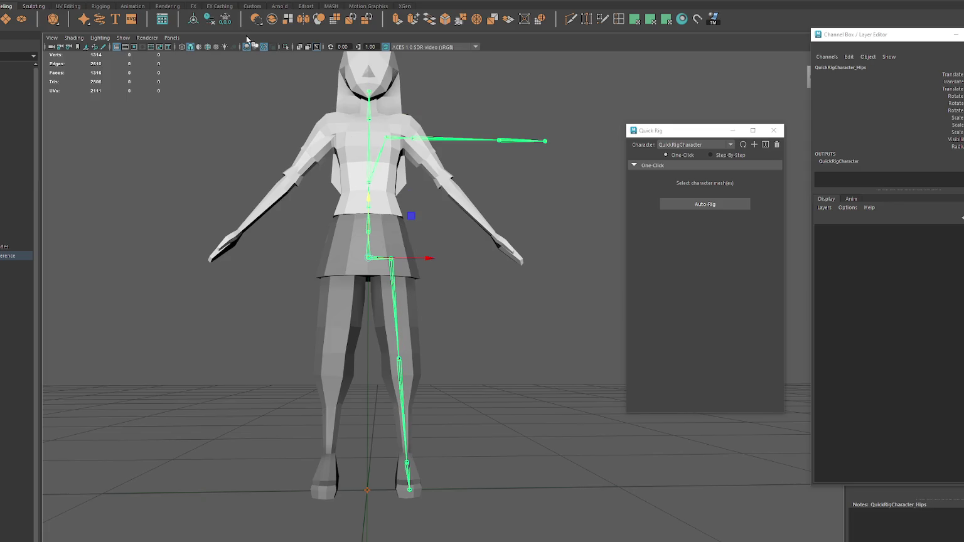
mouse_move(368, 236)
alt+mouse_down()
mouse_move(339, 215)
mouse_move(371, 213)
alt+mouse_up()
Step: In wireframe view, move the LeftLeg knee joint down to the knee
key(4)
click(381, 239)
alt+drag(402, 264, 433, 301)
click(402, 338)
drag(401, 339, 409, 392)
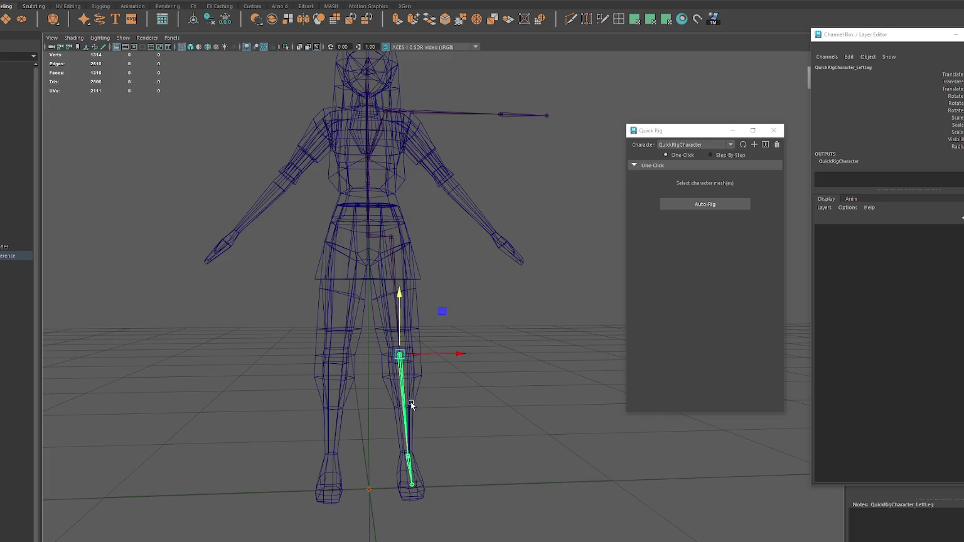
Step: Move the LeftToeBase joint forward and up into the foot
click(409, 459)
mouse_move(409, 443)
alt+mouse_down()
mouse_move(370, 432)
mouse_move(434, 435)
alt+mouse_up()
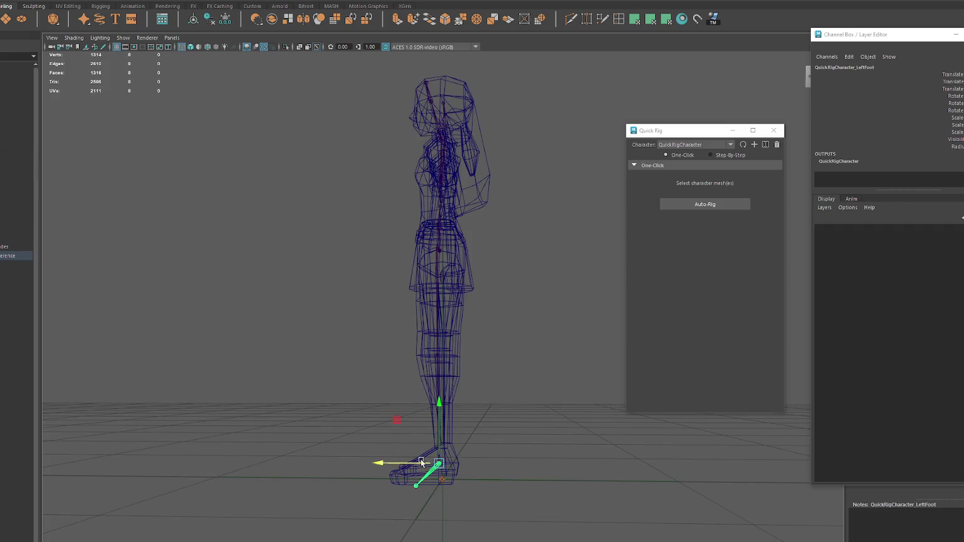
click(412, 486)
mouse_move(382, 482)
mouse_down()
mouse_move(373, 483)
mouse_move(408, 445)
mouse_move(511, 468)
mouse_move(467, 317)
mouse_up()
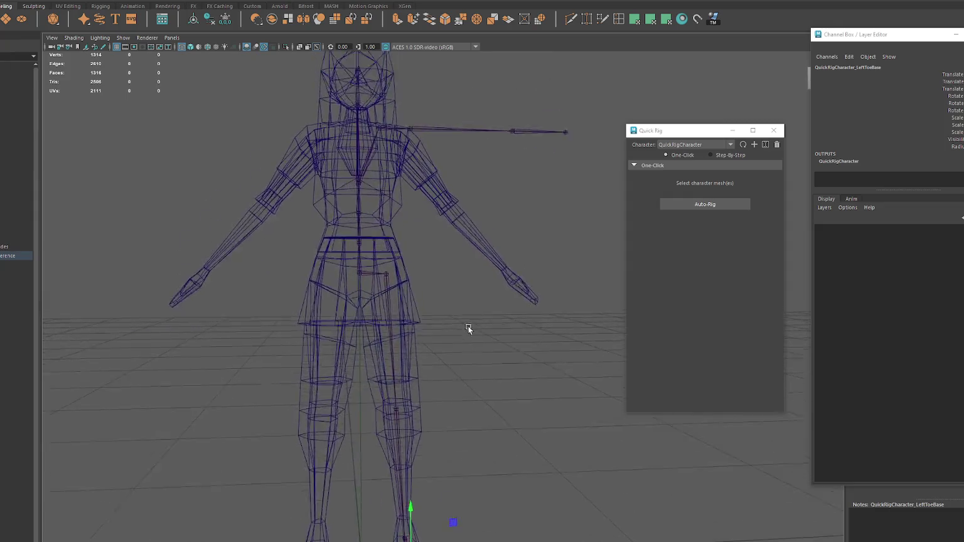
Step: Reposition the Spine2 and Spine1 joints within the torso
scroll(388, 194, up, 3)
click(403, 178)
click(363, 240)
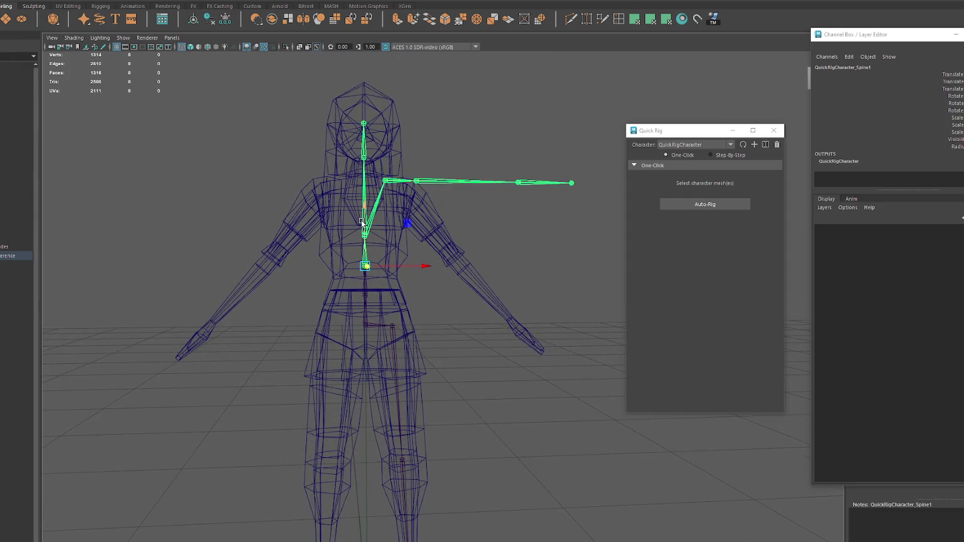
drag(363, 200, 365, 179)
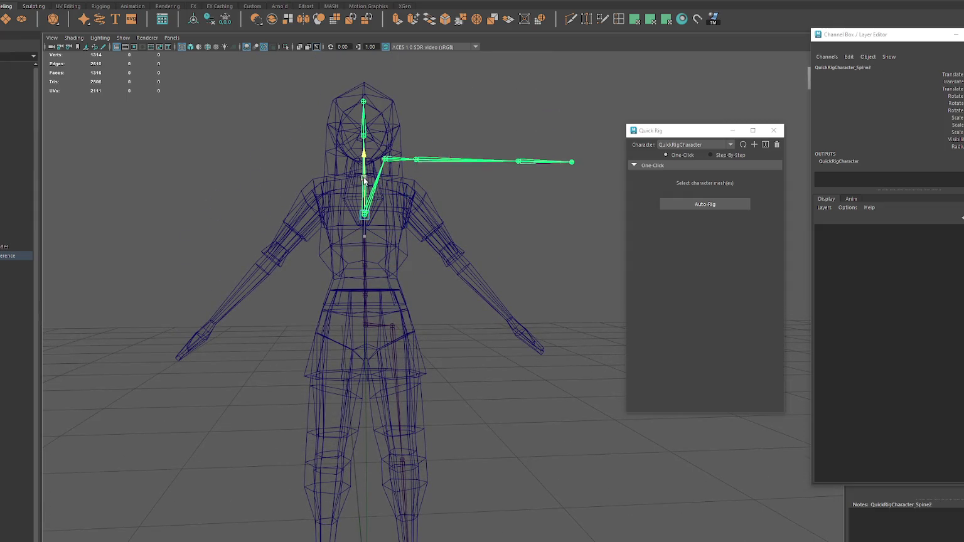
click(364, 236)
drag(364, 234, 365, 230)
mouse_move(363, 277)
mouse_down()
mouse_move(364, 199)
mouse_move(364, 213)
mouse_up()
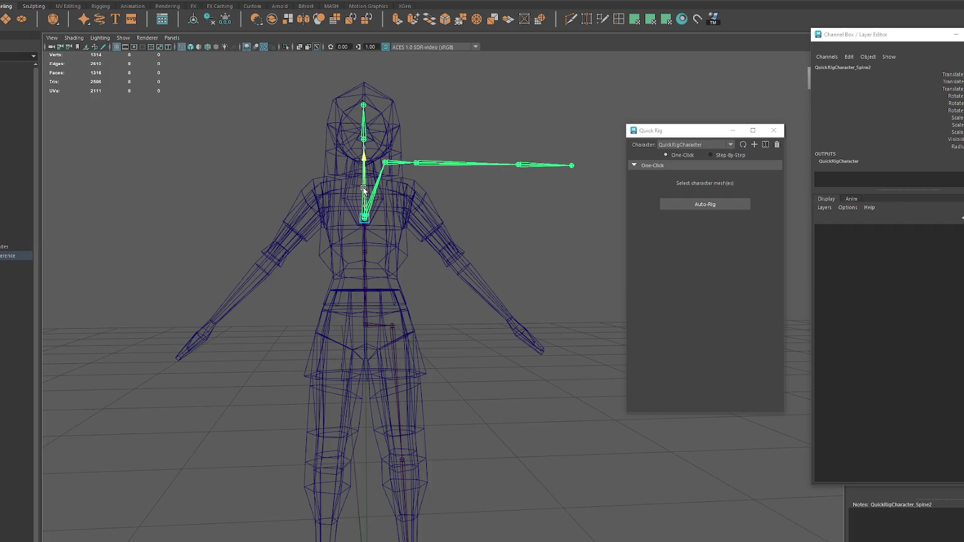
Step: Lower and shift the LeftShoulder/LeftArm chain, then rotate the upper arm down along the body
click(392, 161)
click(390, 165)
drag(384, 140, 384, 168)
click(417, 194)
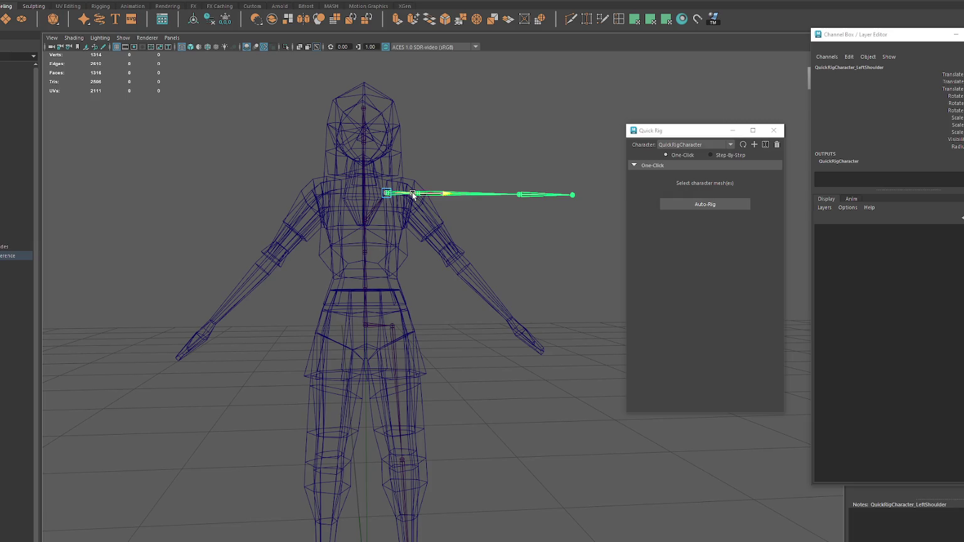
drag(418, 190, 385, 184)
key(Up)
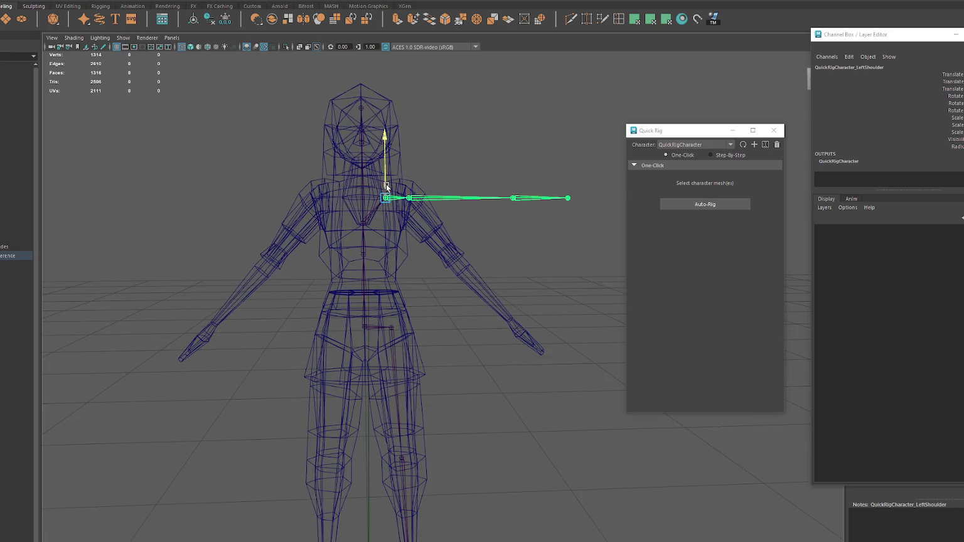
key(e)
click(418, 200)
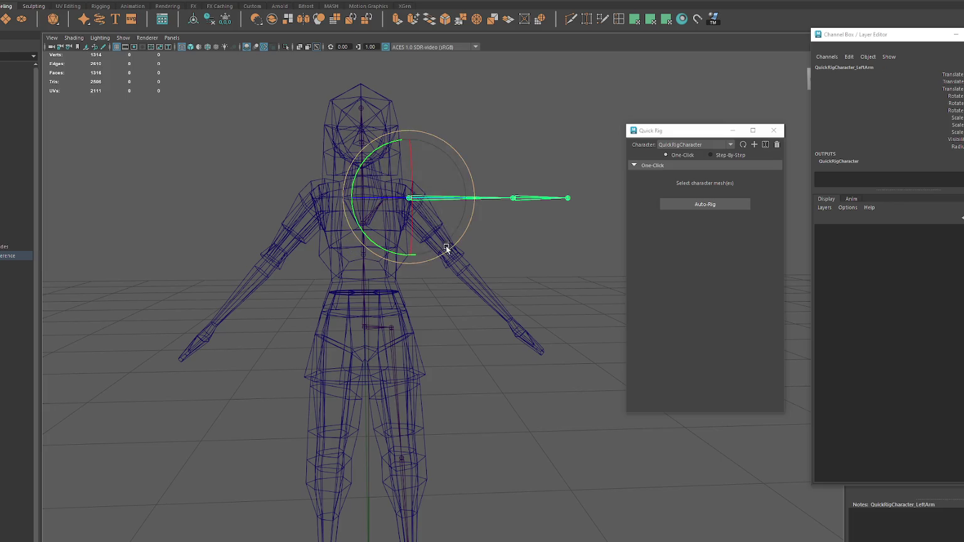
drag(445, 237, 339, 230)
Step: Move the LeftForeArm elbow joint and LeftHand wrist joint into the arm and hand
click(474, 279)
key(w)
drag(474, 279, 453, 258)
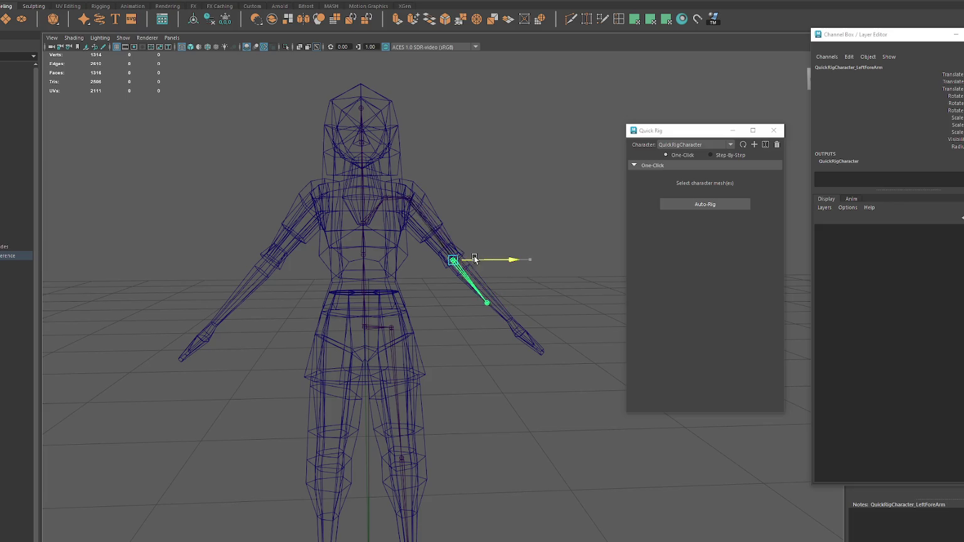
click(487, 300)
mouse_move(487, 300)
mouse_down()
mouse_move(518, 309)
mouse_move(421, 362)
mouse_move(477, 338)
mouse_move(497, 357)
mouse_move(377, 189)
mouse_move(394, 203)
mouse_move(385, 174)
mouse_move(372, 202)
mouse_up()
click(489, 303)
click(518, 335)
Step: Adjust the Neck and Head joints, then select the LeftShoulder joint for mirroring
click(377, 189)
click(372, 181)
key(w)
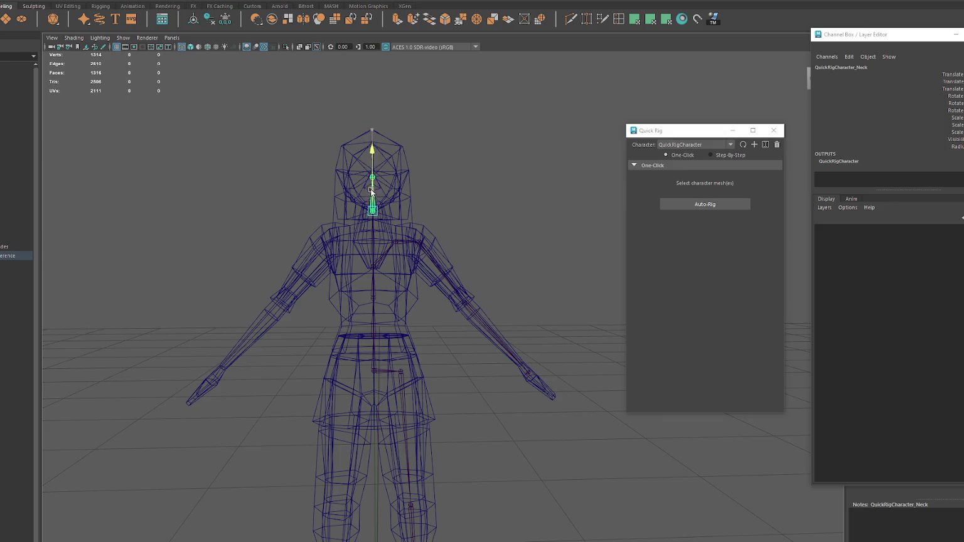
click(372, 185)
scroll(405, 179, down, 2)
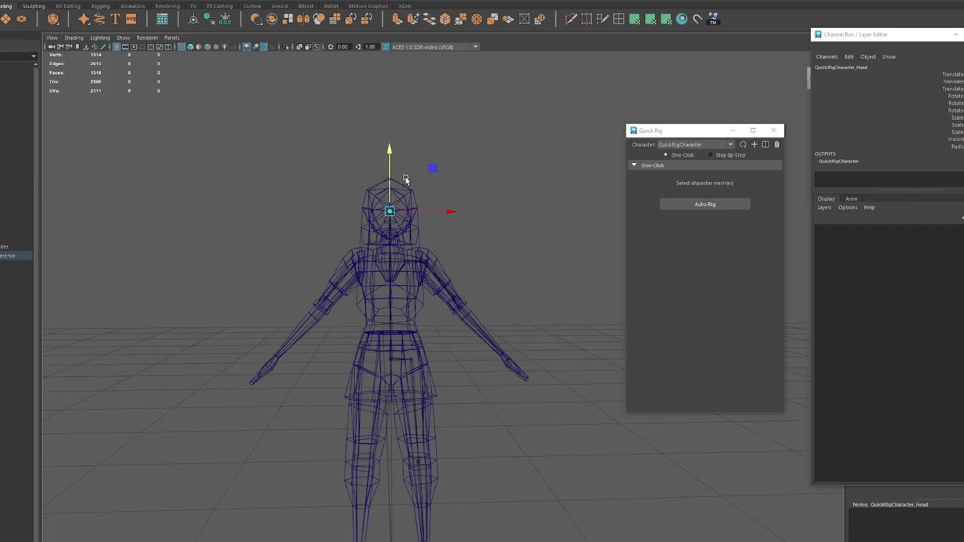
click(411, 262)
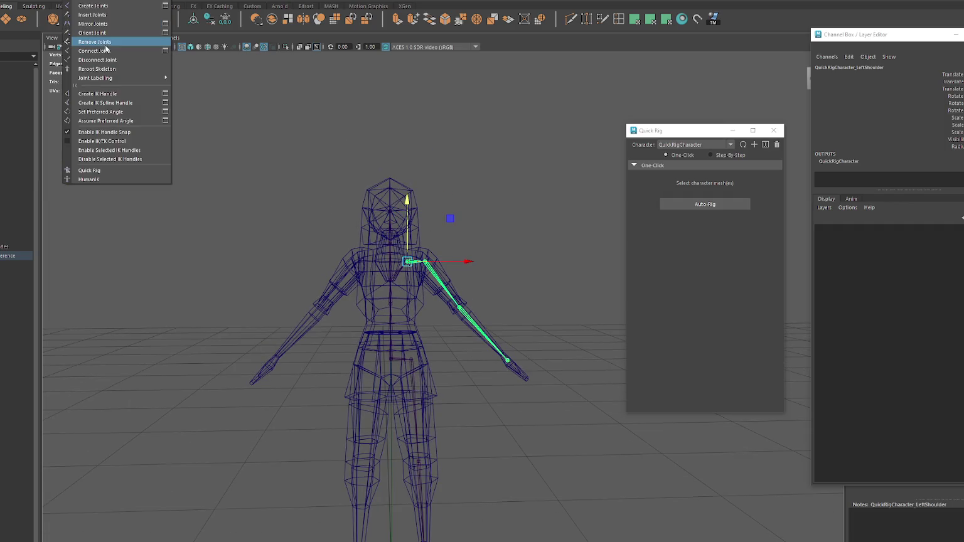
Step: Mirror the left joints to the right side, searching _Left and replacing with _Right
click(167, 25)
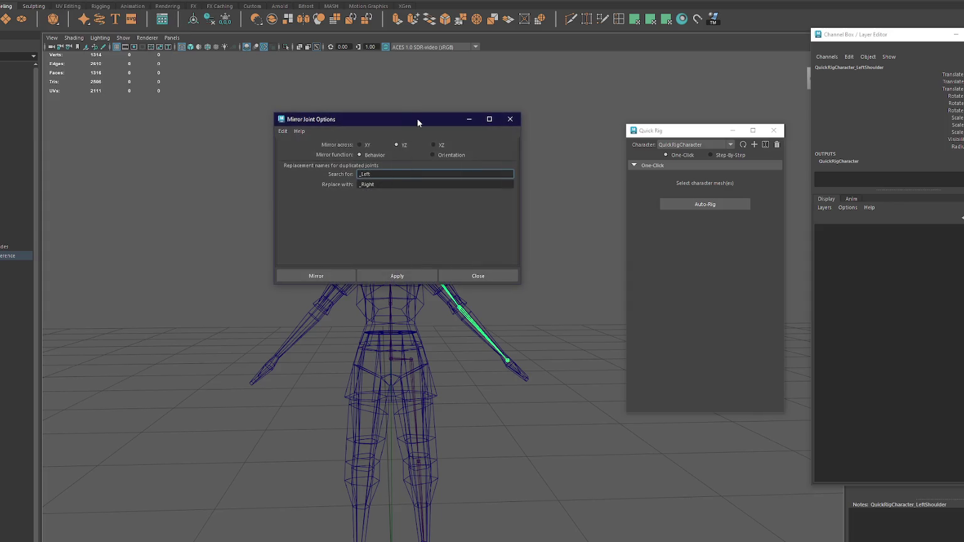
drag(417, 121, 226, 89)
click(227, 245)
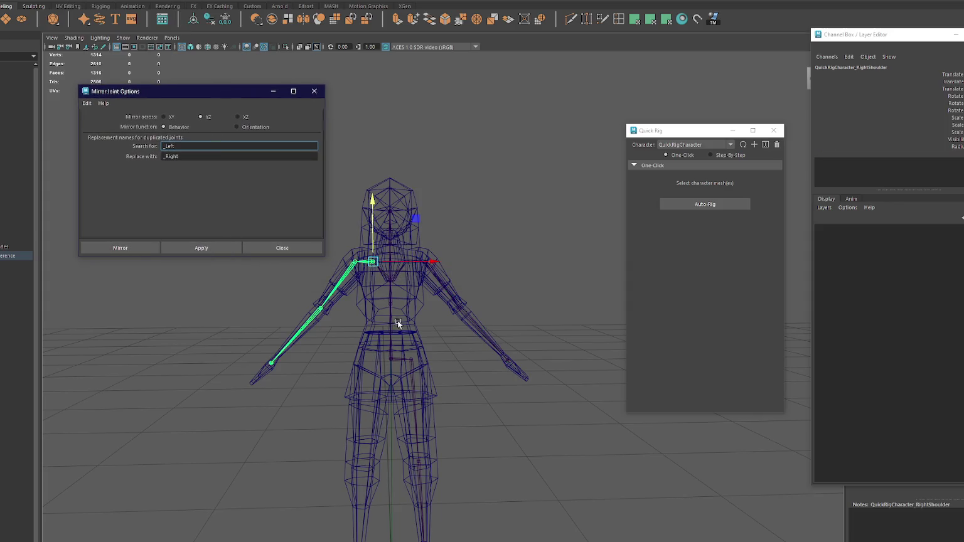
click(413, 367)
click(315, 91)
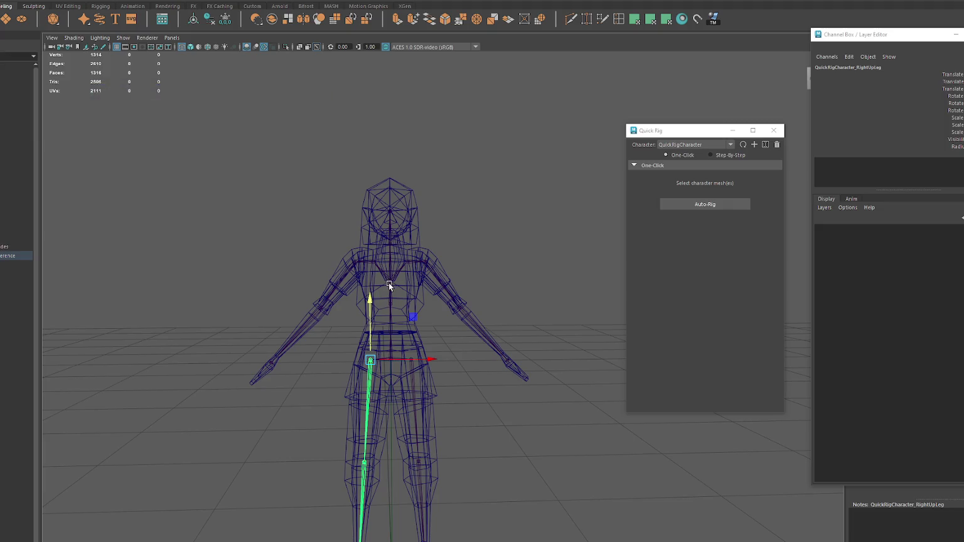
Step: Bind Skin all body meshes to the skeleton through the Hips joint
click(391, 337)
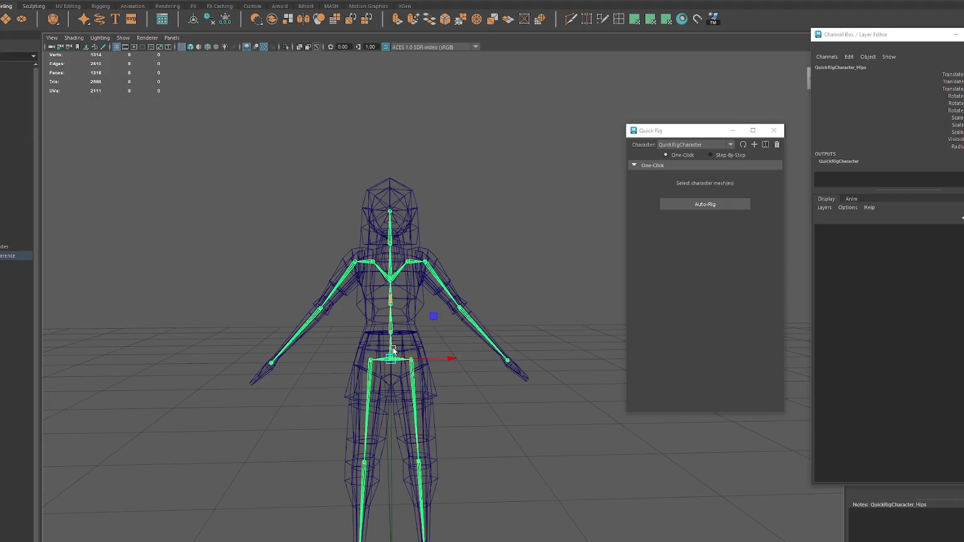
click(7, 239)
shift+click(13, 163)
click(400, 363)
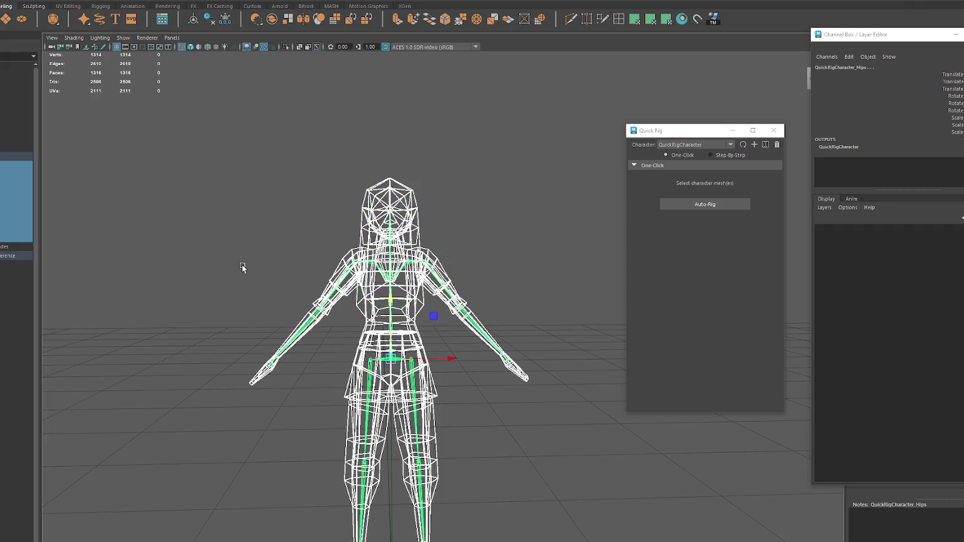
click(104, 0)
click(126, 114)
Step: Switch to shaded display and rotate the LeftArm joint to test the skinning
click(8, 159)
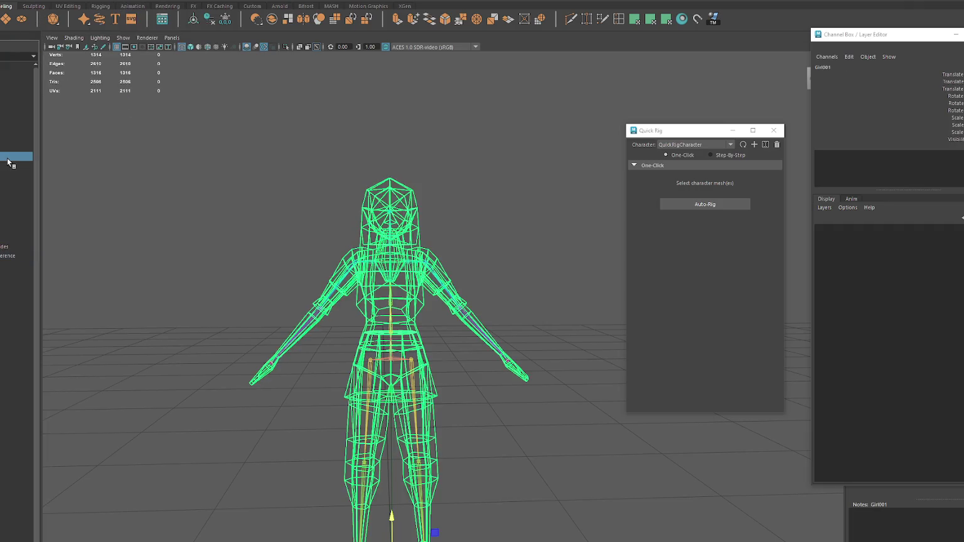
key(5)
click(434, 271)
key(e)
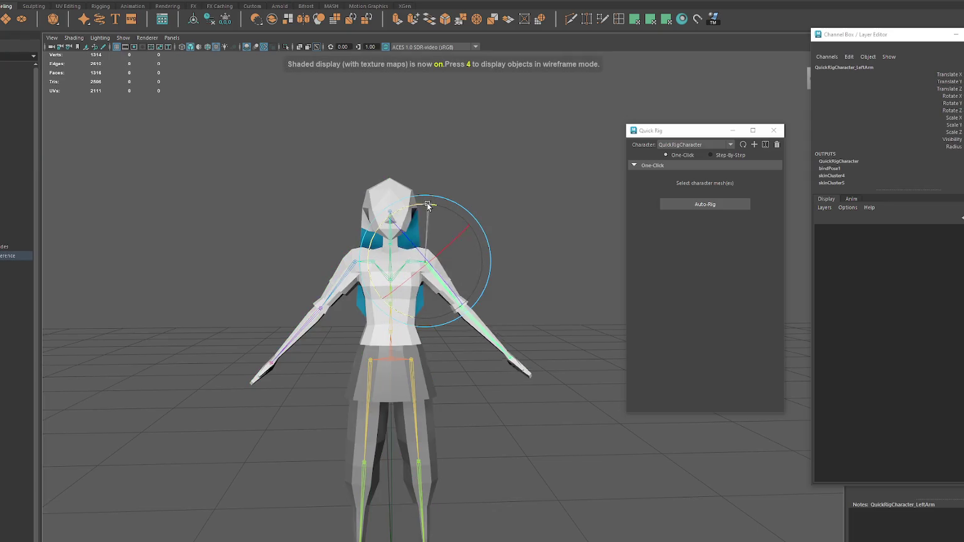
click(7, 157)
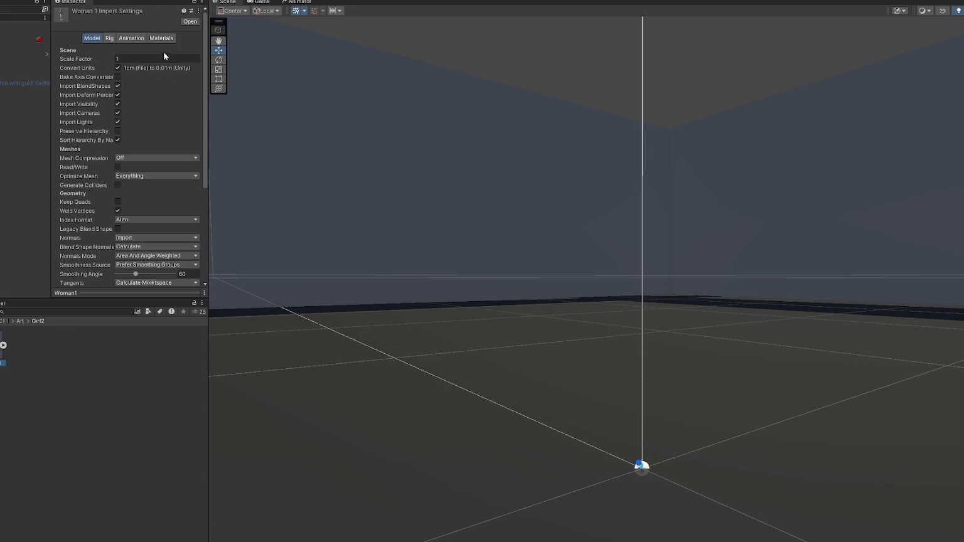
Step: Turn off Import Animation and apply a Humanoid animation type for Woman 1
click(131, 38)
click(118, 60)
click(116, 39)
click(157, 51)
click(144, 70)
click(195, 136)
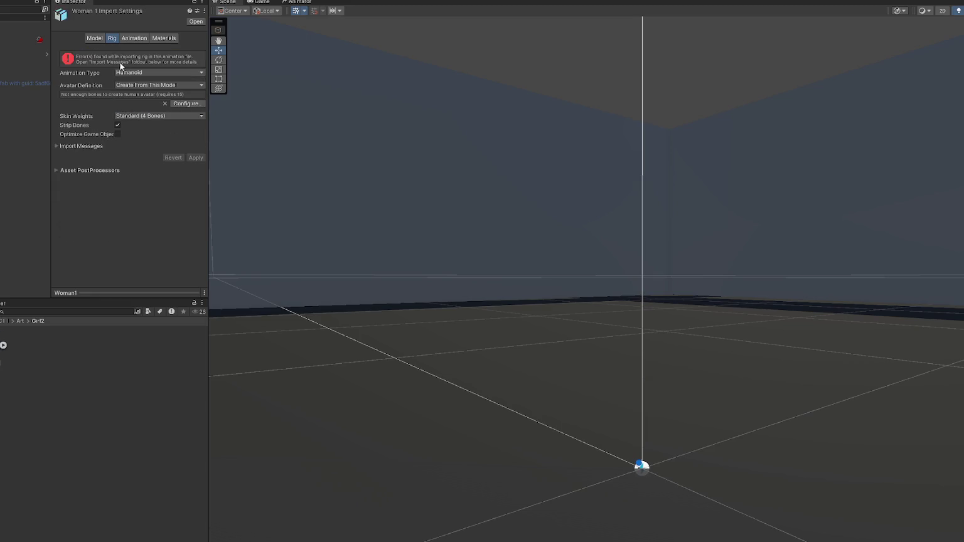
Step: Uncheck Convert Units, BlendShapes, Visibility and Cameras in the model import settings
click(91, 38)
click(117, 68)
click(117, 86)
click(118, 95)
click(118, 103)
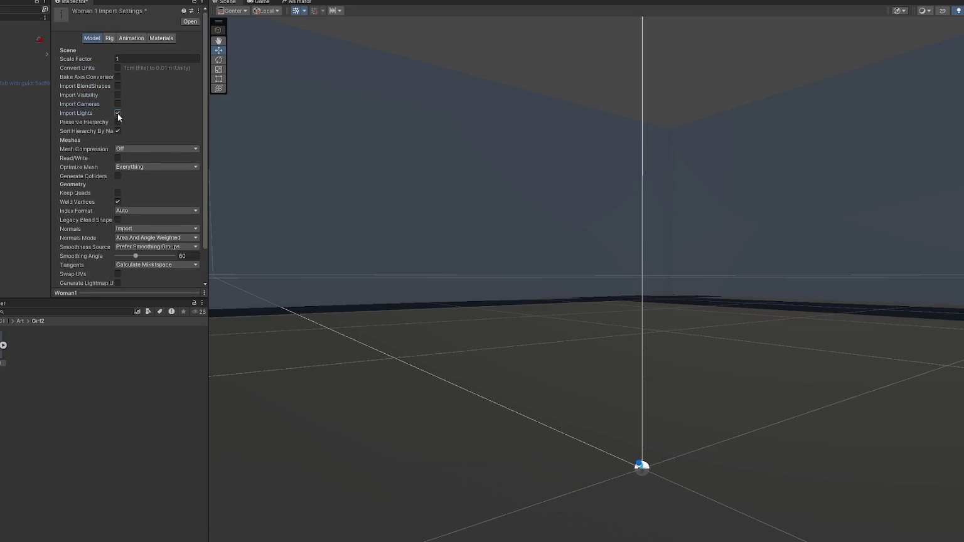